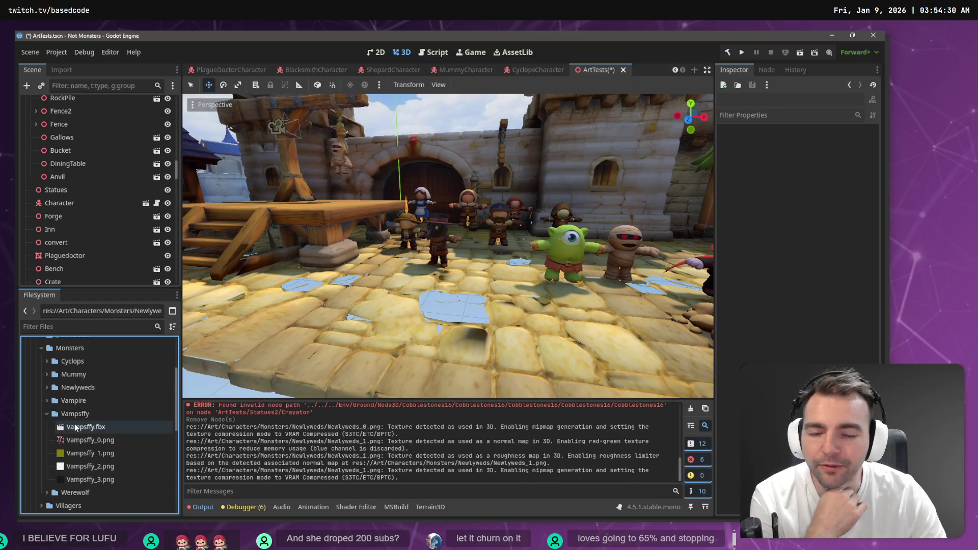
Drop Vampsffy.fbx into the ArtTests scene and frame the new character up close
{"action": "mouse_move", "coordinate": [75, 428]}
{"action": "left_mouse_down"}
{"action": "mouse_move", "coordinate": [367, 287]}
{"action": "mouse_move", "coordinate": [456, 263]}
{"action": "mouse_move", "coordinate": [482, 273]}
{"action": "left_mouse_up"}
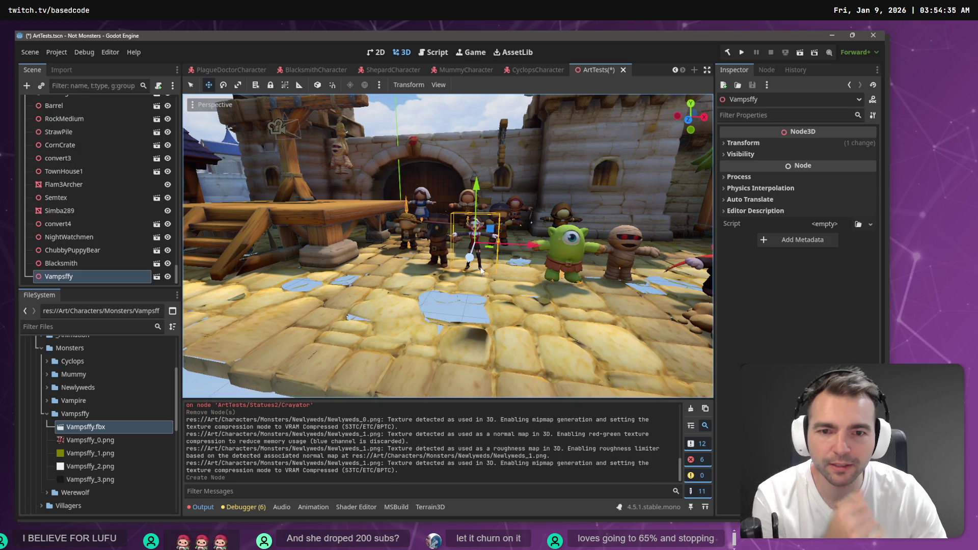
{"action": "key", "text": "f"}
{"action": "key", "text": "w"}
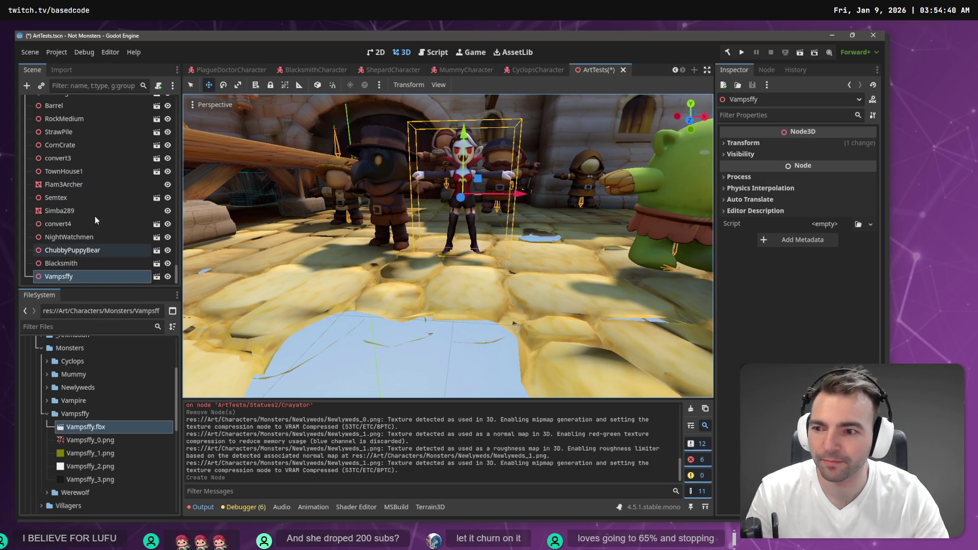
Reimport Vampsffy.fbx at a larger Root Scale of 1.4, then at 1.2
{"action": "left_click", "coordinate": [62, 70]}
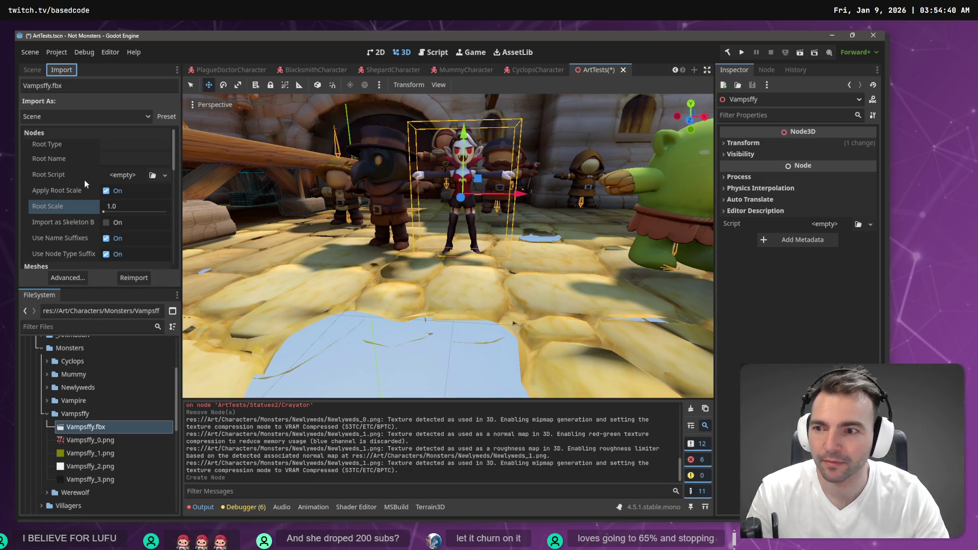
{"action": "left_click", "coordinate": [129, 206]}
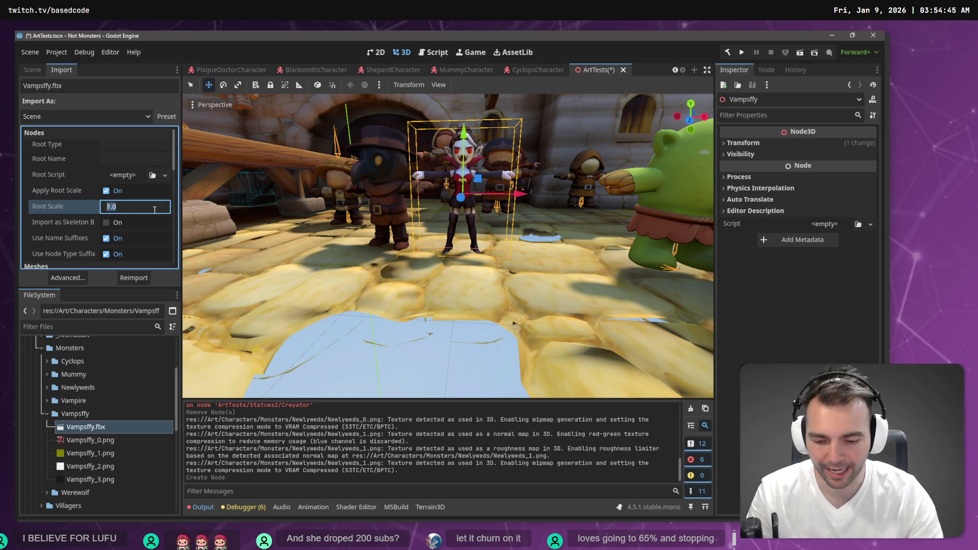
{"action": "type", "text": "1.5"}
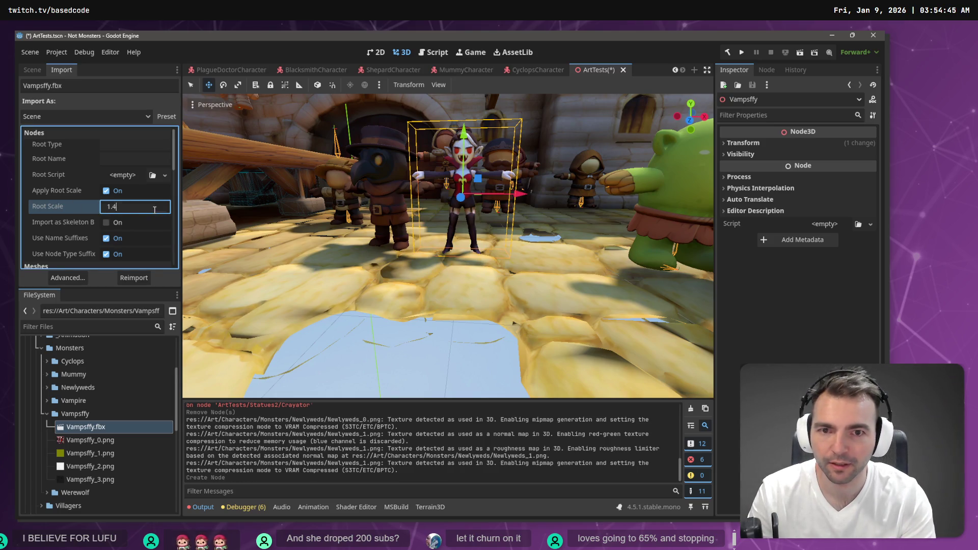
{"action": "key", "text": "Return"}
{"action": "left_click", "coordinate": [139, 280]}
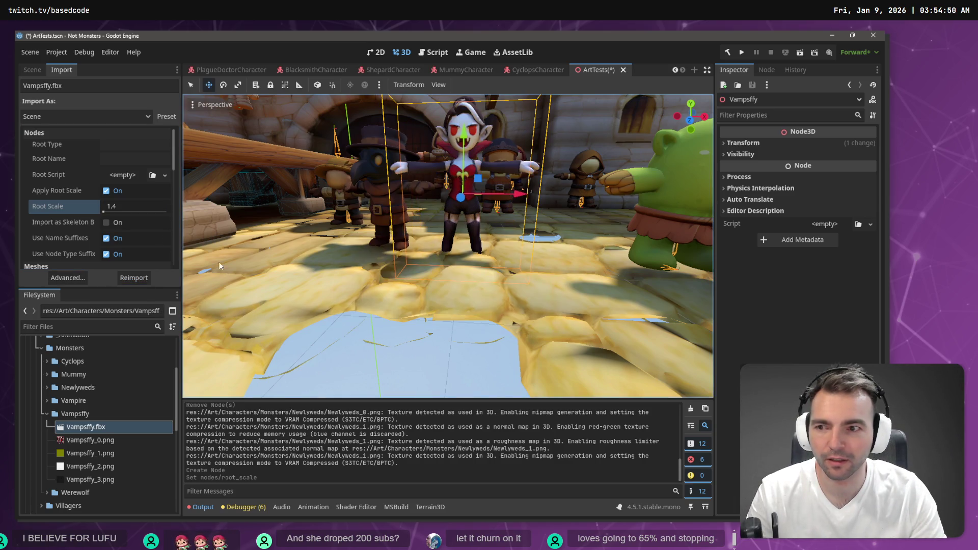
{"action": "left_click", "coordinate": [141, 209]}
{"action": "type", "text": "1.2"}
{"action": "key", "text": "Return"}
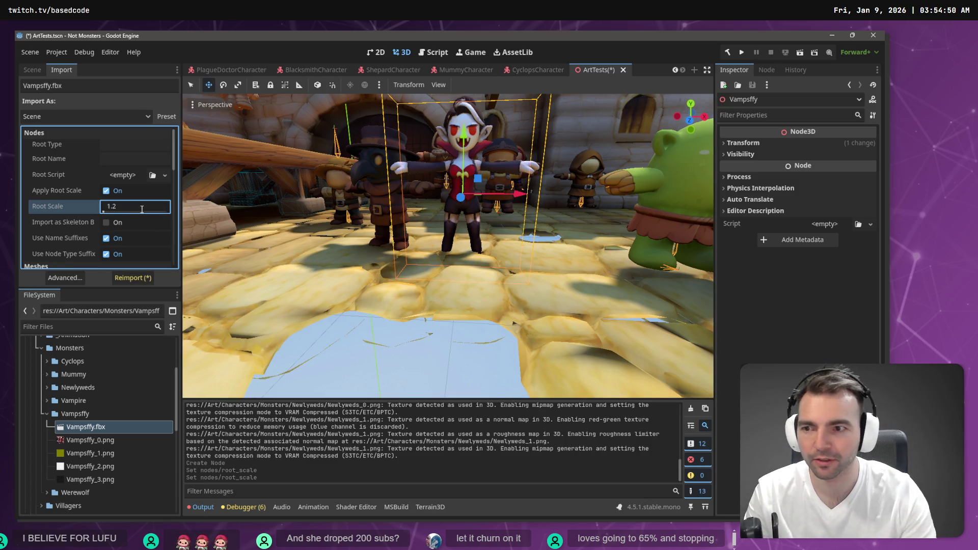
{"action": "left_click", "coordinate": [132, 278]}
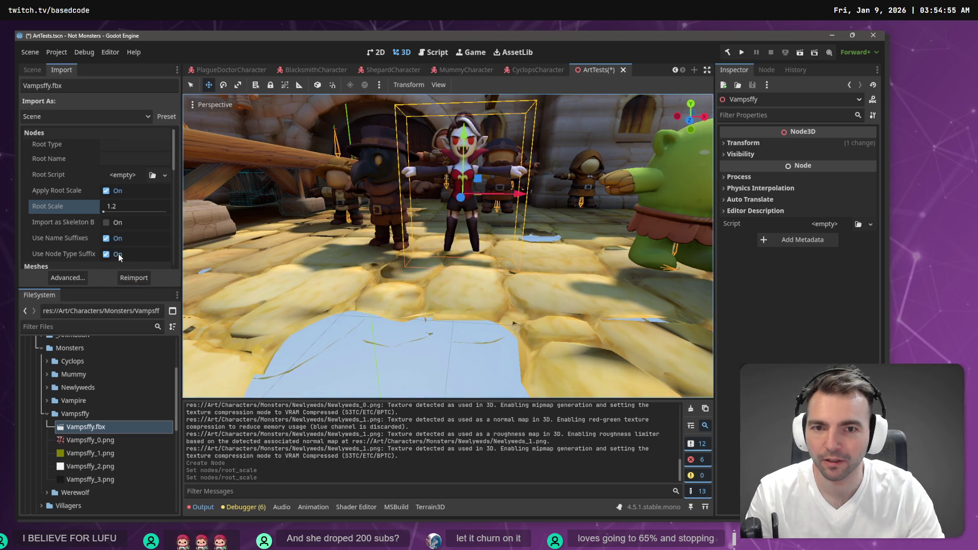
Raise the model, reimport at Root Scale 1.1, lower it, then reimport at 1.0
{"action": "mouse_move", "coordinate": [461, 125]}
{"action": "left_mouse_down"}
{"action": "mouse_move", "coordinate": [470, 106]}
{"action": "mouse_move", "coordinate": [469, 115]}
{"action": "left_mouse_up"}
{"action": "left_click", "coordinate": [130, 210]}
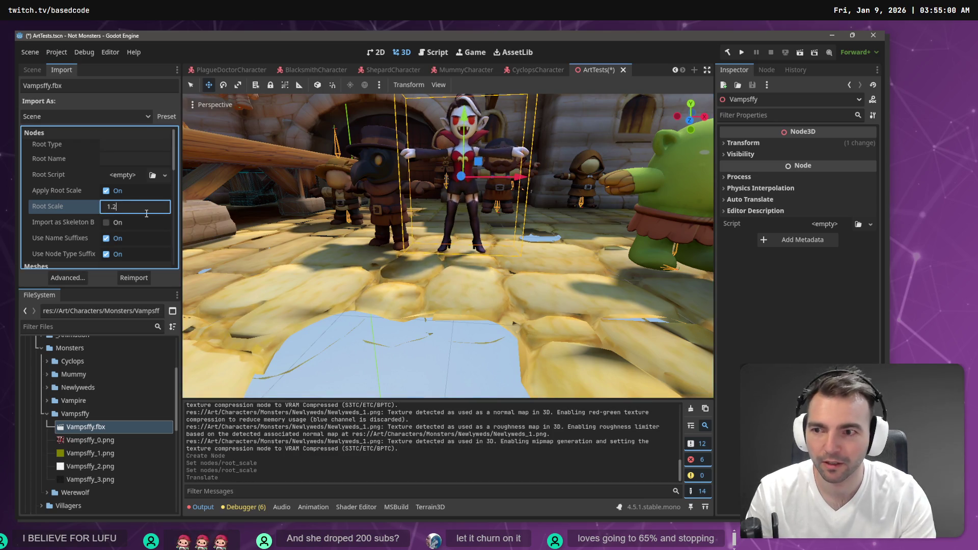
{"action": "type", "text": "1"}
{"action": "left_click", "coordinate": [129, 278]}
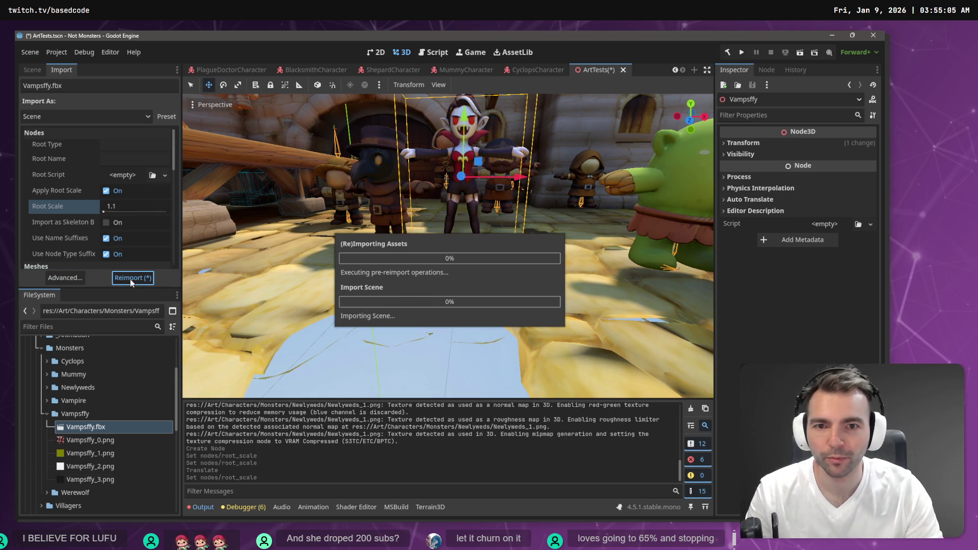
{"action": "left_click_drag", "start_coordinate": [465, 128], "coordinate": [465, 135]}
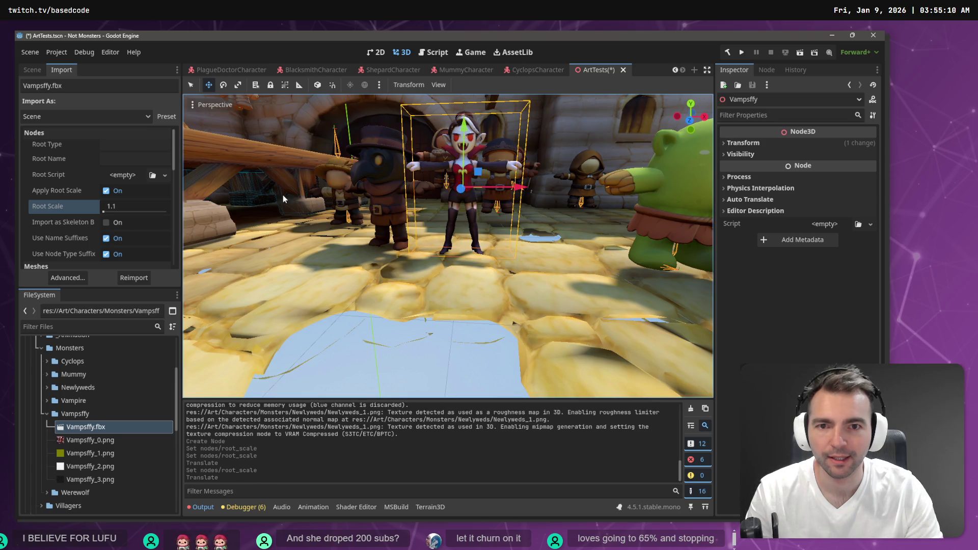
{"action": "left_click", "coordinate": [133, 207]}
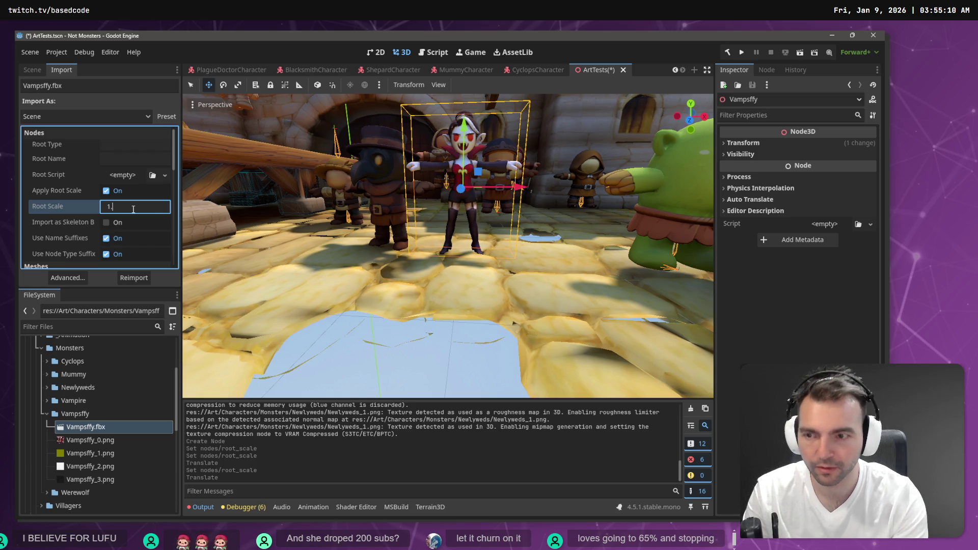
{"action": "type", "text": "0"}
{"action": "key", "text": "Return"}
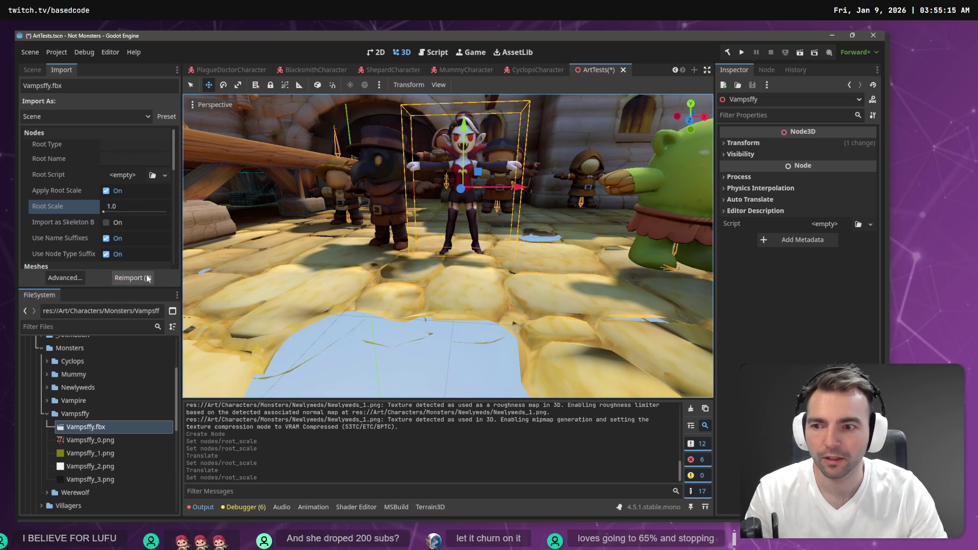
{"action": "left_click", "coordinate": [147, 278]}
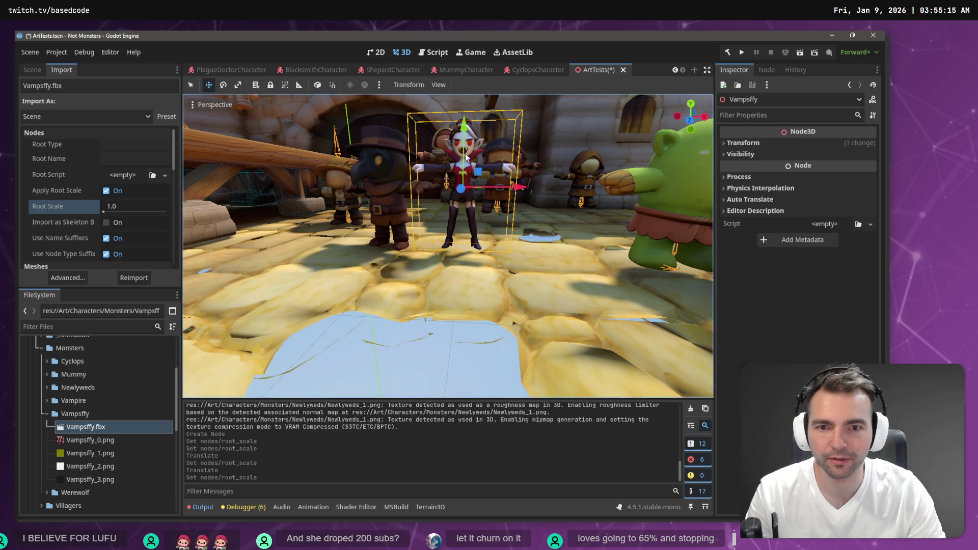
Nudge Vampsffy down along Y, reframe it, and slide it right along X
{"action": "left_click_drag", "start_coordinate": [468, 130], "coordinate": [469, 133]}
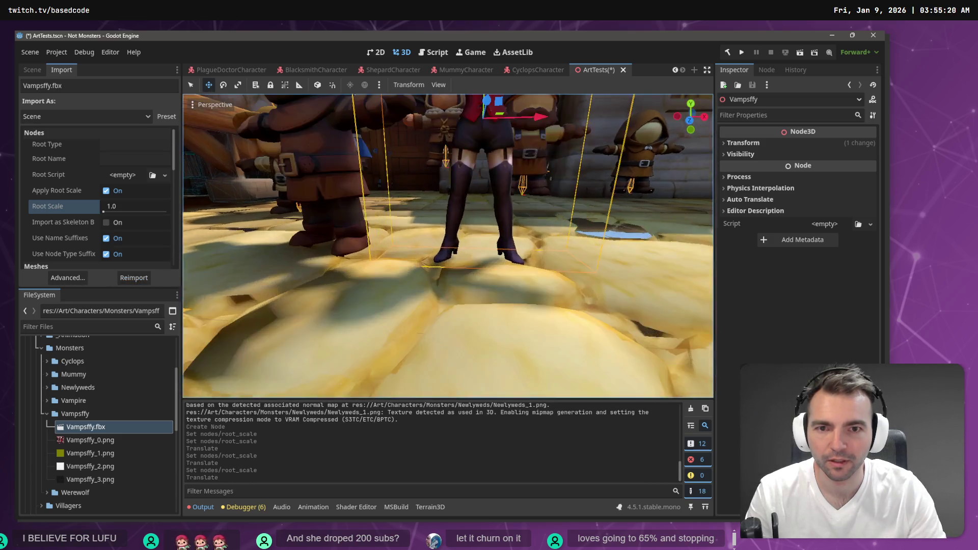
{"action": "scroll", "coordinate": [448, 244], "scroll_direction": "down", "scroll_amount": 5}
{"action": "key", "text": "f"}
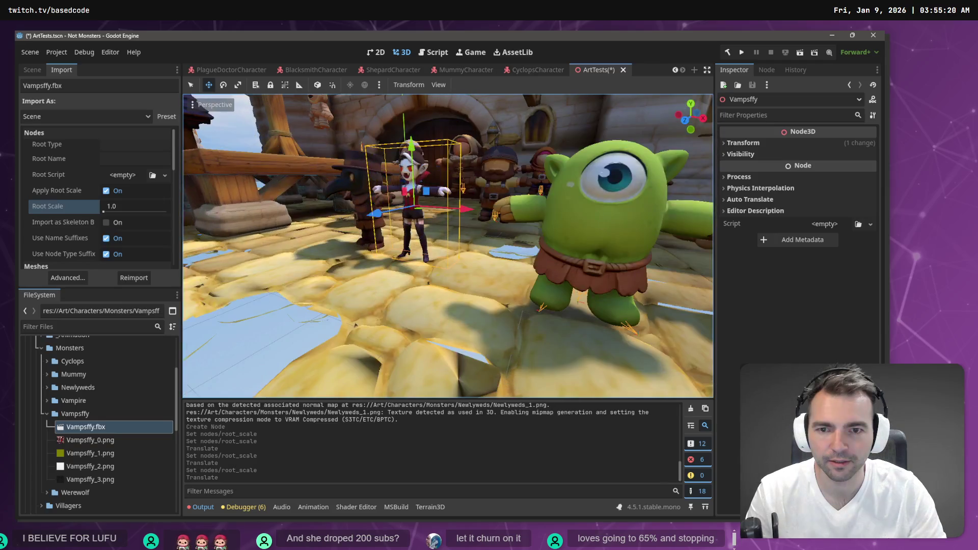
{"action": "scroll", "coordinate": [449, 244], "scroll_direction": "down", "scroll_amount": 5}
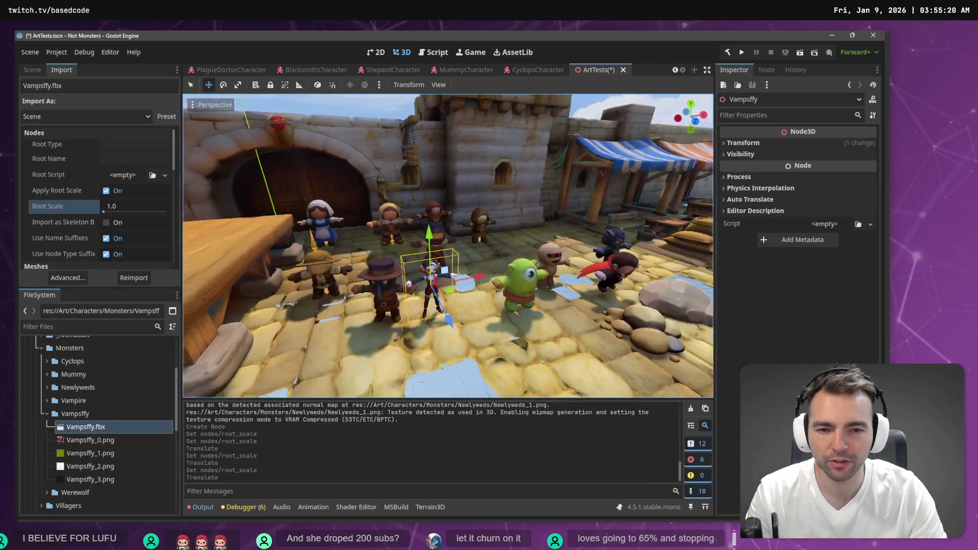
{"action": "scroll", "coordinate": [485, 198], "scroll_direction": "up", "scroll_amount": 5}
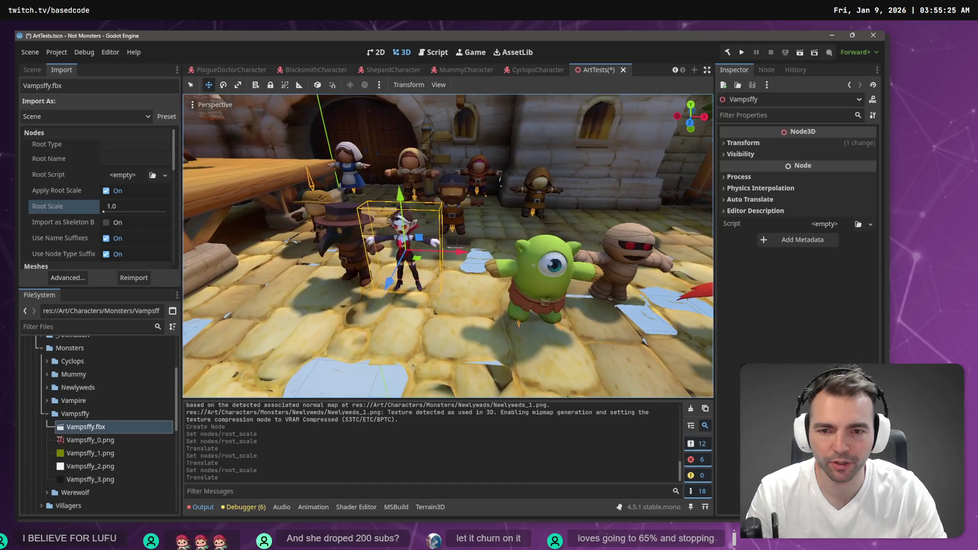
{"action": "left_click_drag", "start_coordinate": [462, 251], "coordinate": [479, 251]}
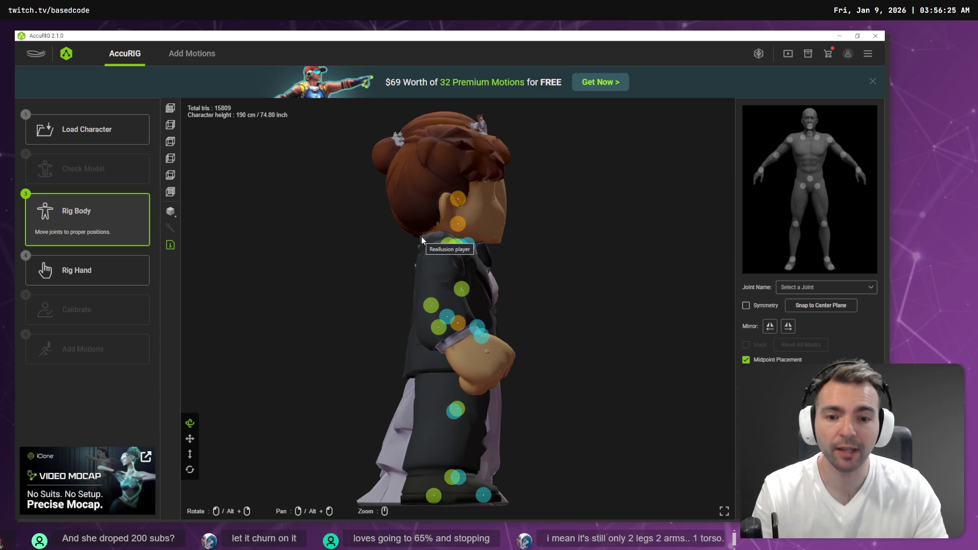
Place the neck joint at the neck base and the left clavicle by the bride's shoulder
{"action": "mouse_move", "coordinate": [544, 290]}
{"action": "left_mouse_down"}
{"action": "mouse_move", "coordinate": [459, 280]}
{"action": "mouse_move", "coordinate": [551, 277]}
{"action": "mouse_move", "coordinate": [432, 281]}
{"action": "mouse_move", "coordinate": [448, 285]}
{"action": "left_mouse_up"}
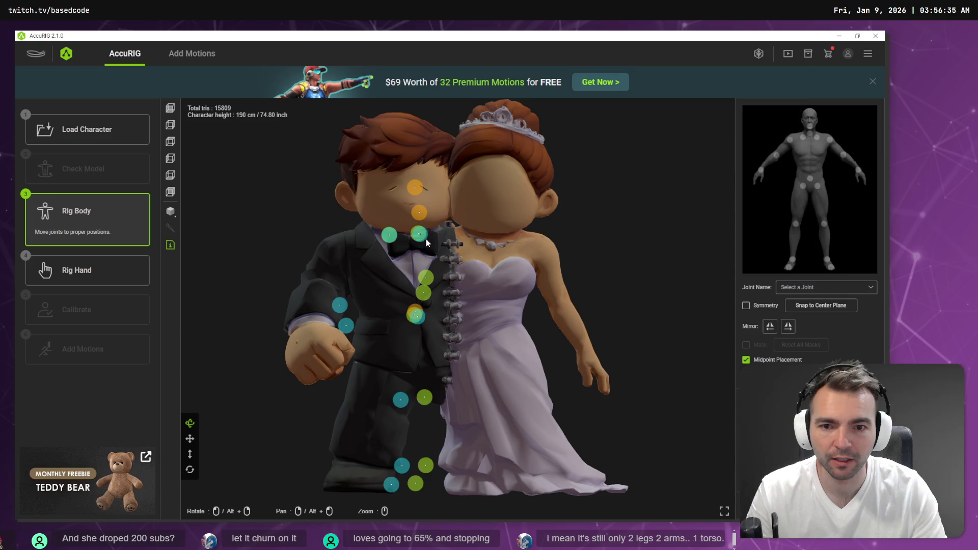
{"action": "mouse_move", "coordinate": [420, 214]}
{"action": "left_click_drag", "start_coordinate": [420, 214], "coordinate": [449, 225]}
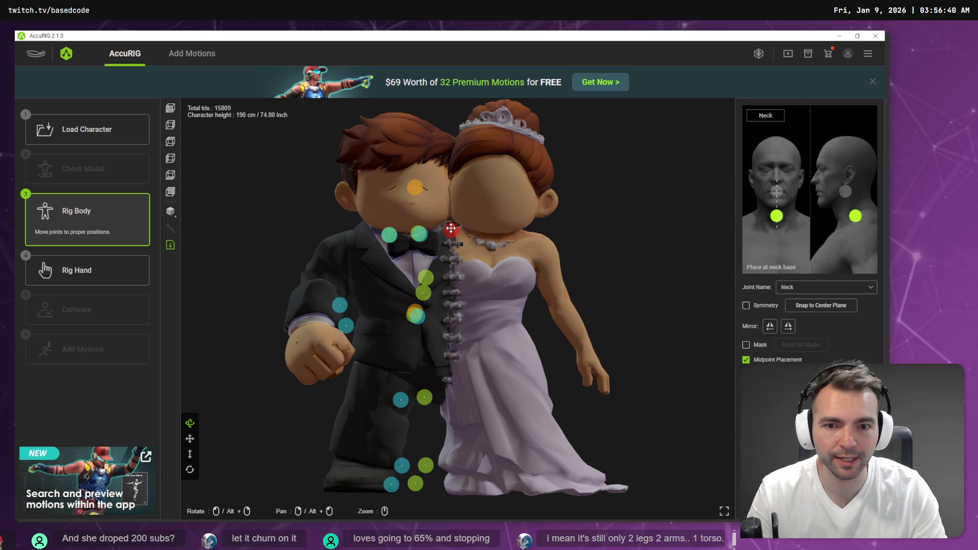
{"action": "mouse_move", "coordinate": [422, 240]}
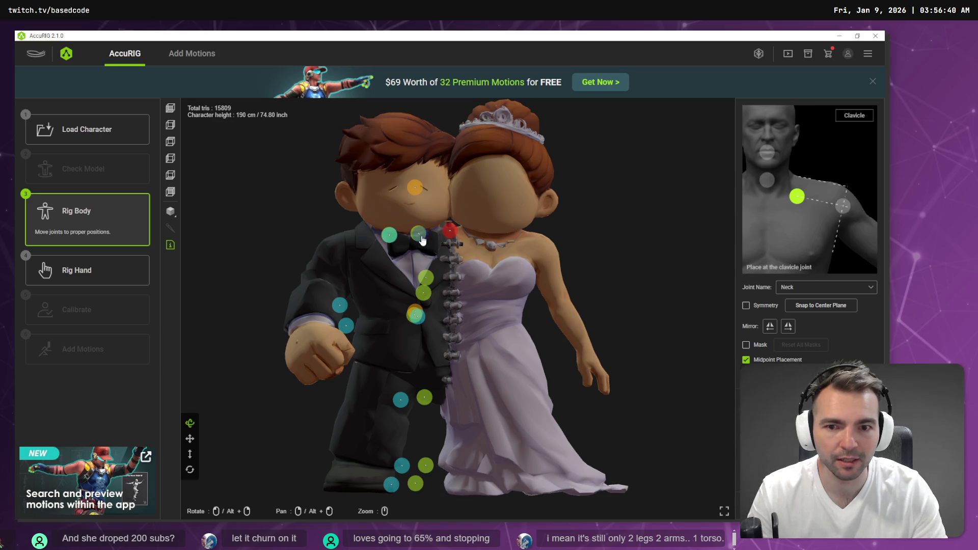
{"action": "left_click_drag", "start_coordinate": [422, 240], "coordinate": [525, 247]}
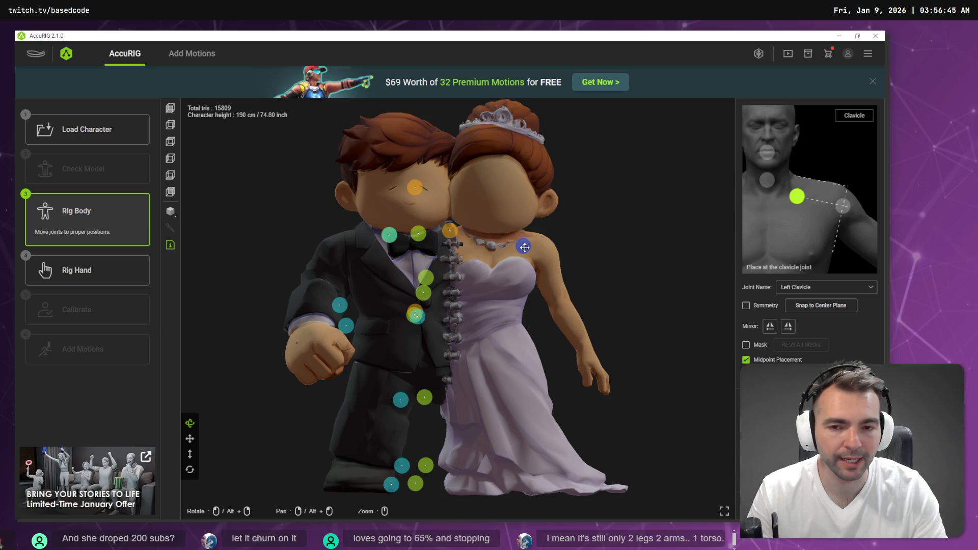
{"action": "mouse_move", "coordinate": [525, 247]}
{"action": "left_mouse_down"}
{"action": "mouse_move", "coordinate": [540, 246]}
{"action": "mouse_move", "coordinate": [516, 240]}
{"action": "left_mouse_up"}
Put the shoulder joints on both characters' shoulders and the elbow joints on their elbows
{"action": "mouse_move", "coordinate": [451, 235]}
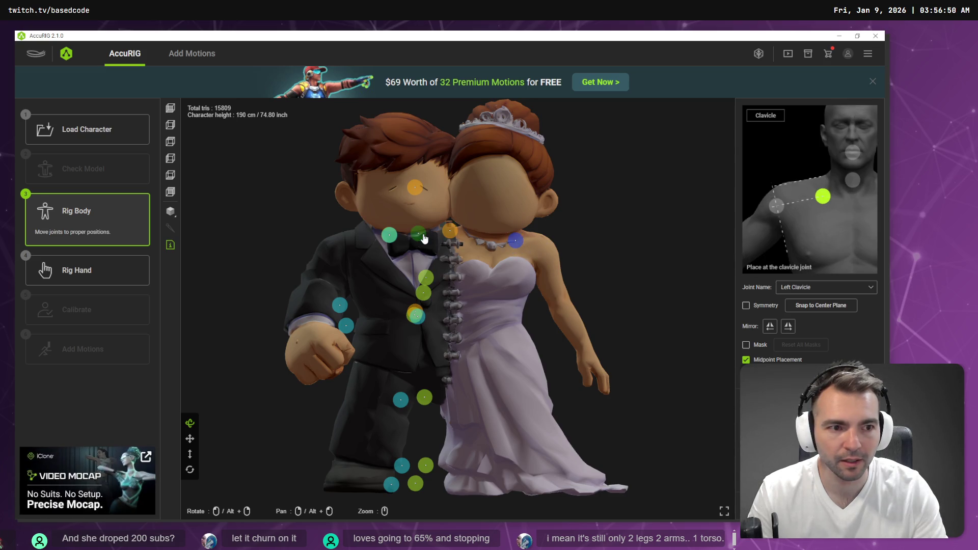
{"action": "mouse_move", "coordinate": [391, 238]}
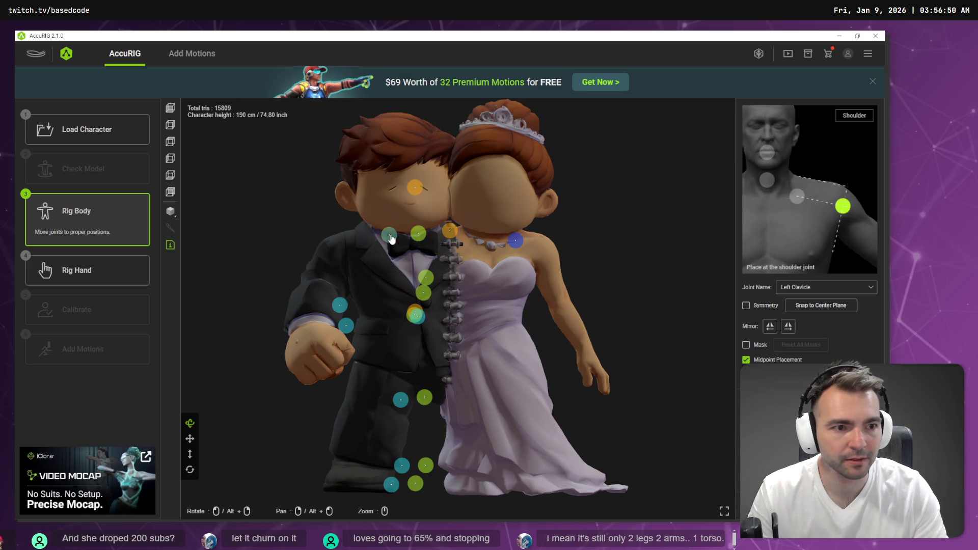
{"action": "mouse_move", "coordinate": [391, 239]}
{"action": "left_mouse_down"}
{"action": "mouse_move", "coordinate": [334, 244]}
{"action": "mouse_move", "coordinate": [346, 258]}
{"action": "left_mouse_up"}
{"action": "mouse_move", "coordinate": [416, 242]}
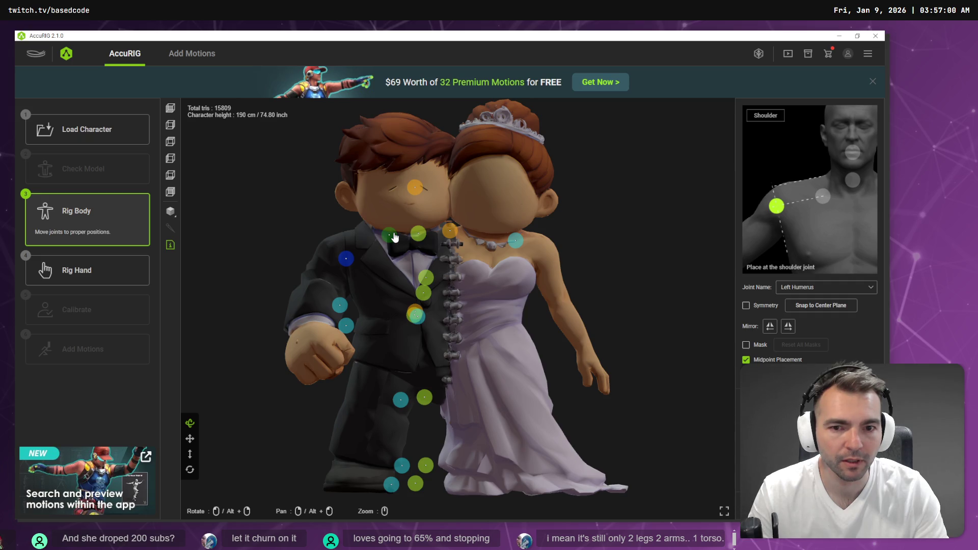
{"action": "left_click_drag", "start_coordinate": [394, 237], "coordinate": [546, 249]}
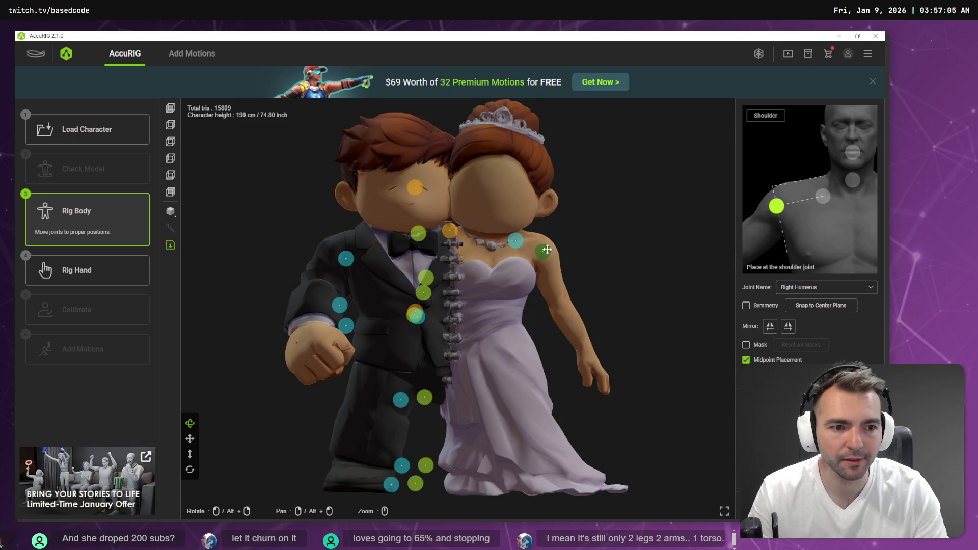
{"action": "mouse_move", "coordinate": [433, 284]}
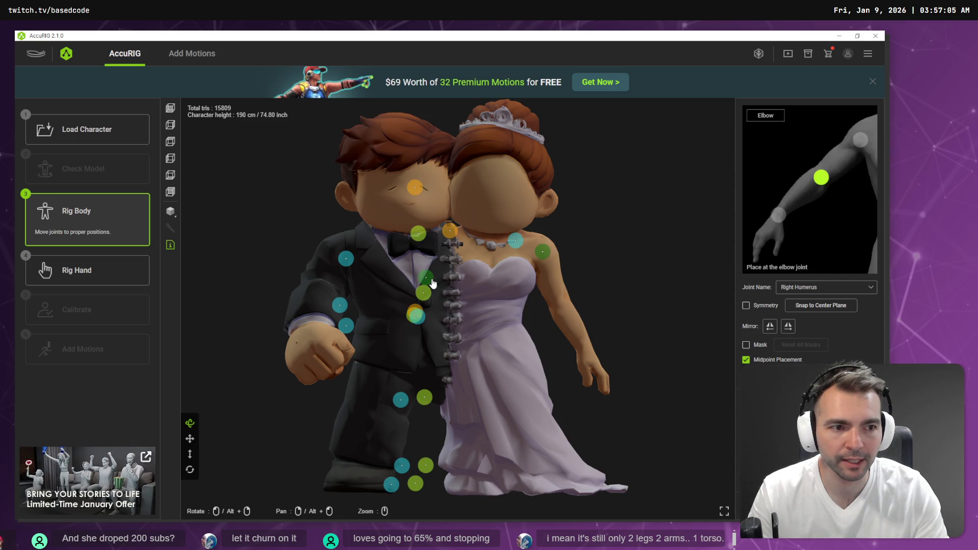
{"action": "mouse_move", "coordinate": [433, 284]}
{"action": "left_mouse_down"}
{"action": "mouse_move", "coordinate": [384, 273]}
{"action": "mouse_move", "coordinate": [313, 287]}
{"action": "left_mouse_up"}
{"action": "mouse_move", "coordinate": [345, 312]}
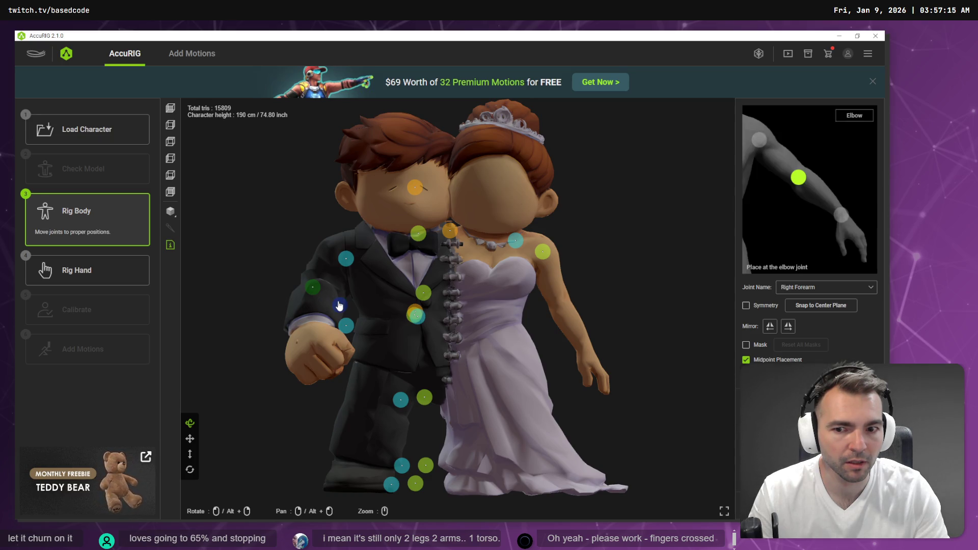
{"action": "left_click_drag", "start_coordinate": [340, 306], "coordinate": [558, 297]}
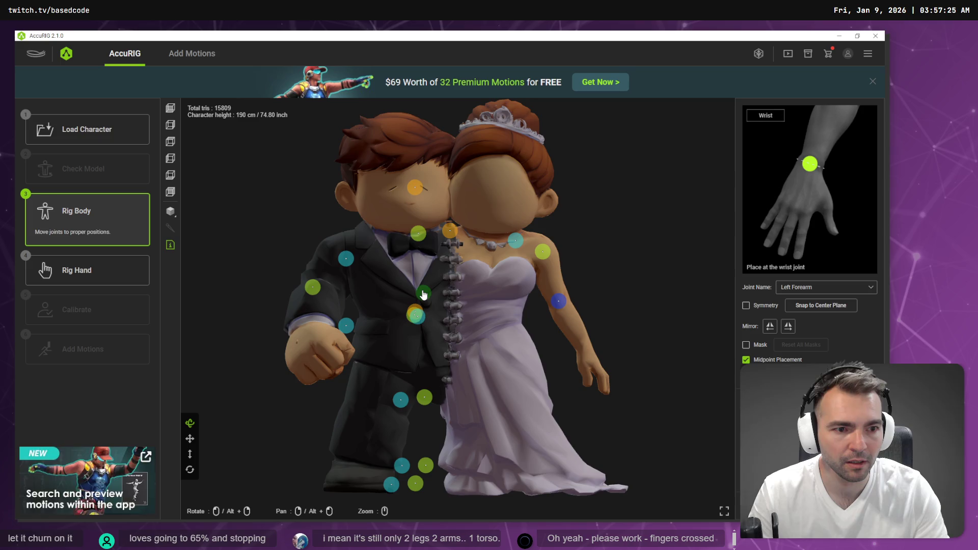
Place the right hand on the groom's wrist, the thighs on both hips, and the pelvis centrally
{"action": "mouse_move", "coordinate": [424, 294]}
{"action": "left_mouse_down"}
{"action": "mouse_move", "coordinate": [310, 328]}
{"action": "mouse_move", "coordinate": [459, 329]}
{"action": "mouse_move", "coordinate": [586, 353]}
{"action": "left_mouse_up"}
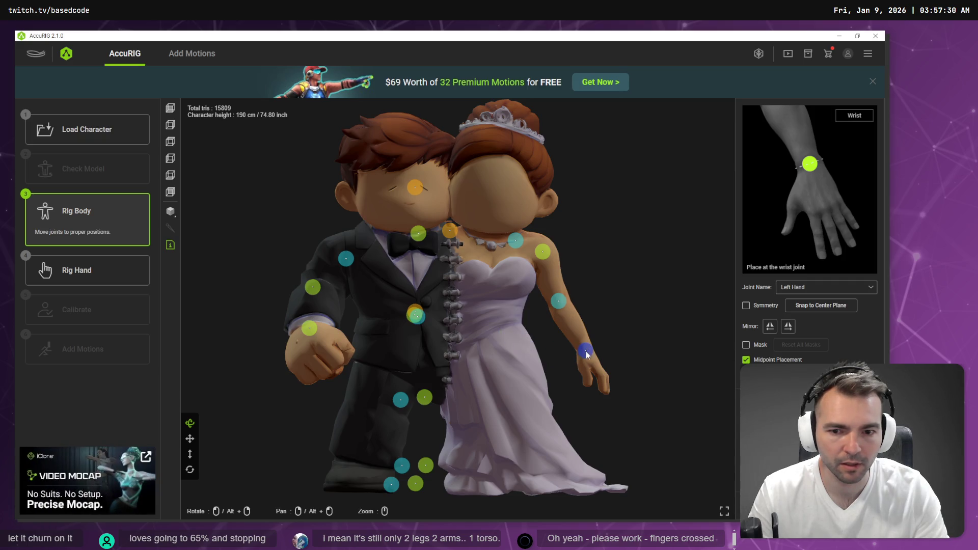
{"action": "mouse_move", "coordinate": [417, 320]}
{"action": "left_mouse_down"}
{"action": "mouse_move", "coordinate": [509, 339]}
{"action": "mouse_move", "coordinate": [500, 331]}
{"action": "left_mouse_up"}
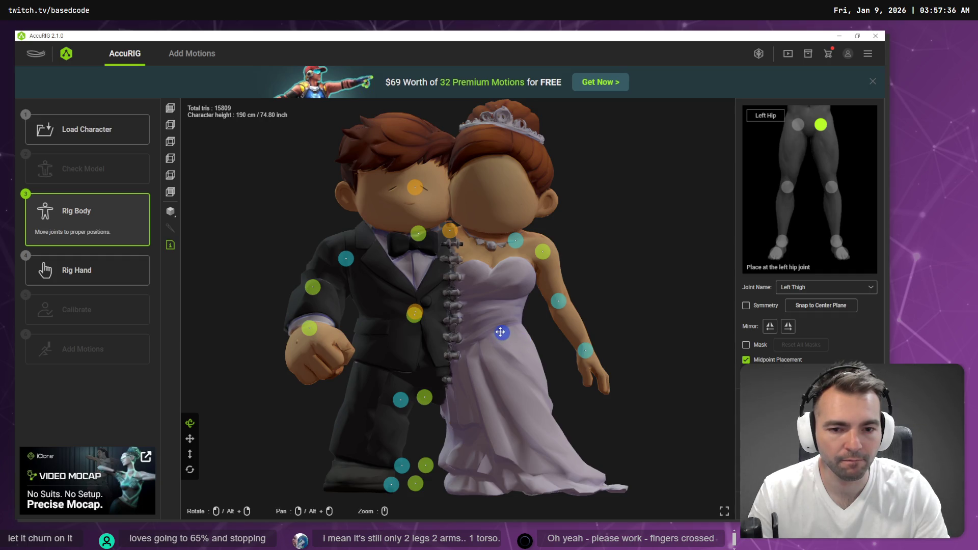
{"action": "left_click_drag", "start_coordinate": [416, 320], "coordinate": [446, 321]}
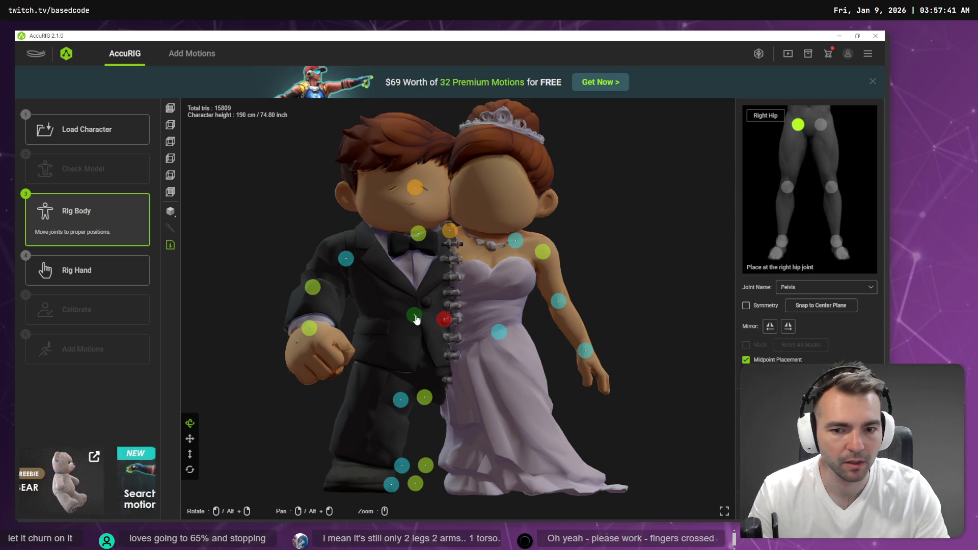
{"action": "left_click_drag", "start_coordinate": [417, 320], "coordinate": [391, 356]}
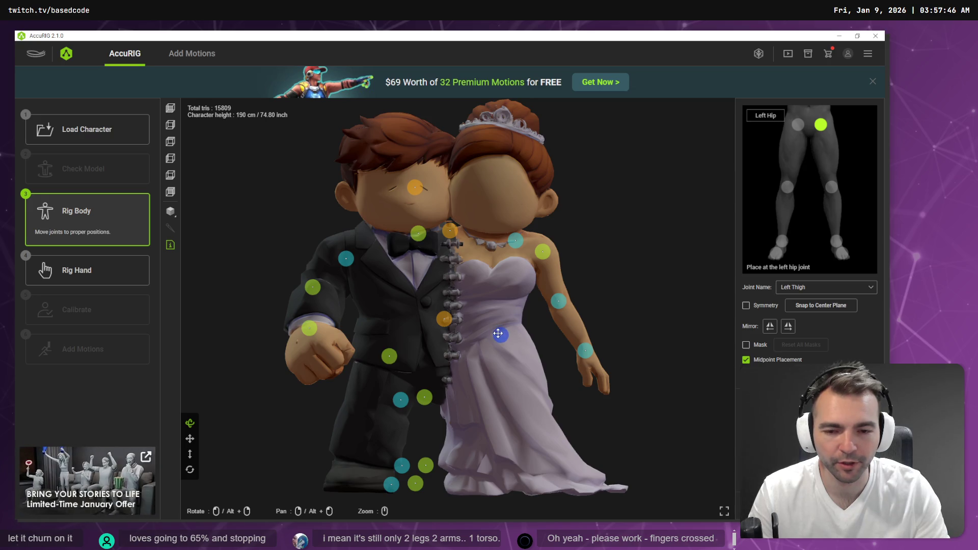
{"action": "left_click_drag", "start_coordinate": [508, 334], "coordinate": [496, 339]}
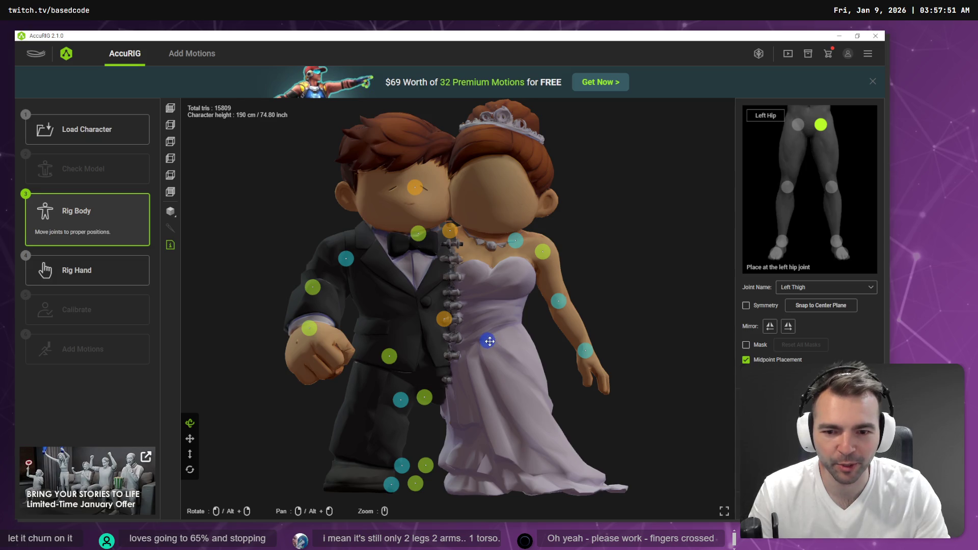
{"action": "left_click_drag", "start_coordinate": [488, 344], "coordinate": [485, 345]}
{"action": "left_click", "coordinate": [397, 359]}
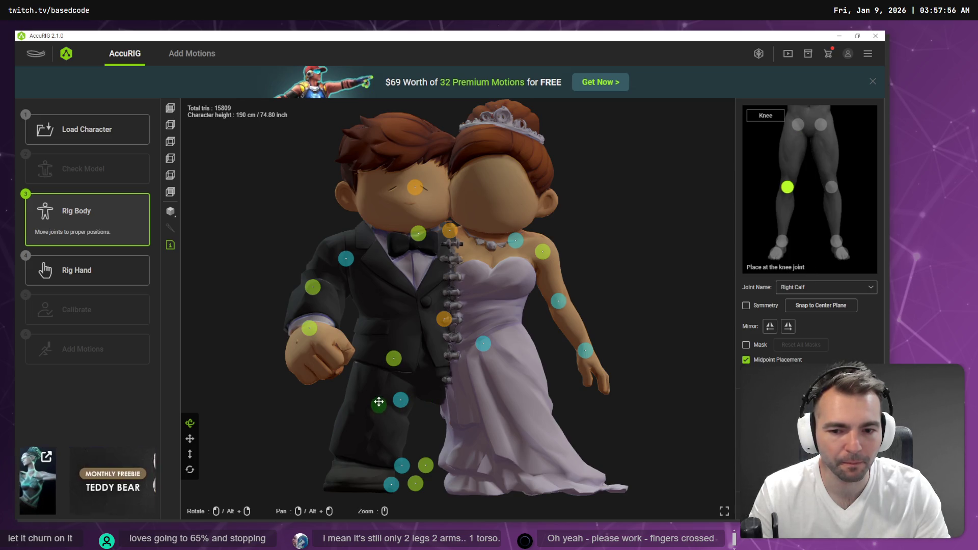
Place the left knee on the bride's knee, plus the ankle and toe joints on both feet
{"action": "mouse_move", "coordinate": [402, 402]}
{"action": "left_mouse_down"}
{"action": "mouse_move", "coordinate": [507, 400]}
{"action": "mouse_move", "coordinate": [498, 403]}
{"action": "left_mouse_up"}
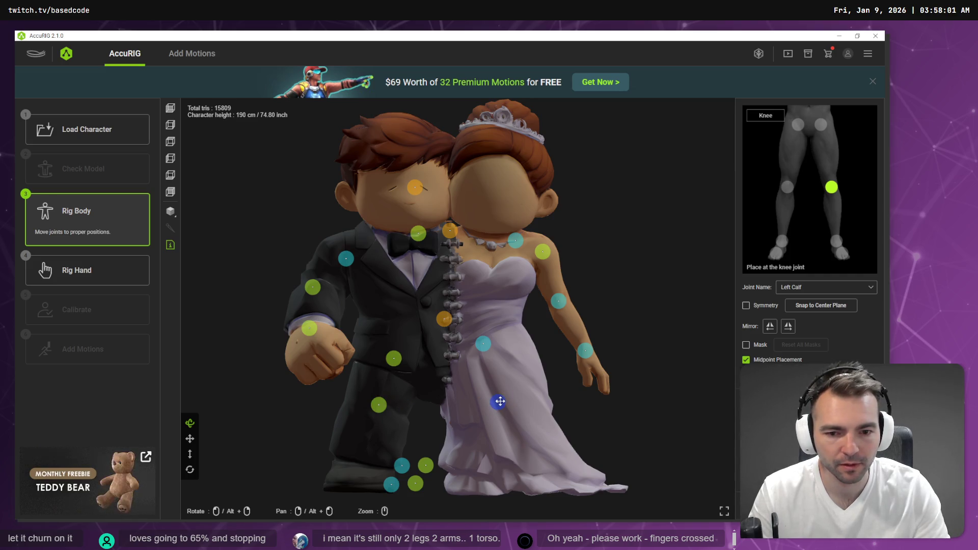
{"action": "left_click_drag", "start_coordinate": [427, 465], "coordinate": [369, 460]}
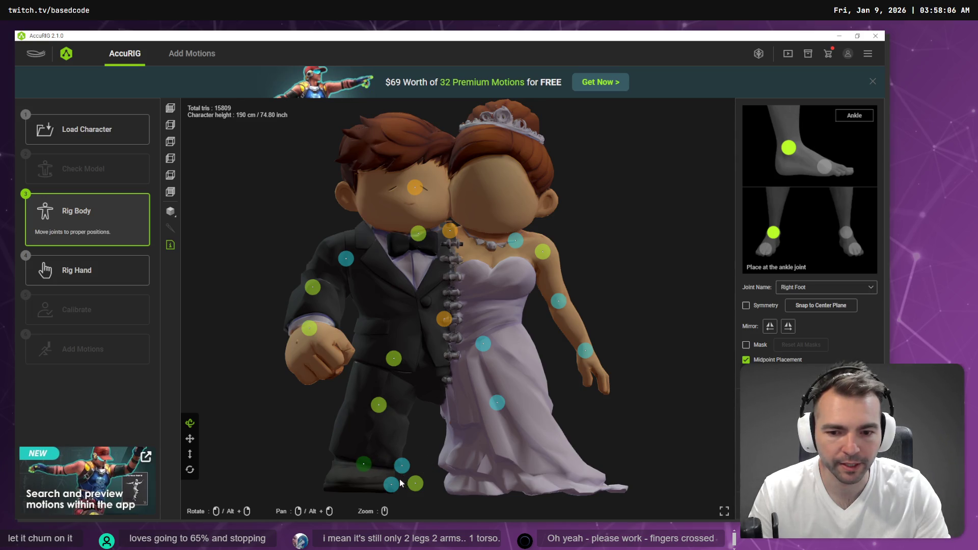
{"action": "mouse_move", "coordinate": [416, 483]}
{"action": "left_mouse_down"}
{"action": "mouse_move", "coordinate": [365, 481]}
{"action": "mouse_move", "coordinate": [478, 471]}
{"action": "left_mouse_up"}
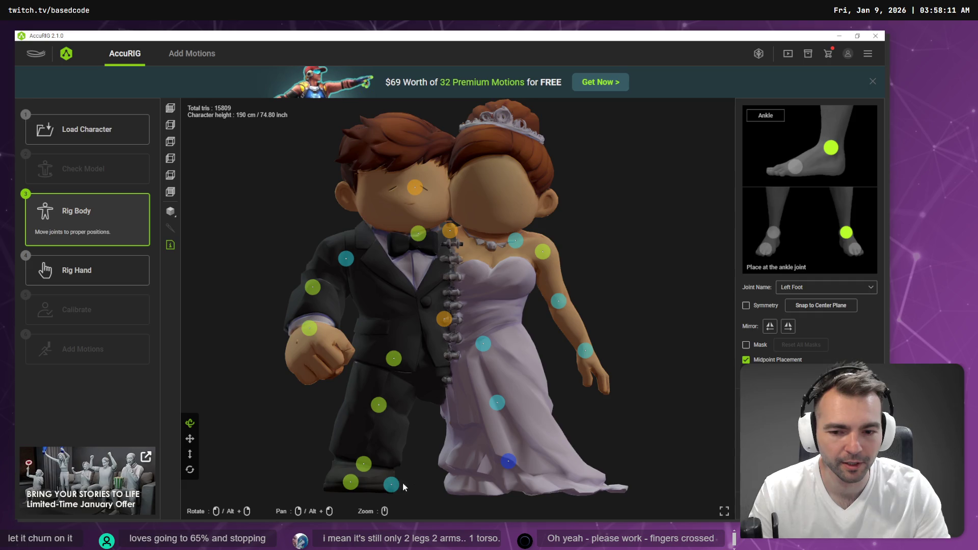
{"action": "left_click_drag", "start_coordinate": [403, 484], "coordinate": [465, 469]}
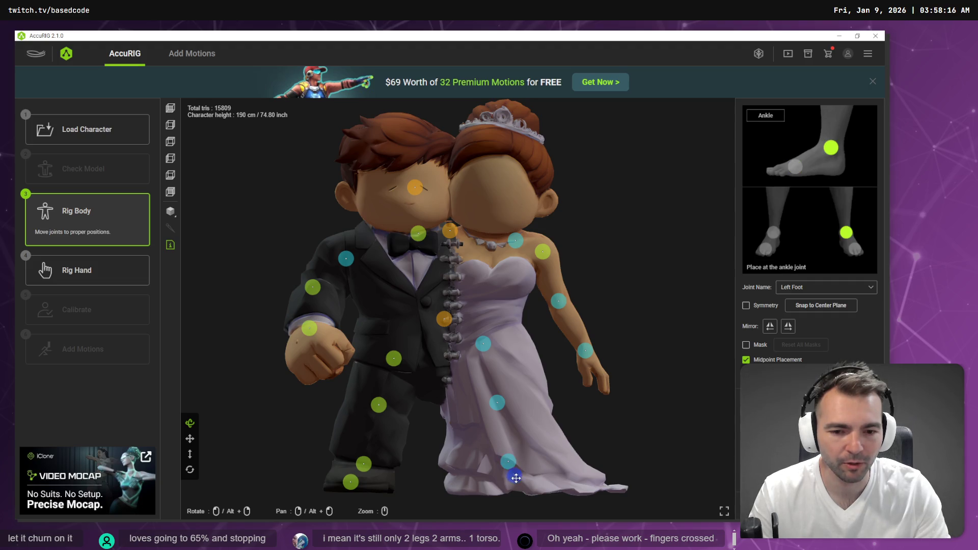
{"action": "left_click", "coordinate": [510, 461]}
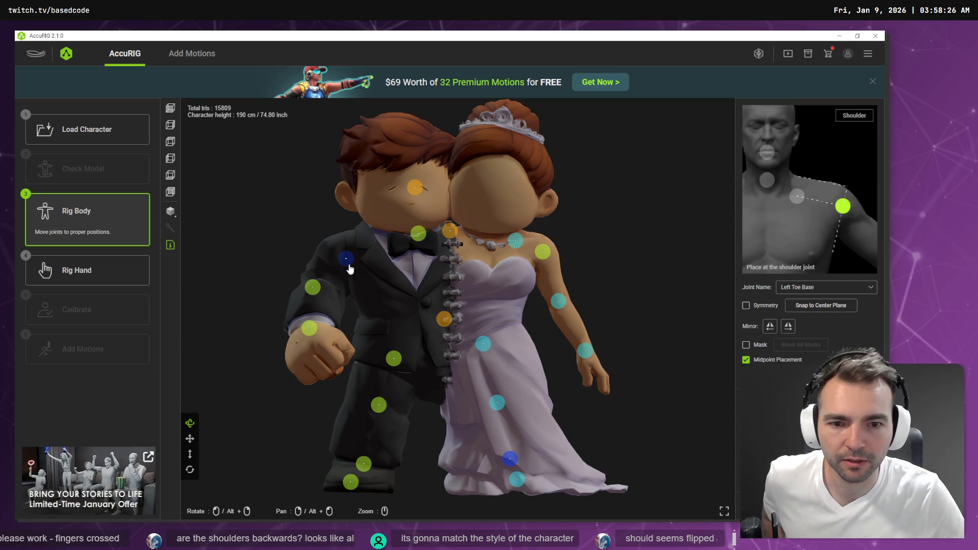
Adjust the shoulder joints on both the bride and the groom
{"action": "mouse_move", "coordinate": [353, 264]}
{"action": "left_mouse_down"}
{"action": "mouse_move", "coordinate": [561, 241]}
{"action": "mouse_move", "coordinate": [293, 246]}
{"action": "mouse_move", "coordinate": [337, 254]}
{"action": "left_mouse_up"}
{"action": "left_click_drag", "start_coordinate": [562, 244], "coordinate": [543, 249]}
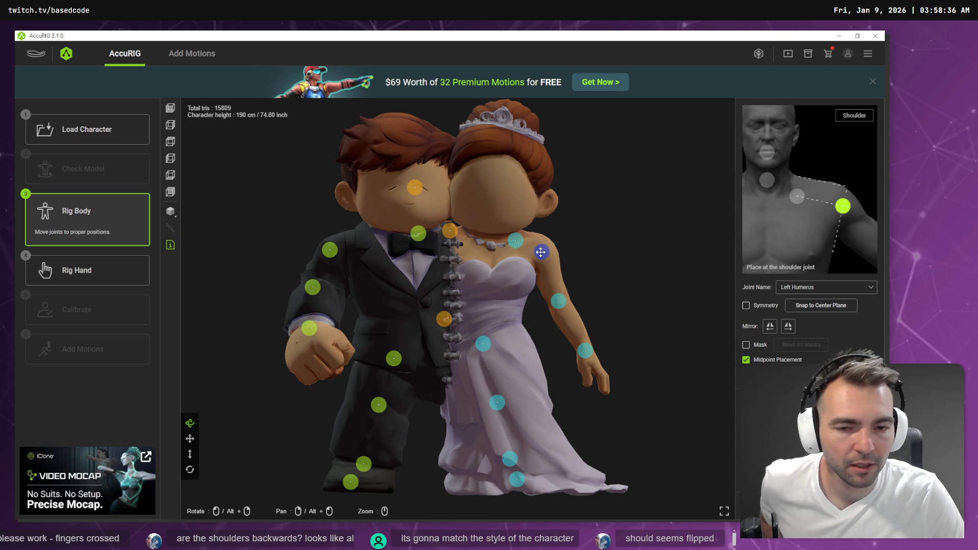
{"action": "left_click_drag", "start_coordinate": [330, 249], "coordinate": [342, 261]}
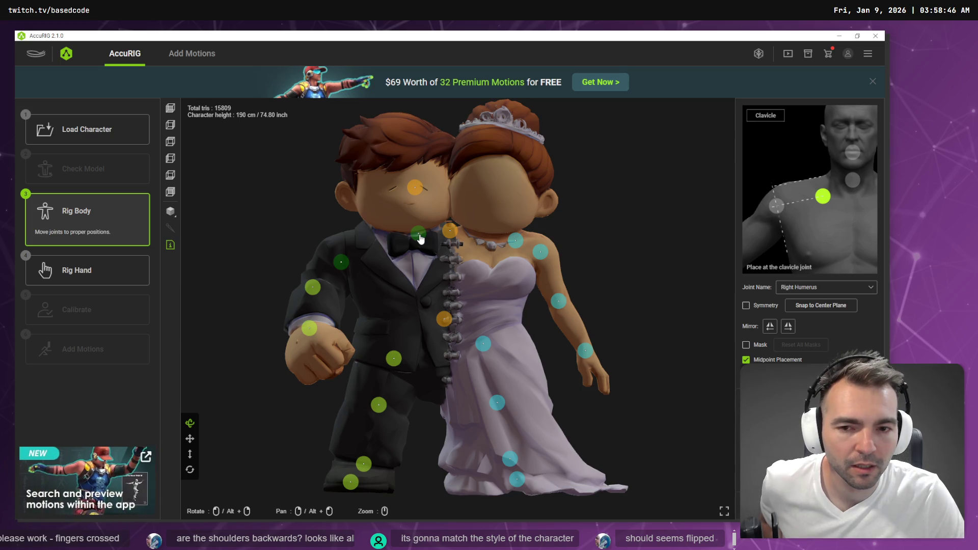
Nudge both clavicle joints into place and reposition the head joint toward the neck
{"action": "left_click_drag", "start_coordinate": [421, 239], "coordinate": [387, 232]}
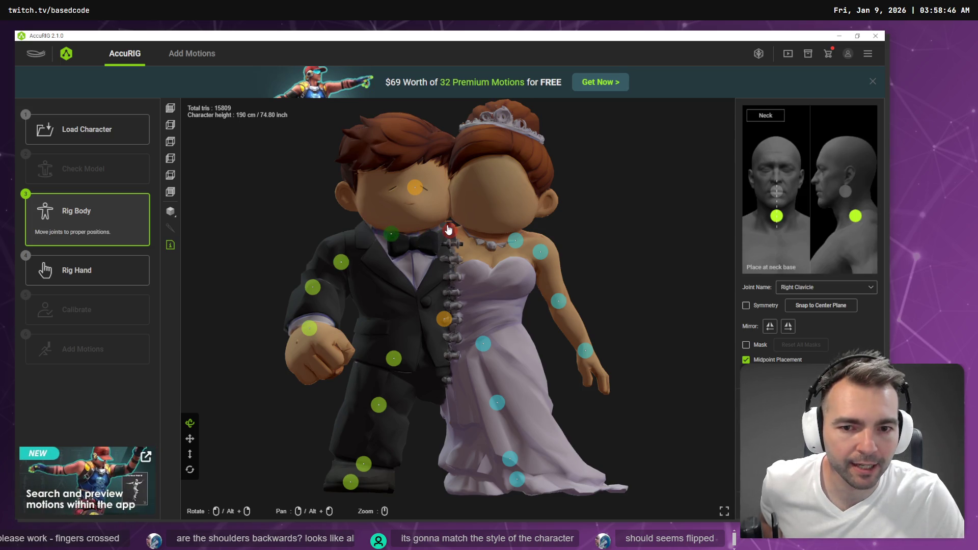
{"action": "left_click_drag", "start_coordinate": [515, 240], "coordinate": [521, 237]}
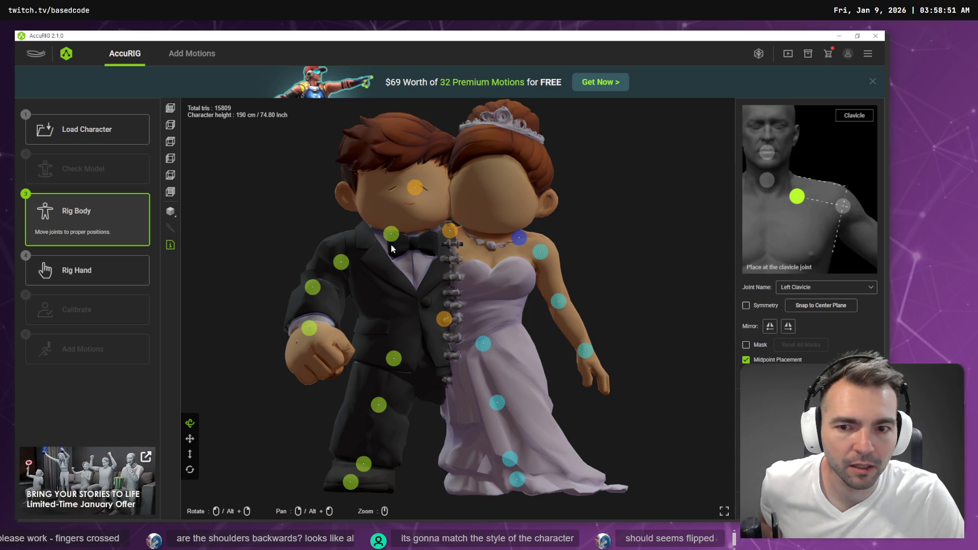
{"action": "left_click_drag", "start_coordinate": [395, 241], "coordinate": [391, 245]}
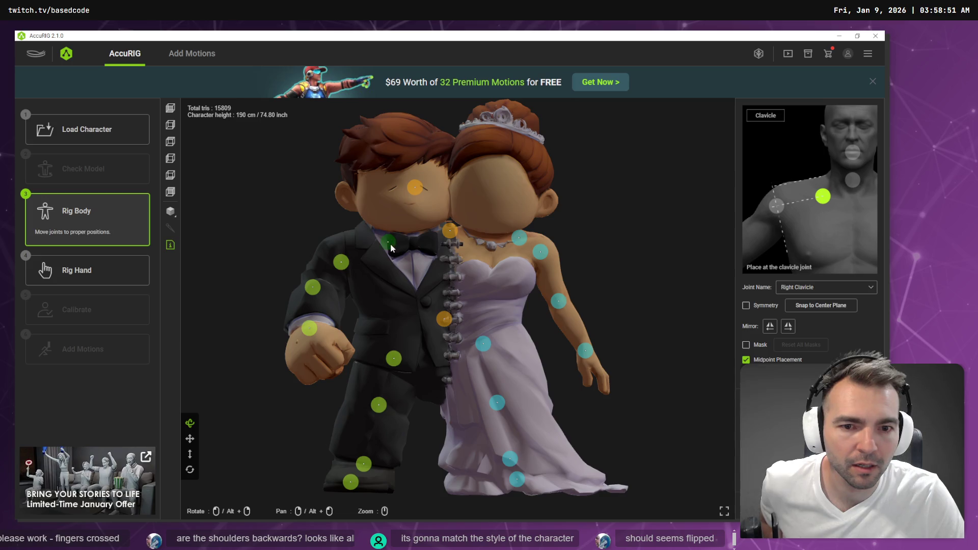
{"action": "left_click_drag", "start_coordinate": [517, 236], "coordinate": [512, 241]}
{"action": "left_click", "coordinate": [416, 189]}
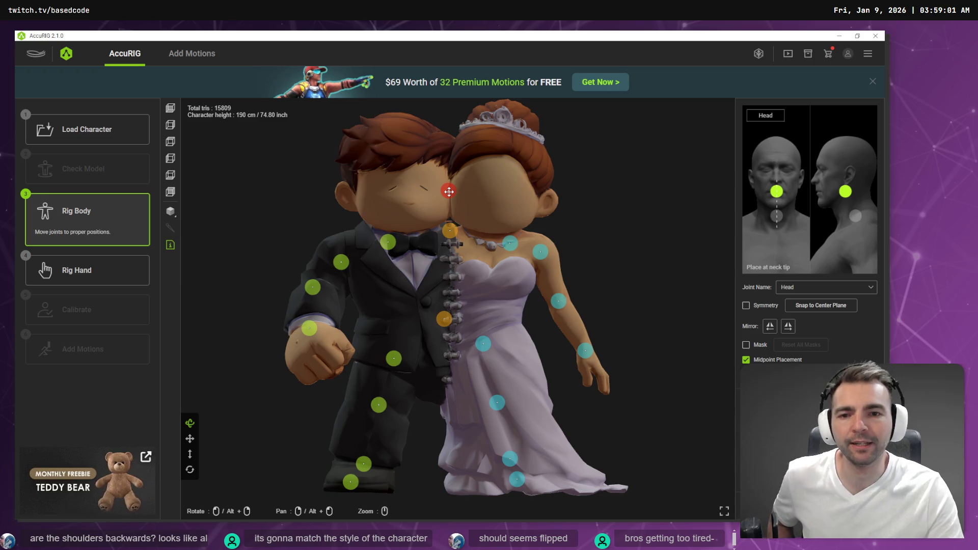
{"action": "mouse_move", "coordinate": [449, 191]}
{"action": "left_mouse_down"}
{"action": "mouse_move", "coordinate": [449, 231]}
{"action": "mouse_move", "coordinate": [449, 189]}
{"action": "left_mouse_up"}
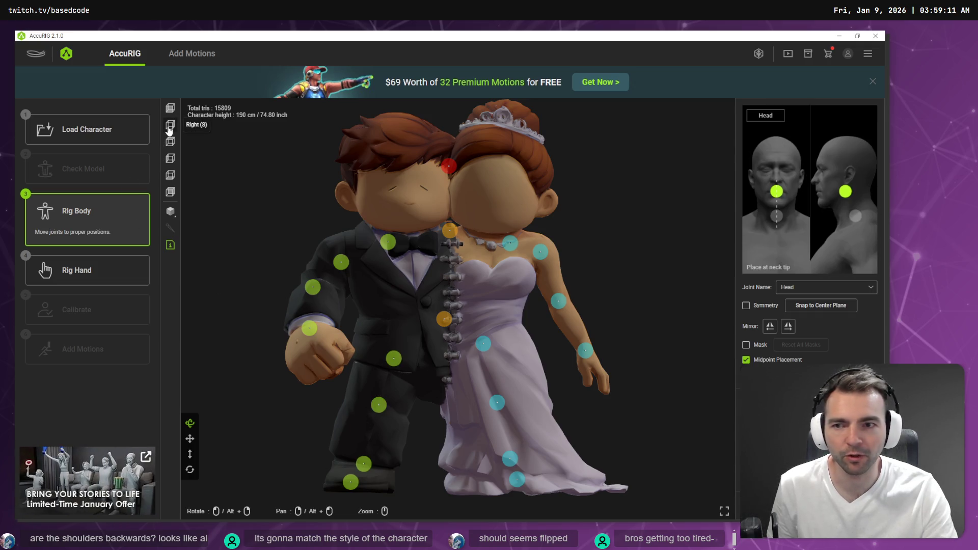
Inspect the head joint from top, side and back views, ending on the shoulders
{"action": "key", "text": "f"}
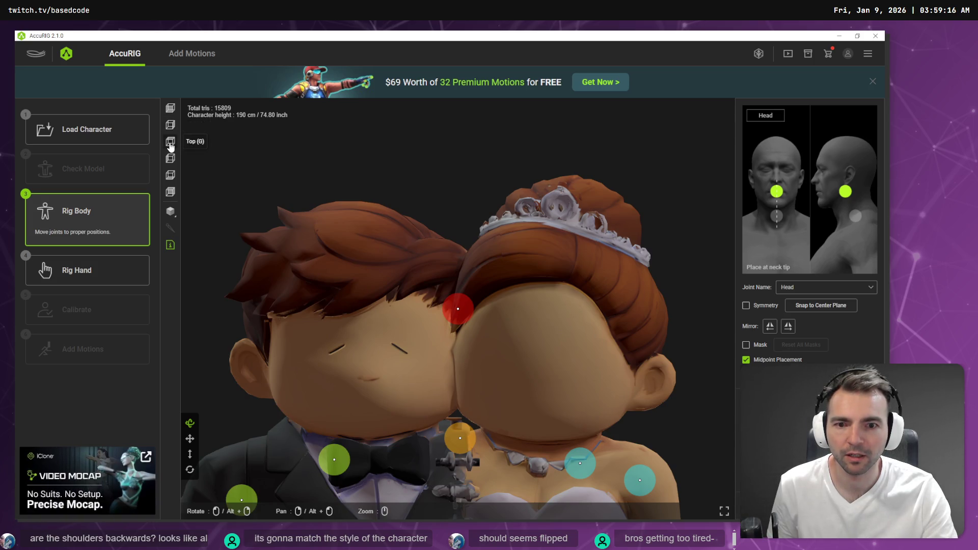
{"action": "left_click", "coordinate": [171, 147]}
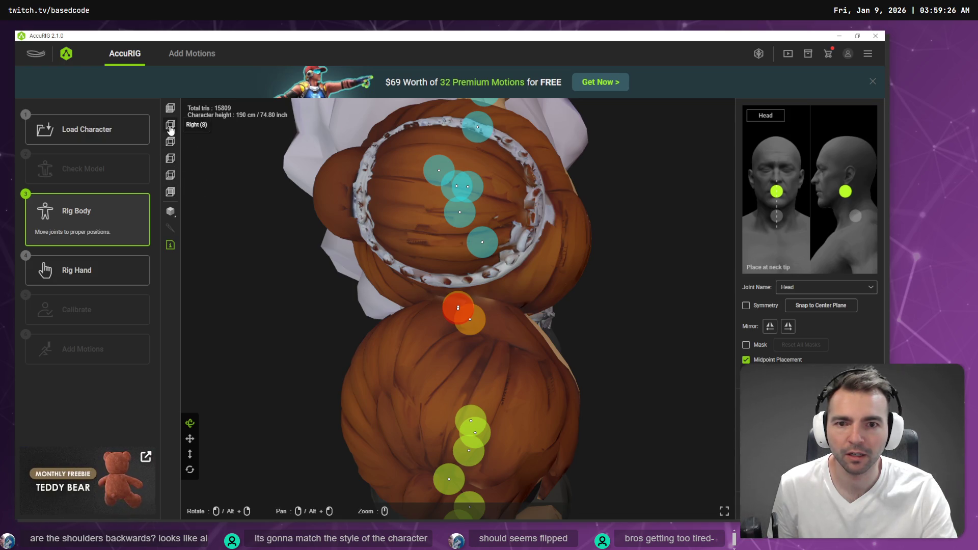
{"action": "left_click", "coordinate": [171, 129]}
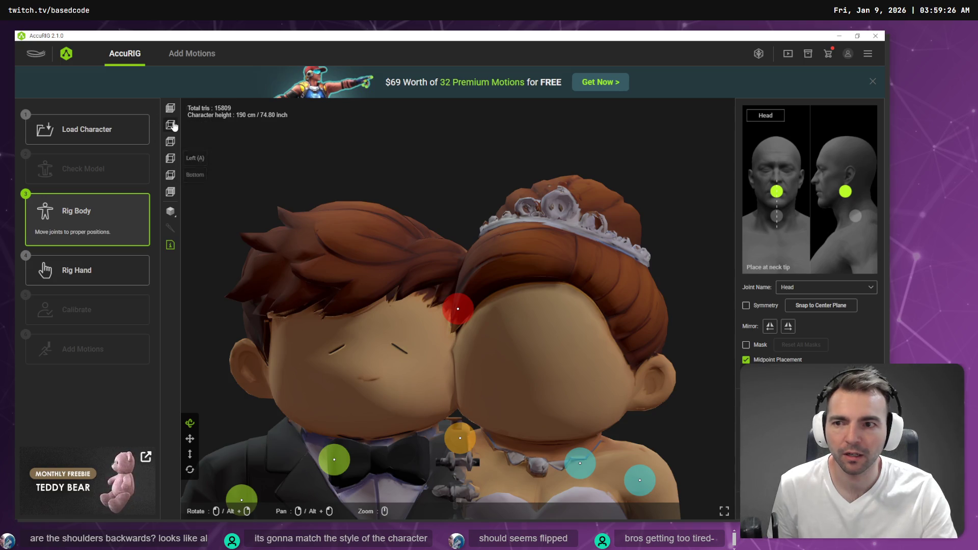
{"action": "scroll", "coordinate": [503, 455], "scroll_direction": "up", "scroll_amount": 3}
{"action": "scroll", "coordinate": [502, 455], "scroll_direction": "down", "scroll_amount": 6}
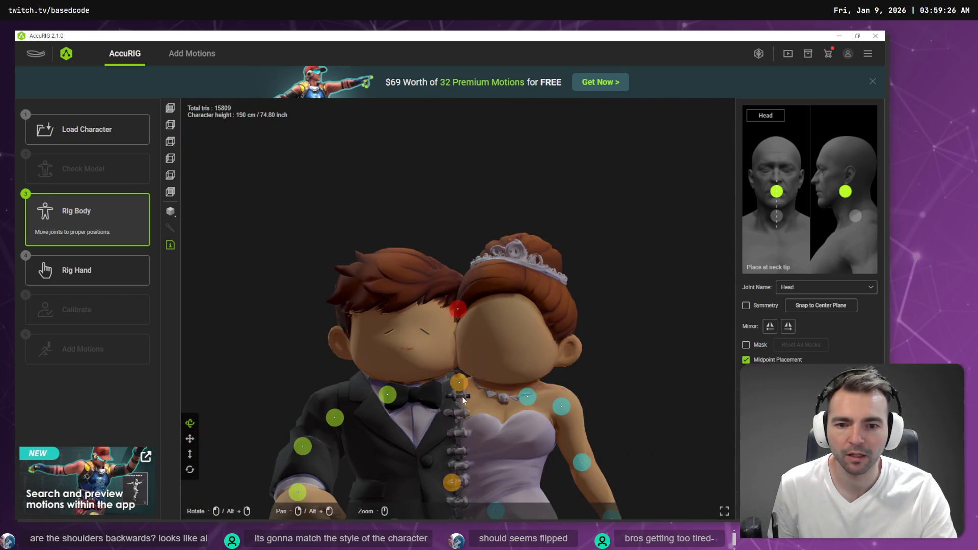
{"action": "scroll", "coordinate": [502, 451], "scroll_direction": "up", "scroll_amount": 2}
{"action": "scroll", "coordinate": [503, 452], "scroll_direction": "down", "scroll_amount": 2}
{"action": "left_click_drag", "start_coordinate": [503, 451], "coordinate": [518, 240]}
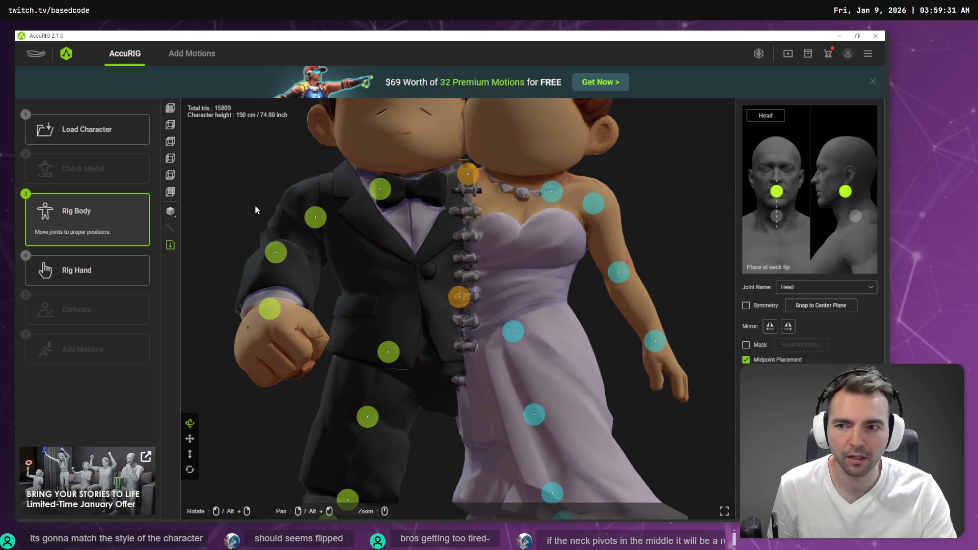
{"action": "left_click", "coordinate": [170, 164]}
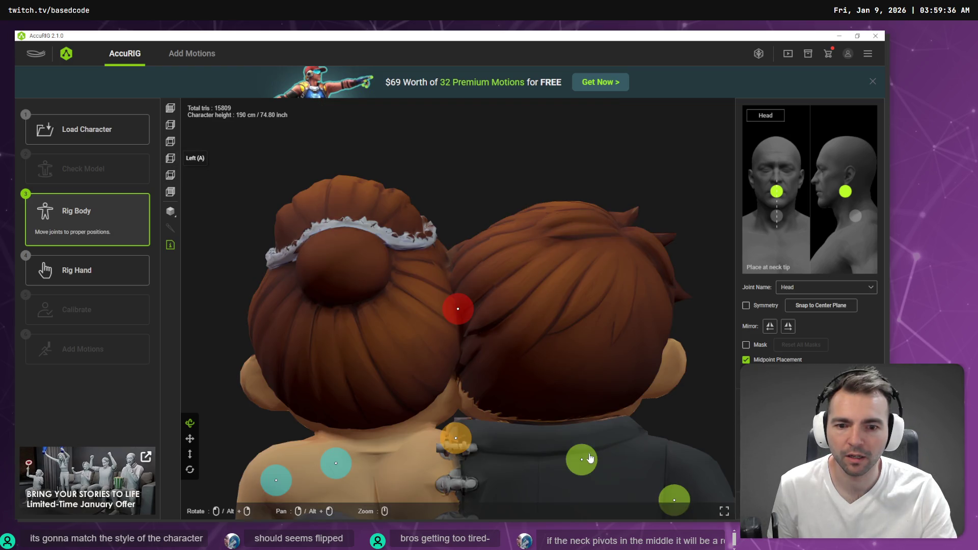
{"action": "scroll", "coordinate": [554, 433], "scroll_direction": "up", "scroll_amount": 5}
{"action": "scroll", "coordinate": [521, 397], "scroll_direction": "down", "scroll_amount": 4}
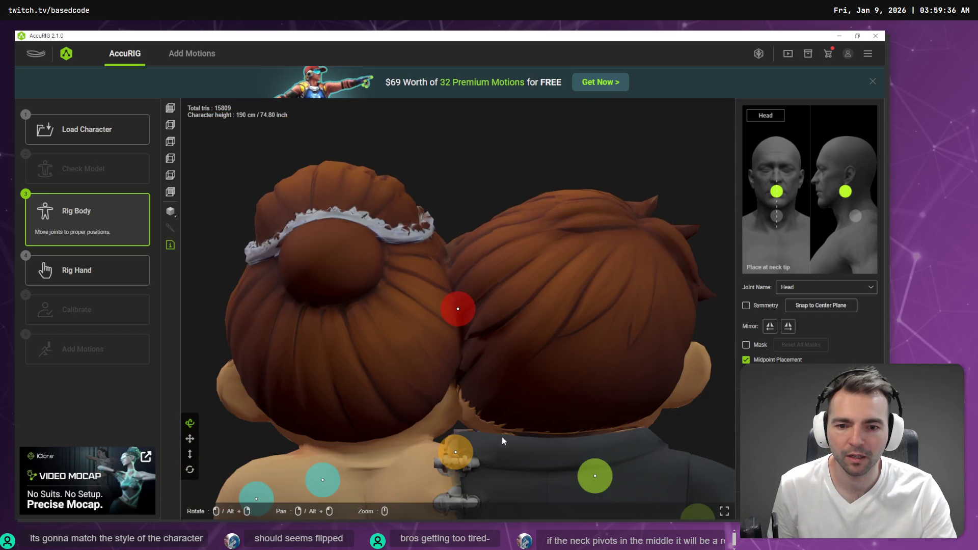
{"action": "left_click_drag", "start_coordinate": [503, 444], "coordinate": [468, 232]}
{"action": "scroll", "coordinate": [584, 364], "scroll_direction": "down", "scroll_amount": 3}
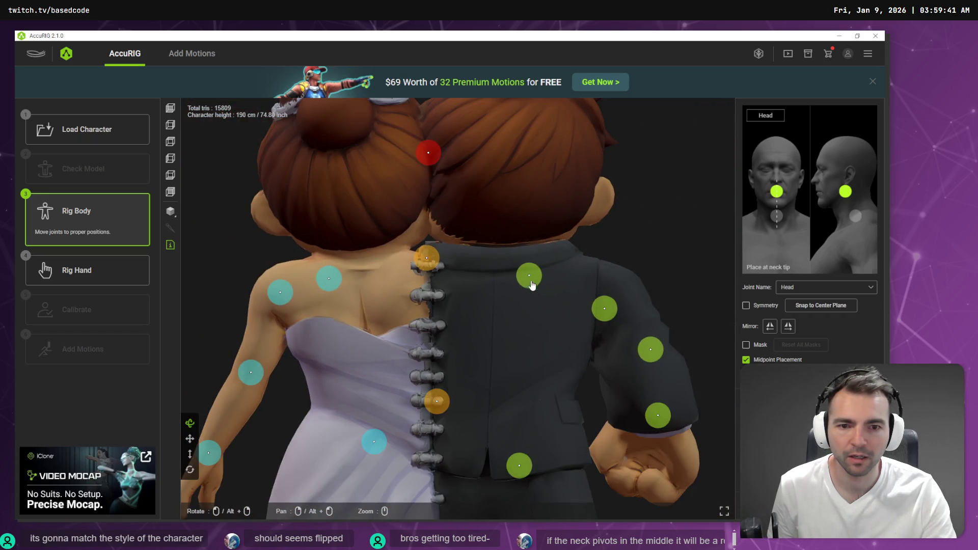
Nudge the groom's clavicle right and set his right elbow and wrist joints
{"action": "left_click", "coordinate": [528, 279]}
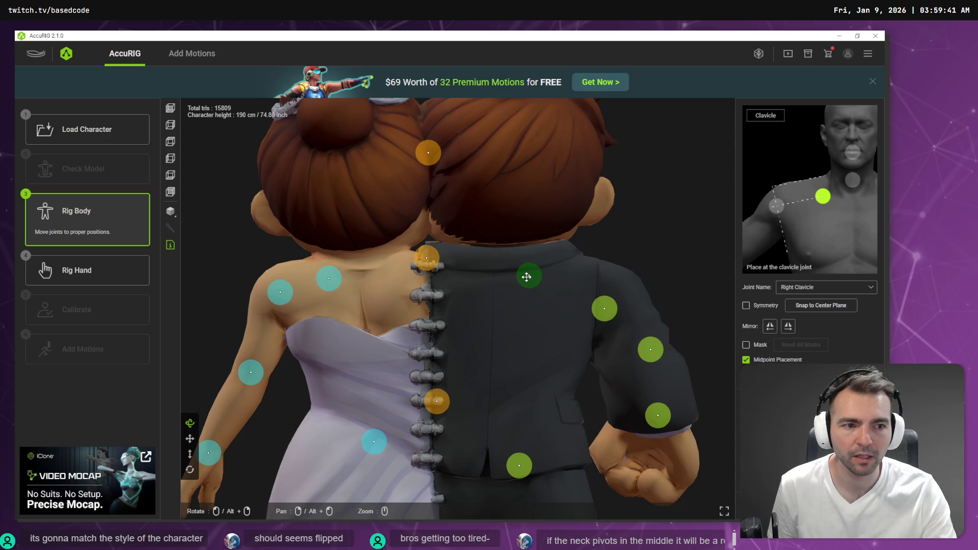
{"action": "left_click_drag", "start_coordinate": [527, 277], "coordinate": [546, 272]}
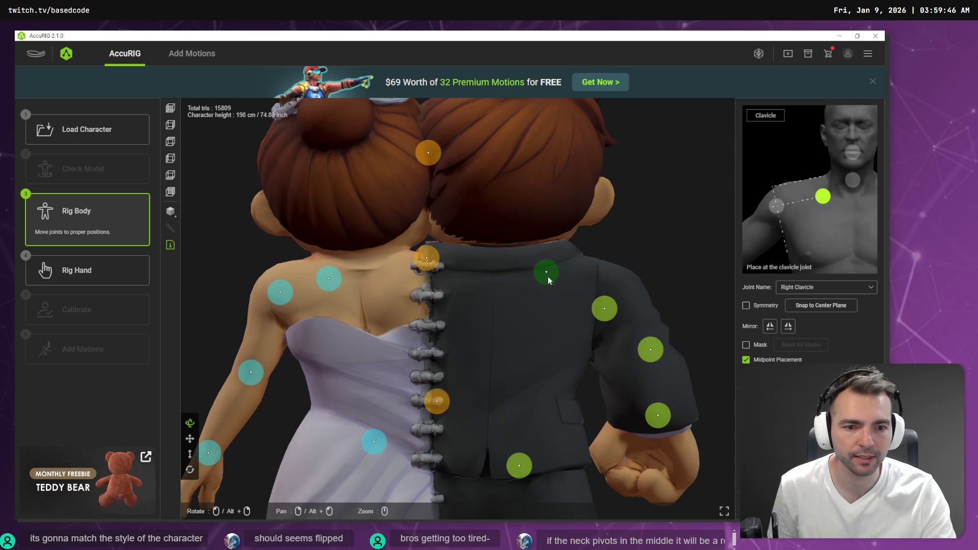
{"action": "left_click_drag", "start_coordinate": [652, 353], "coordinate": [640, 355]}
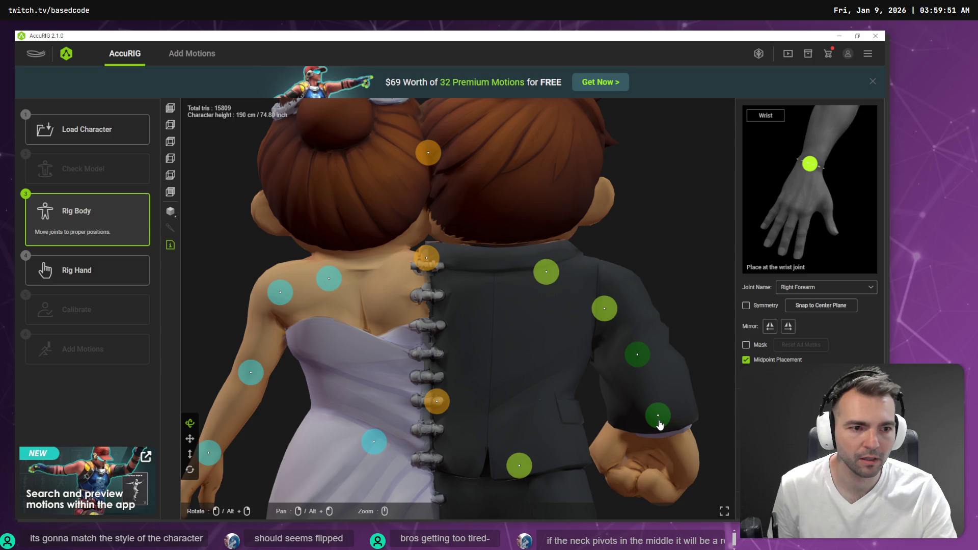
{"action": "left_click_drag", "start_coordinate": [659, 420], "coordinate": [651, 420]}
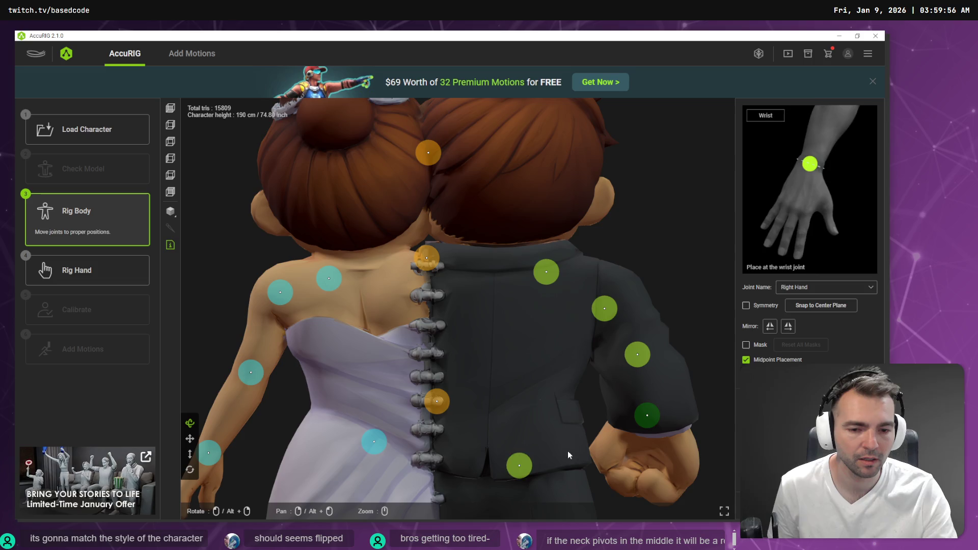
{"action": "scroll", "coordinate": [561, 430], "scroll_direction": "up", "scroll_amount": 2}
{"action": "scroll", "coordinate": [561, 430], "scroll_direction": "down", "scroll_amount": 5}
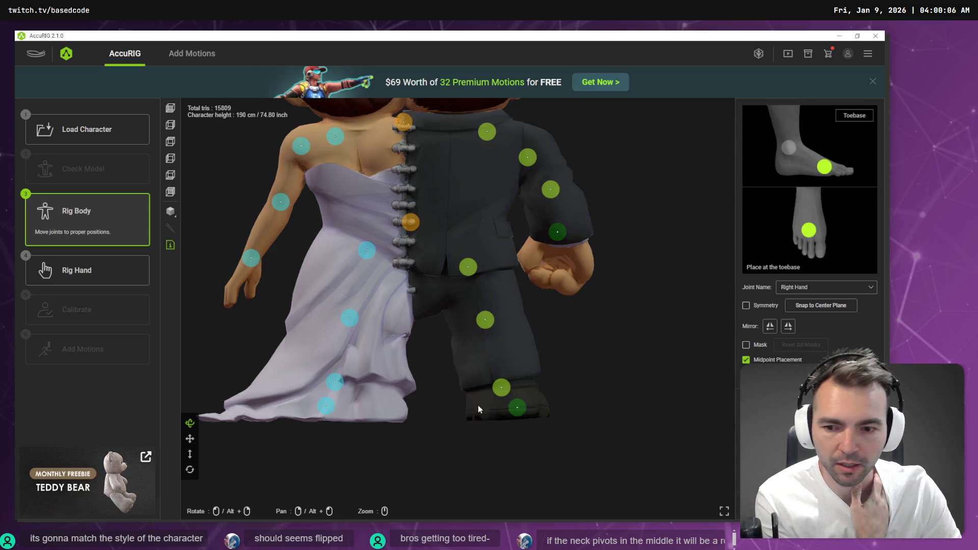
Lower the left ankle joint toward the dress hem and view the whole couple from the left
{"action": "left_click_drag", "start_coordinate": [330, 406], "coordinate": [314, 392]}
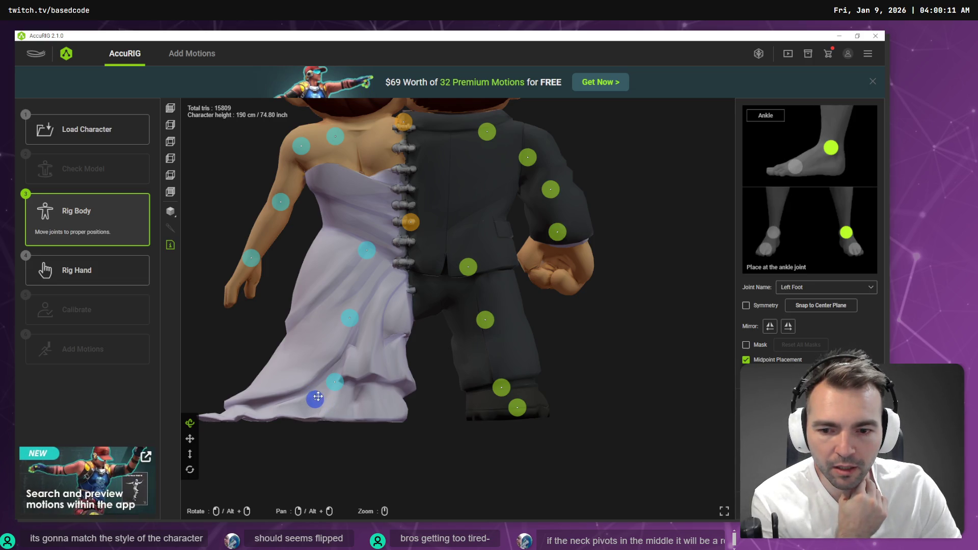
{"action": "left_click", "coordinate": [172, 160]}
{"action": "scroll", "coordinate": [622, 201], "scroll_direction": "down", "scroll_amount": 5}
{"action": "mouse_move", "coordinate": [622, 200]}
{"action": "left_mouse_down"}
{"action": "mouse_move", "coordinate": [539, 324]}
{"action": "mouse_move", "coordinate": [532, 317]}
{"action": "left_mouse_up"}
{"action": "scroll", "coordinate": [532, 316], "scroll_direction": "down", "scroll_amount": 3}
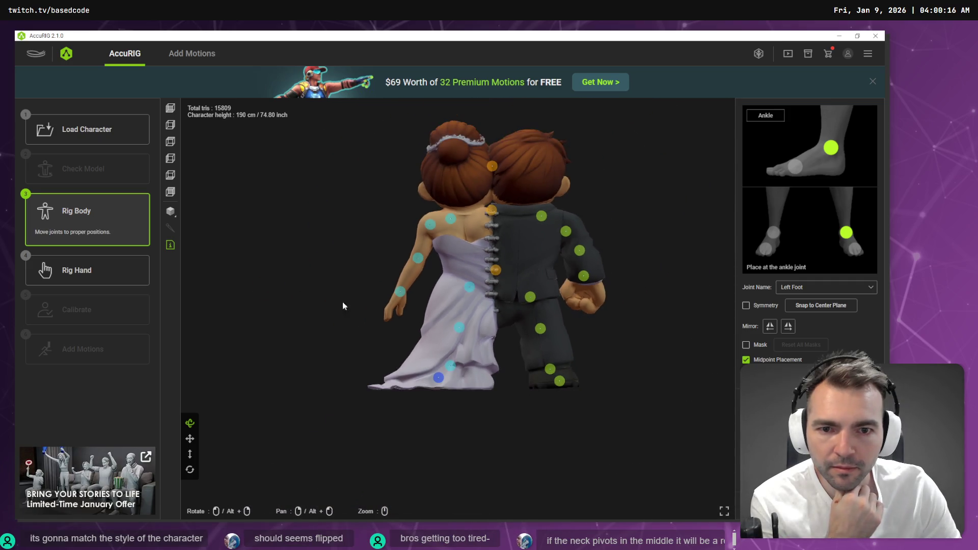
Check the rig from bottom and top views, then shift the groom's right elbow joint left
{"action": "left_click", "coordinate": [169, 179]}
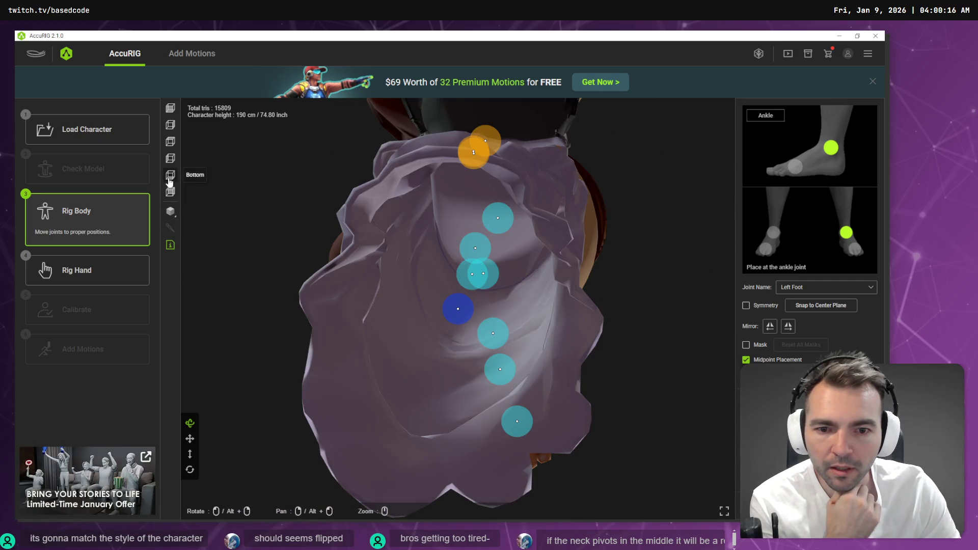
{"action": "left_click", "coordinate": [170, 142]}
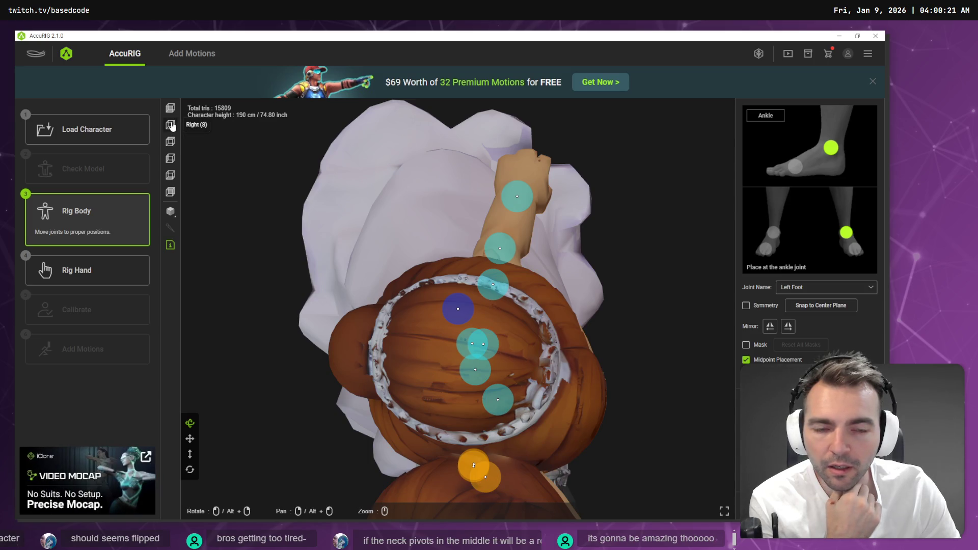
{"action": "scroll", "coordinate": [592, 271], "scroll_direction": "down", "scroll_amount": 5}
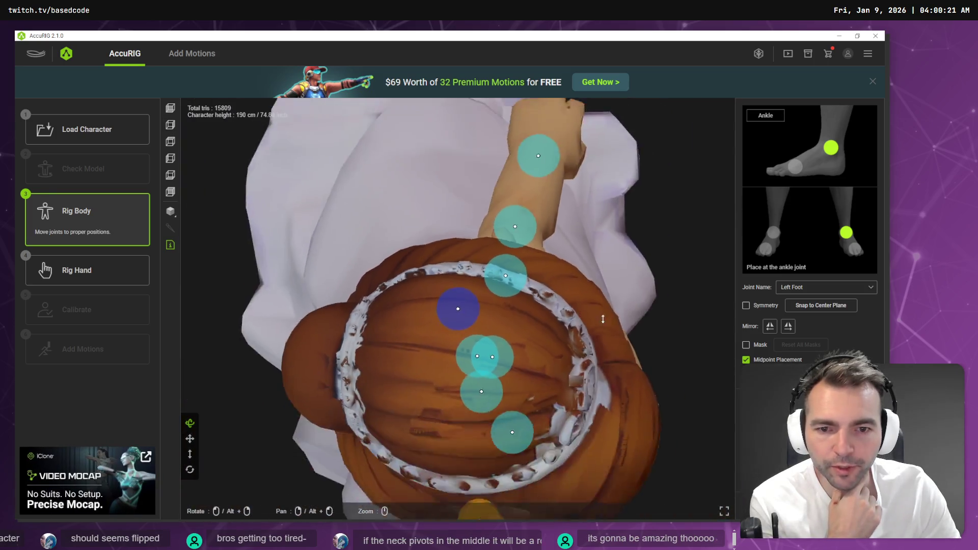
{"action": "mouse_move", "coordinate": [582, 334]}
{"action": "left_mouse_down"}
{"action": "mouse_move", "coordinate": [533, 265]}
{"action": "mouse_move", "coordinate": [521, 208]}
{"action": "left_mouse_up"}
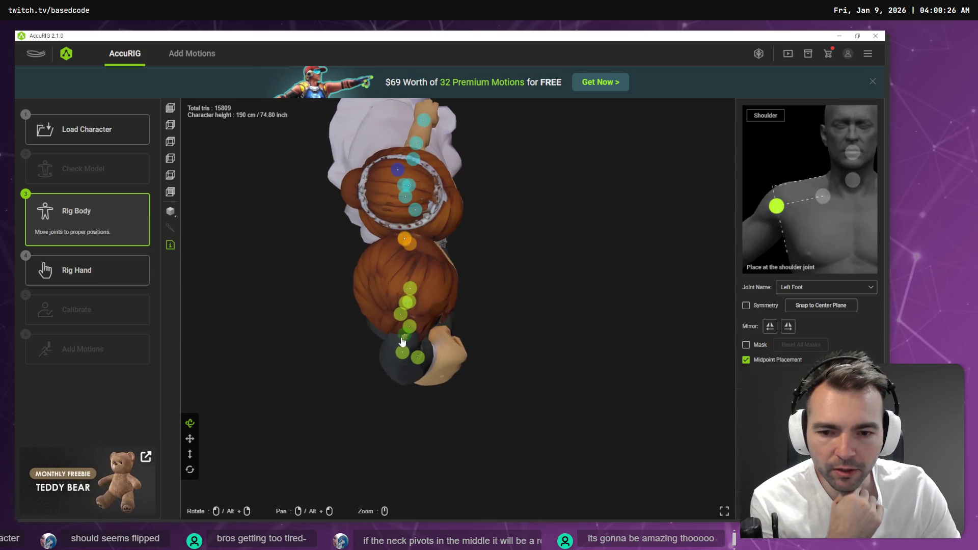
{"action": "left_click_drag", "start_coordinate": [403, 359], "coordinate": [395, 356]}
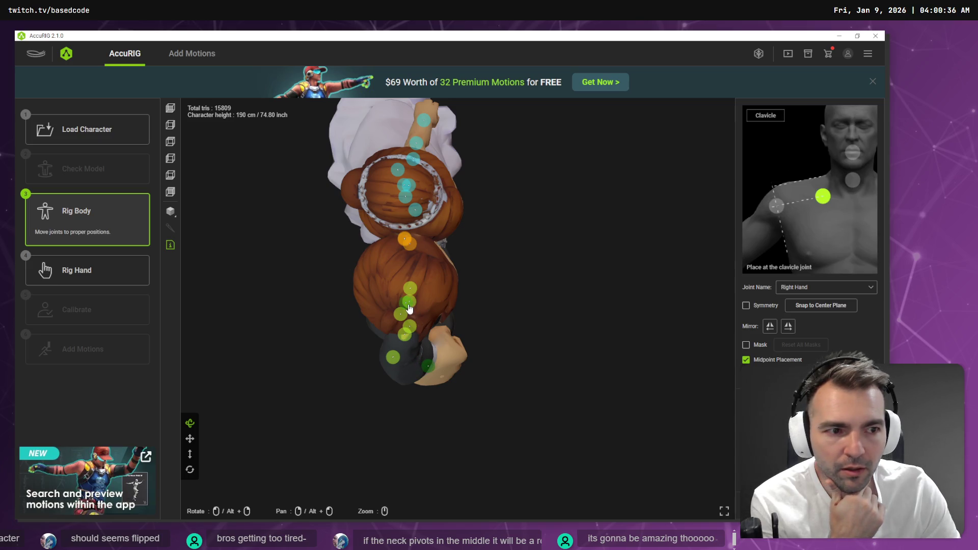
Run Rig Hand with the chosen finger count and proceed to the Calibrate step
{"action": "left_click", "coordinate": [172, 177]}
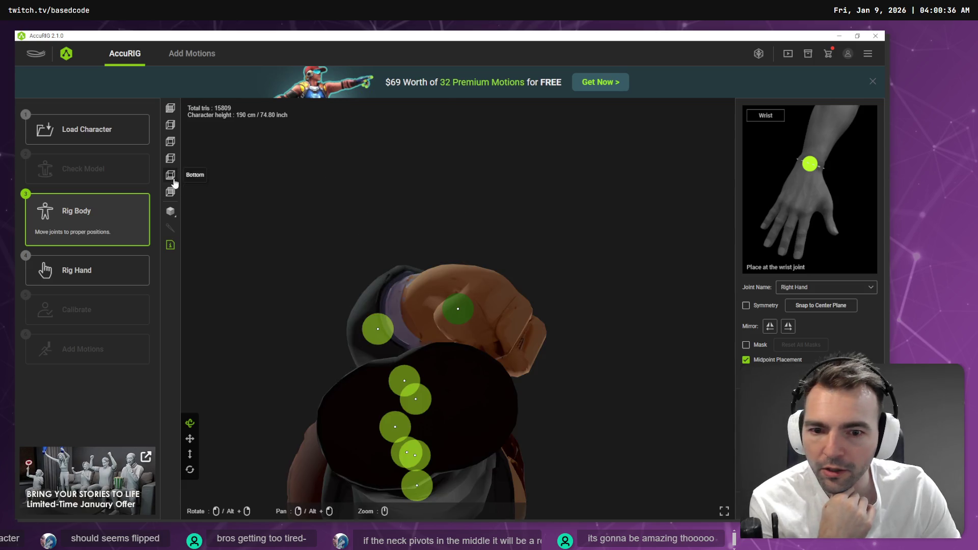
{"action": "left_click", "coordinate": [117, 266]}
{"action": "left_click", "coordinate": [436, 306]}
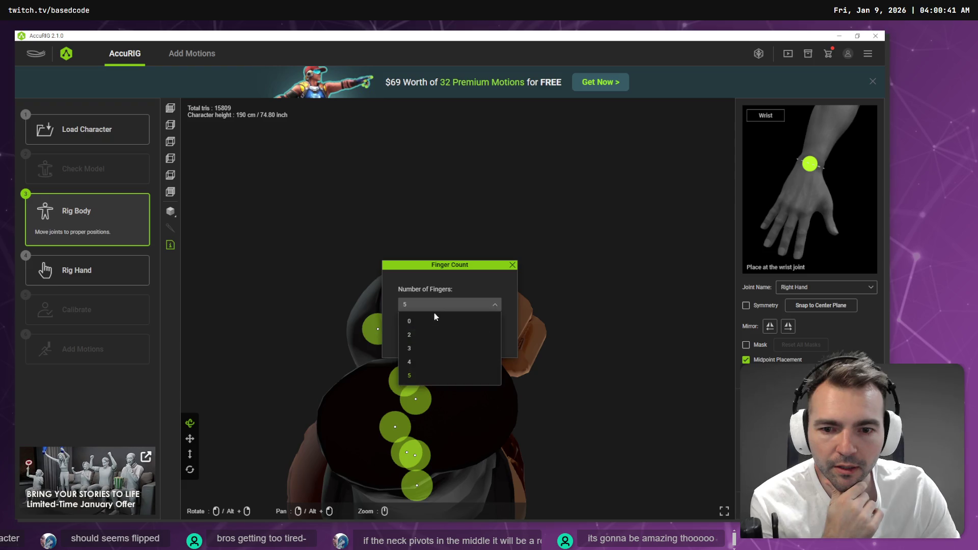
{"action": "left_click", "coordinate": [426, 322]}
{"action": "left_click", "coordinate": [422, 336]}
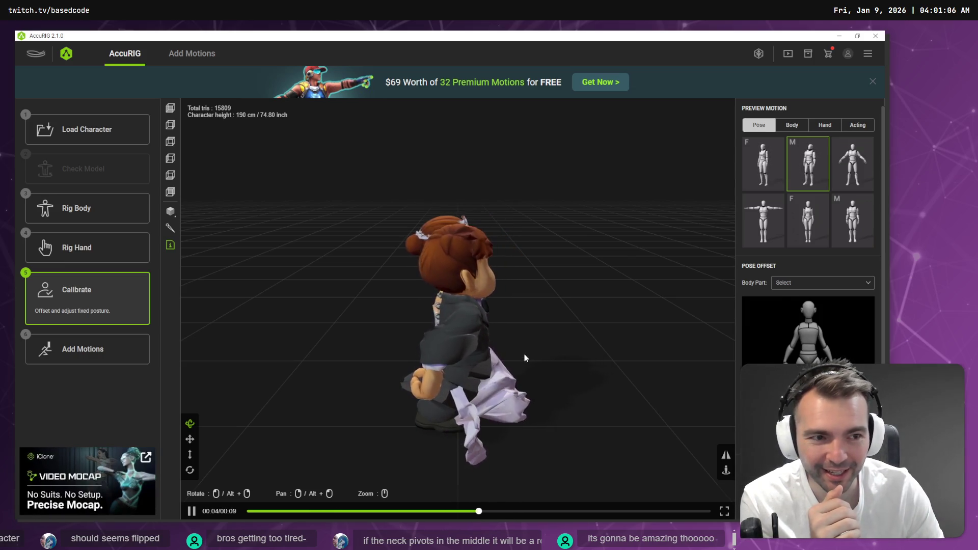
Play the first Body preview motion on the rigged couple, then return to the Rig Body step
{"action": "left_click_drag", "start_coordinate": [506, 356], "coordinate": [404, 353]}
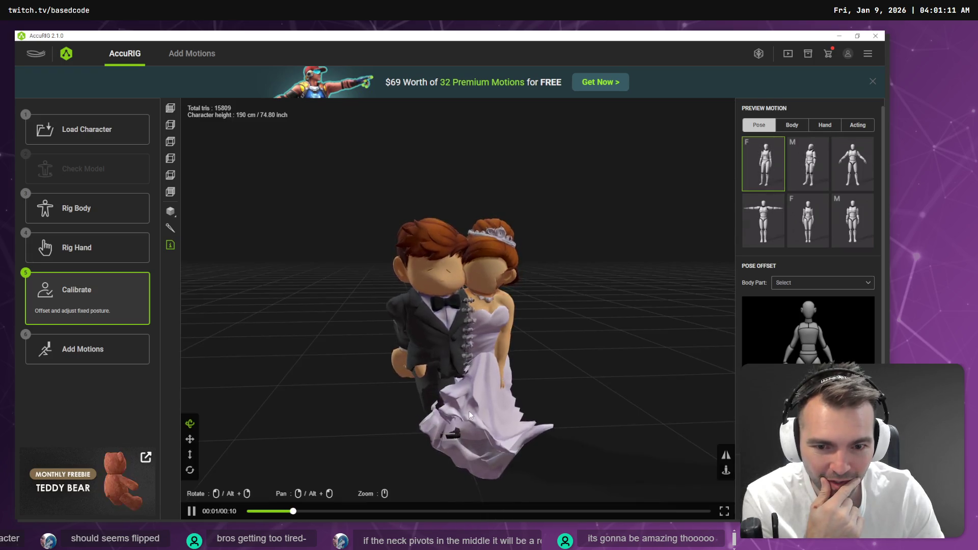
{"action": "mouse_move", "coordinate": [470, 416]}
{"action": "left_mouse_down"}
{"action": "mouse_move", "coordinate": [561, 388]}
{"action": "mouse_move", "coordinate": [633, 408]}
{"action": "mouse_move", "coordinate": [686, 390]}
{"action": "mouse_move", "coordinate": [537, 404]}
{"action": "left_mouse_up"}
{"action": "mouse_move", "coordinate": [415, 379]}
{"action": "left_mouse_down"}
{"action": "mouse_move", "coordinate": [393, 374]}
{"action": "mouse_move", "coordinate": [349, 391]}
{"action": "mouse_move", "coordinate": [482, 396]}
{"action": "left_mouse_up"}
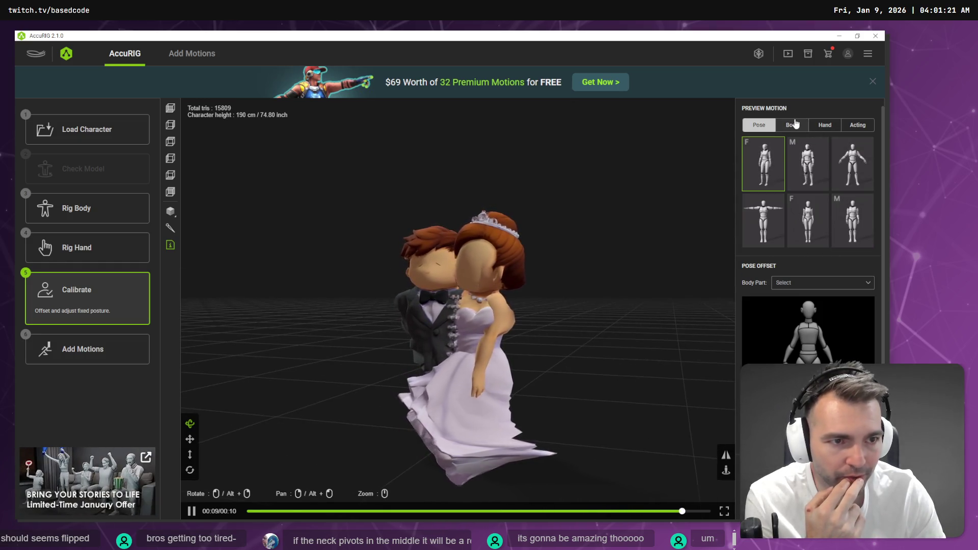
{"action": "left_click", "coordinate": [792, 125]}
{"action": "left_click", "coordinate": [767, 171]}
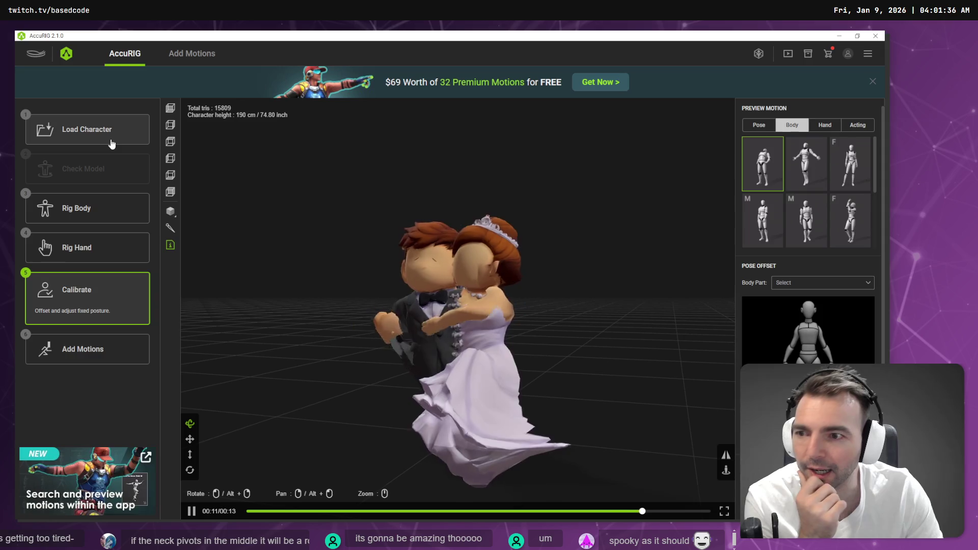
{"action": "left_click", "coordinate": [91, 211]}
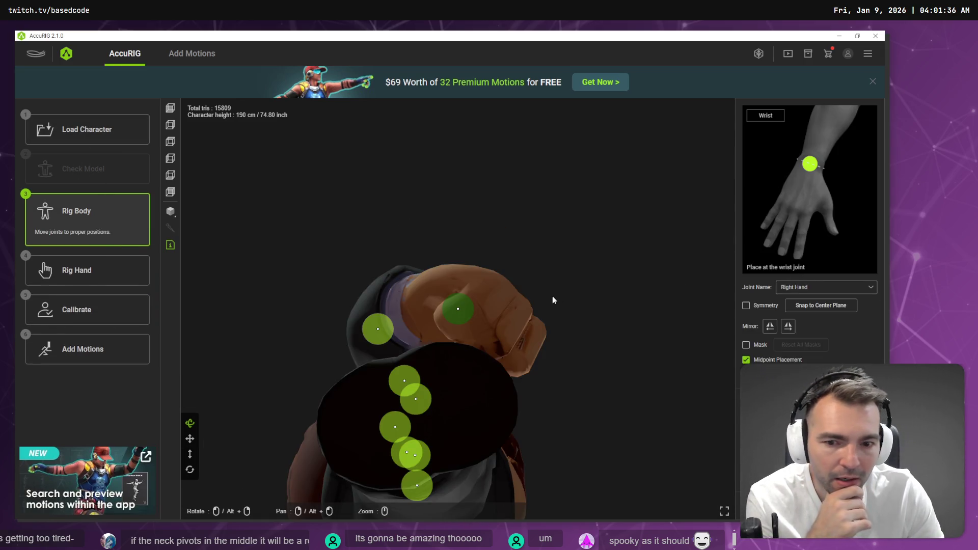
Reload Newlyweds.fbx through Load Character, reaching the Check Model step with the centre line at 50
{"action": "scroll", "coordinate": [535, 301], "scroll_direction": "down", "scroll_amount": 3}
{"action": "scroll", "coordinate": [521, 185], "scroll_direction": "down", "scroll_amount": 2}
{"action": "mouse_move", "coordinate": [521, 185]}
{"action": "left_mouse_down"}
{"action": "mouse_move", "coordinate": [519, 271]}
{"action": "mouse_move", "coordinate": [555, 286]}
{"action": "left_mouse_up"}
{"action": "scroll", "coordinate": [556, 285], "scroll_direction": "down", "scroll_amount": 1}
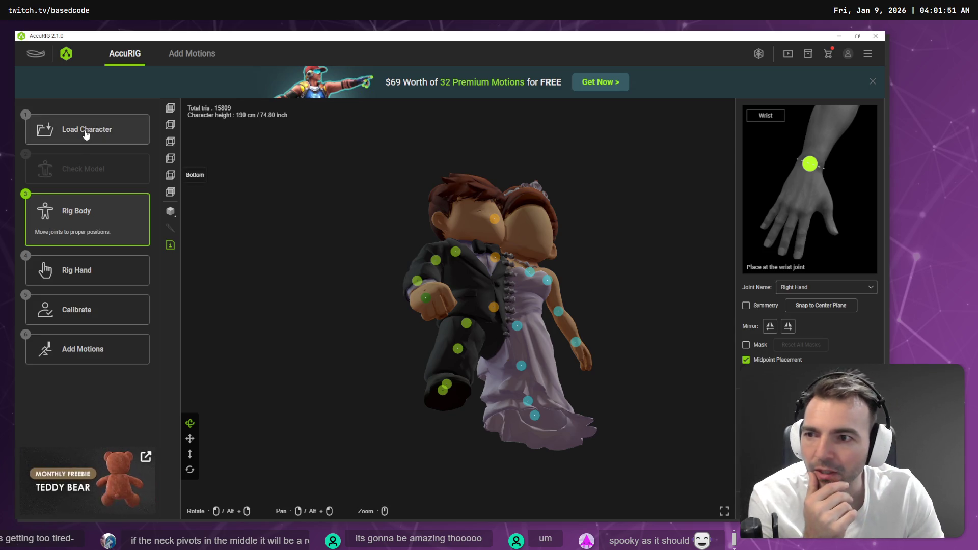
{"action": "left_click", "coordinate": [143, 133]}
{"action": "left_click", "coordinate": [583, 290]}
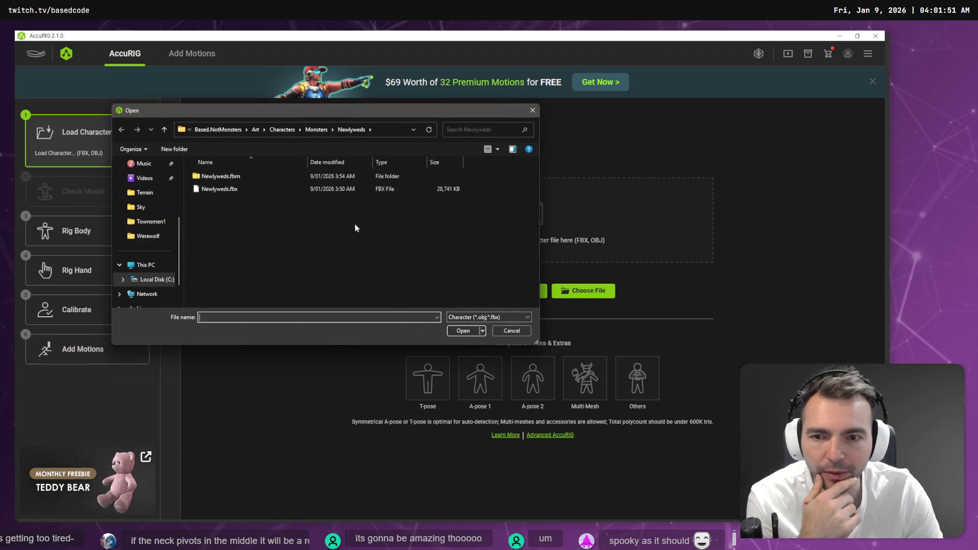
{"action": "double_click", "coordinate": [214, 190]}
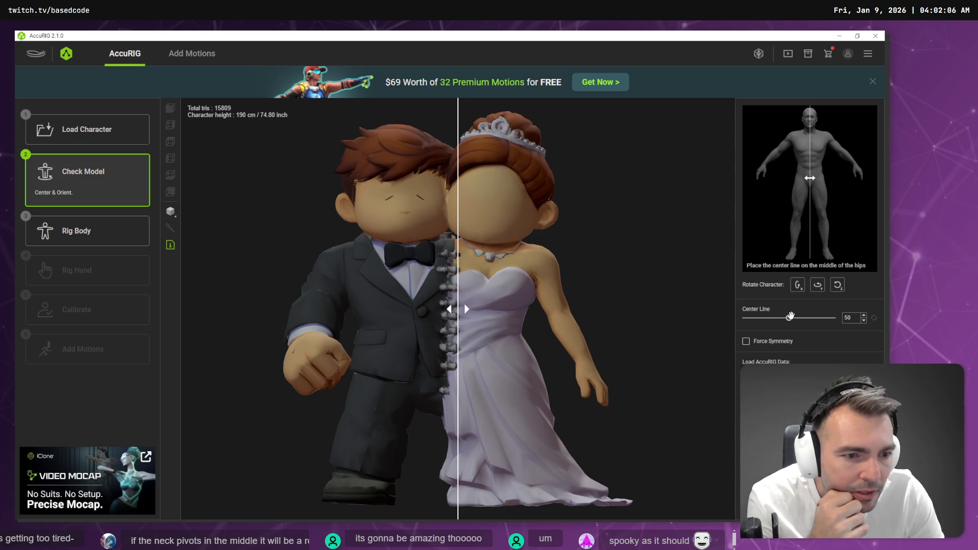
Check the centre line from side and back views, trying values 48.54, 53.92 and 52.12
{"action": "left_click_drag", "start_coordinate": [790, 317], "coordinate": [788, 317]}
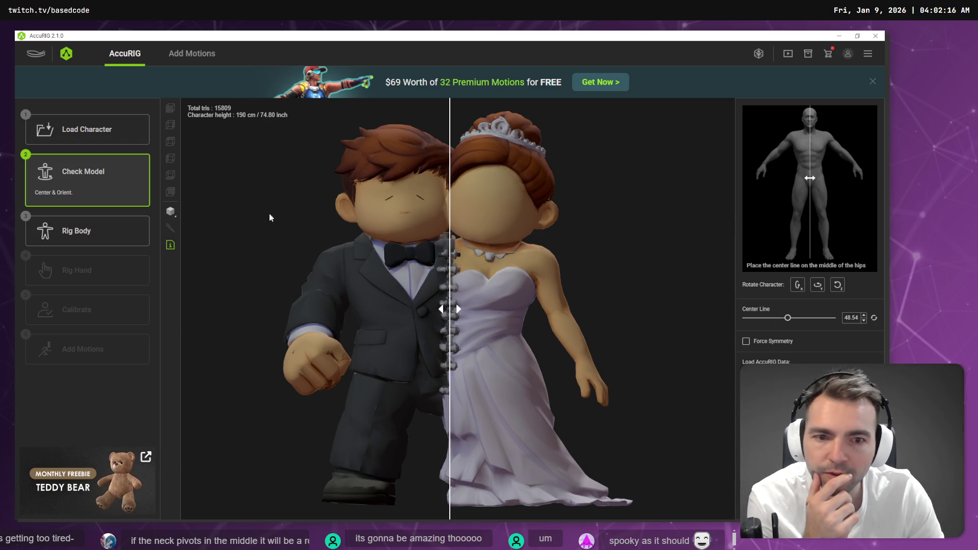
{"action": "left_click", "coordinate": [824, 288]}
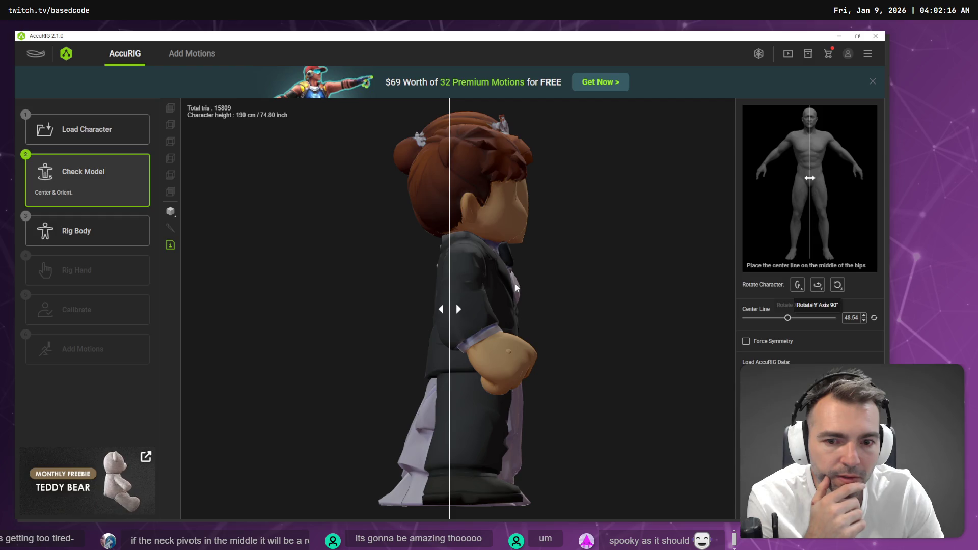
{"action": "left_click_drag", "start_coordinate": [450, 303], "coordinate": [480, 308]}
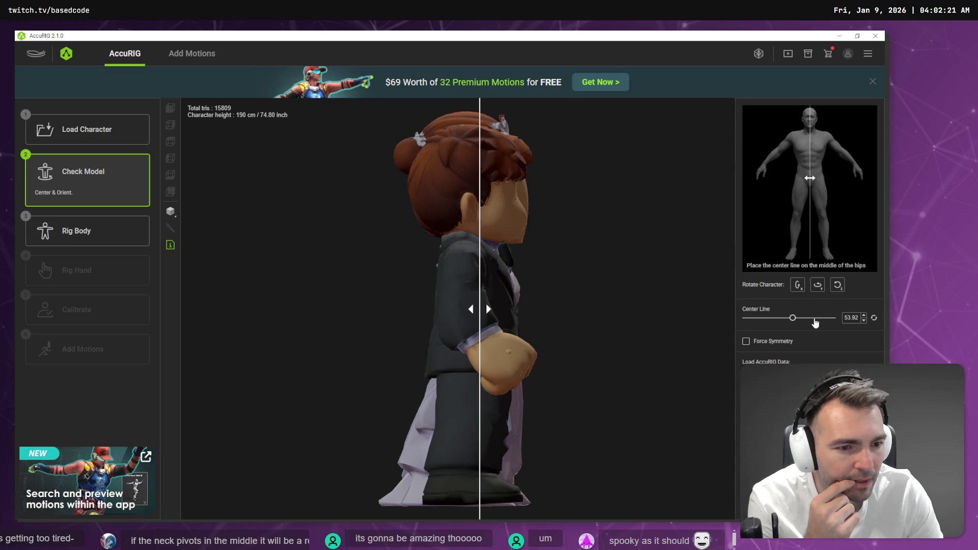
{"action": "left_click", "coordinate": [817, 285]}
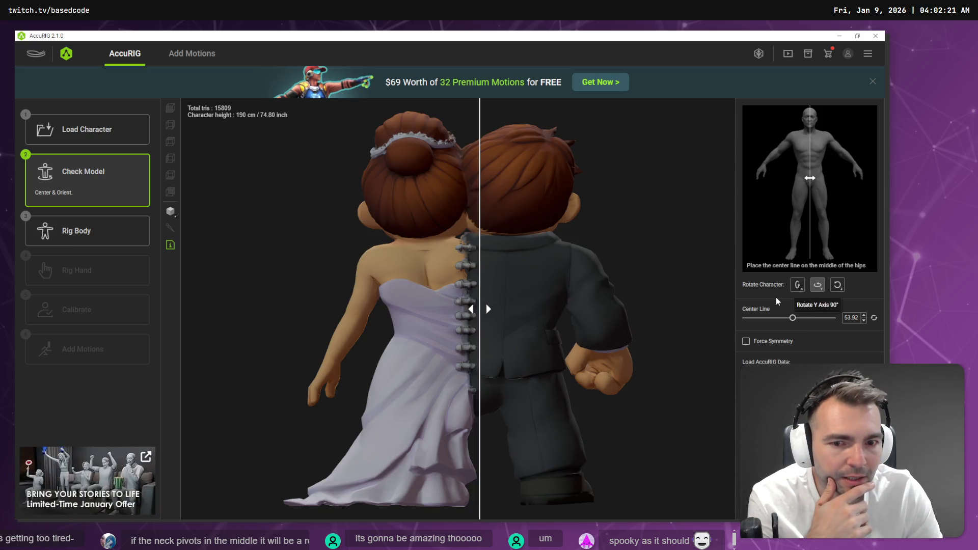
{"action": "left_click_drag", "start_coordinate": [479, 293], "coordinate": [468, 293]}
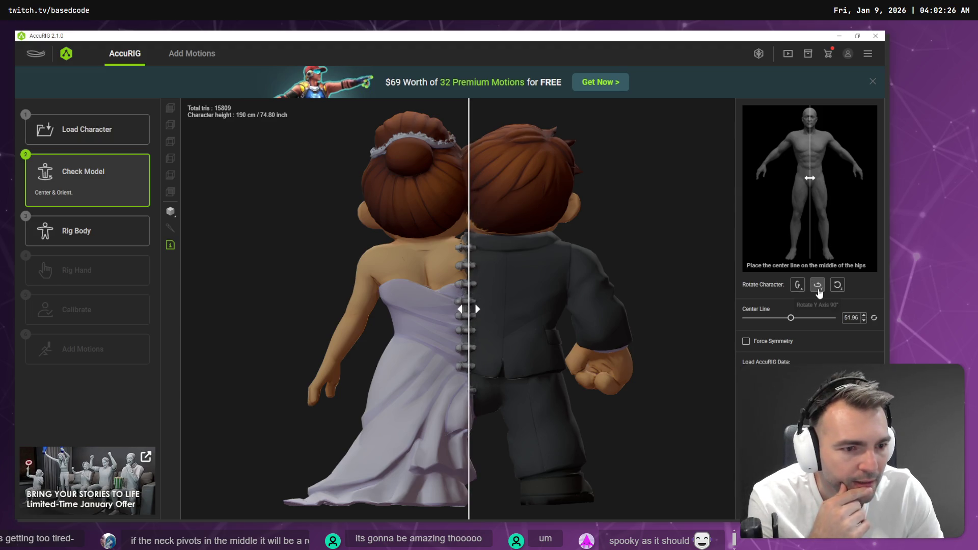
{"action": "left_click", "coordinate": [818, 290]}
{"action": "left_click", "coordinate": [818, 290]}
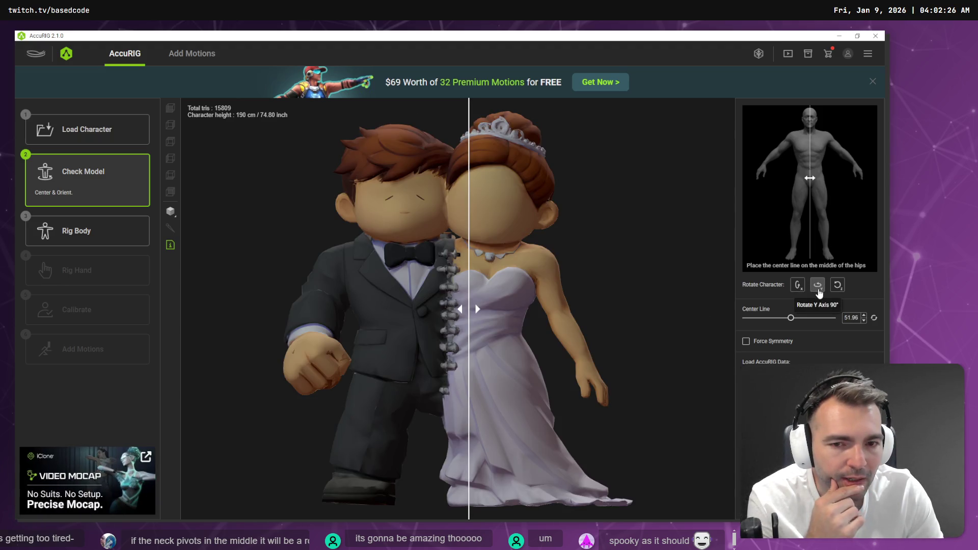
Settle the centre line at 46.41 from the front and advance to Rig Body
{"action": "left_click_drag", "start_coordinate": [469, 255], "coordinate": [457, 258]}
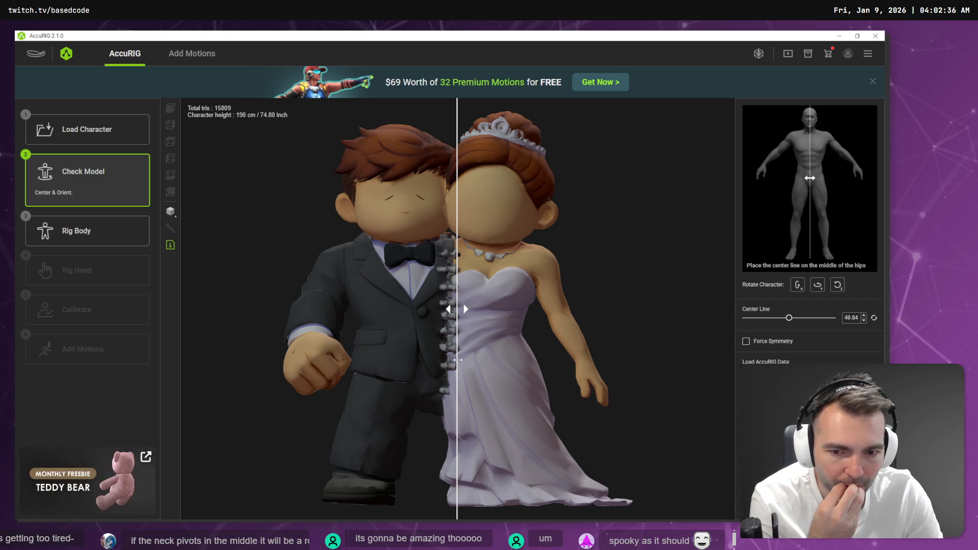
{"action": "left_click_drag", "start_coordinate": [457, 359], "coordinate": [436, 359]}
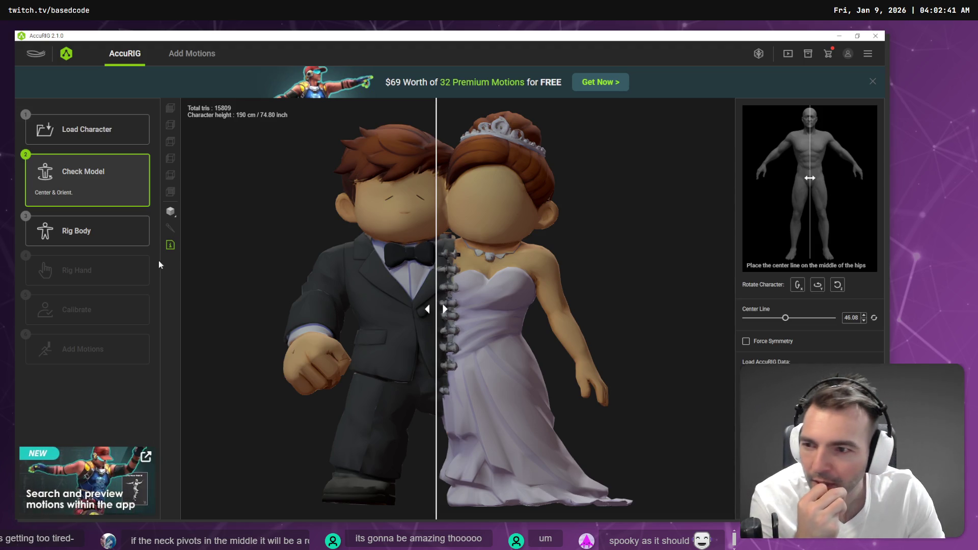
{"action": "left_click", "coordinate": [171, 210]}
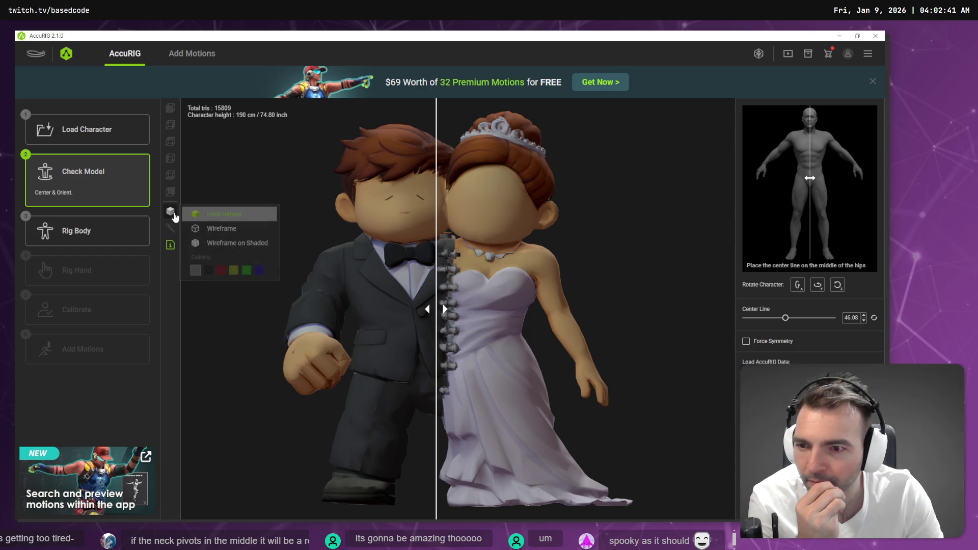
{"action": "left_click", "coordinate": [119, 226]}
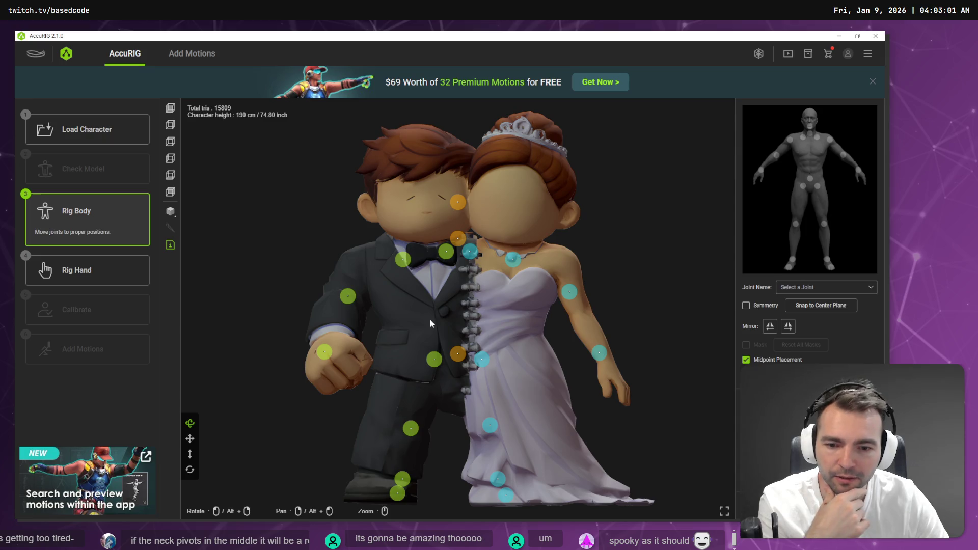
From the front view, place the bride's toe and the groom's foot, knee and hip joints
{"action": "left_click", "coordinate": [169, 110]}
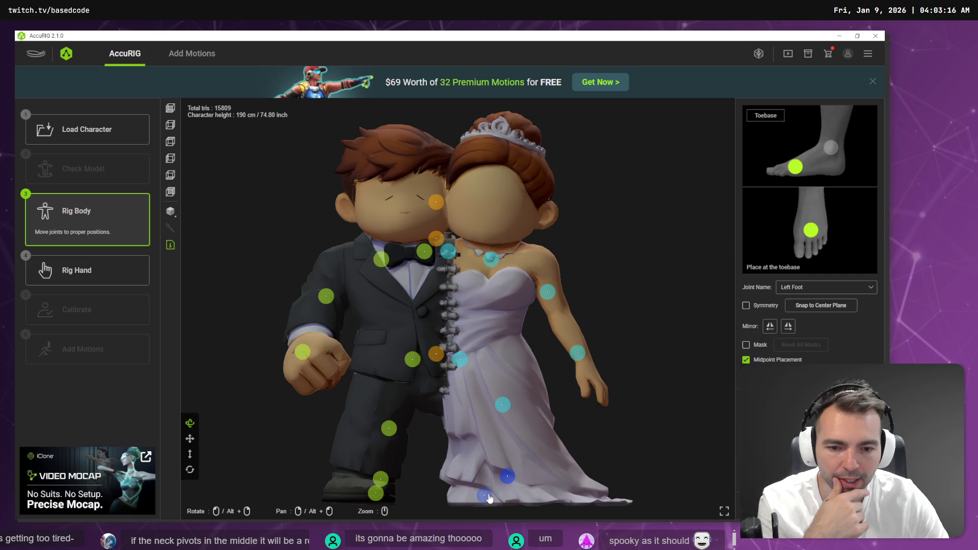
{"action": "left_click_drag", "start_coordinate": [481, 495], "coordinate": [528, 494]}
{"action": "left_click", "coordinate": [375, 493]}
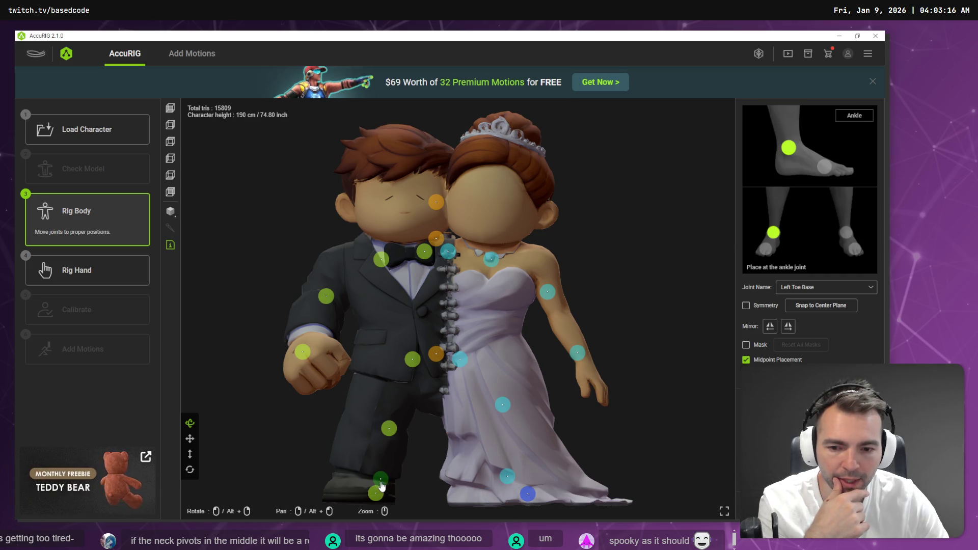
{"action": "mouse_move", "coordinate": [373, 493]}
{"action": "left_mouse_down"}
{"action": "mouse_move", "coordinate": [353, 494]}
{"action": "mouse_move", "coordinate": [364, 477]}
{"action": "left_mouse_up"}
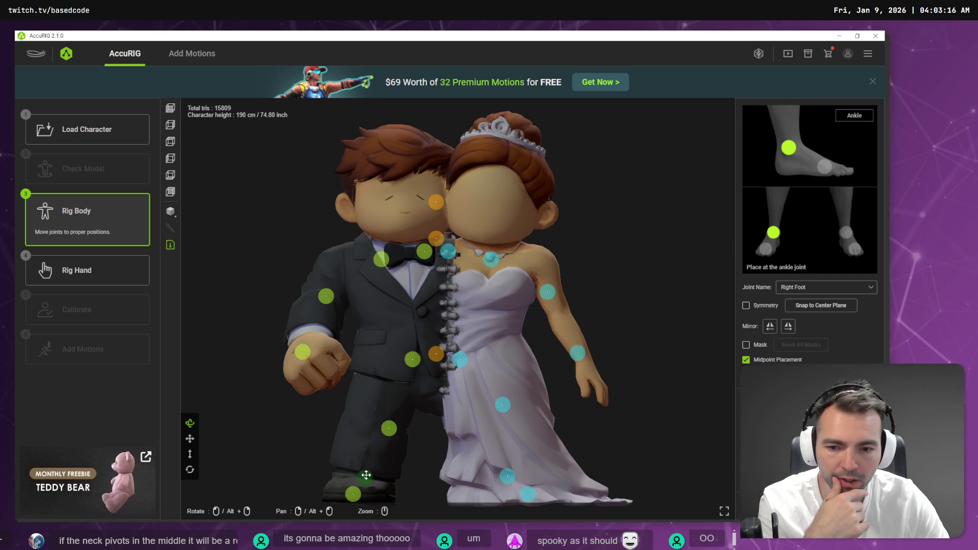
{"action": "left_click_drag", "start_coordinate": [387, 433], "coordinate": [373, 432]}
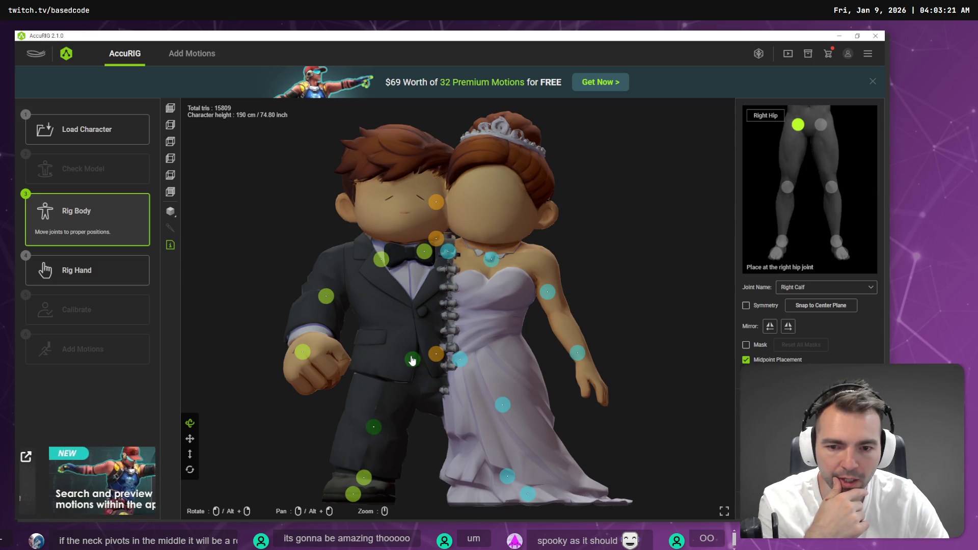
{"action": "left_click_drag", "start_coordinate": [413, 359], "coordinate": [376, 367]}
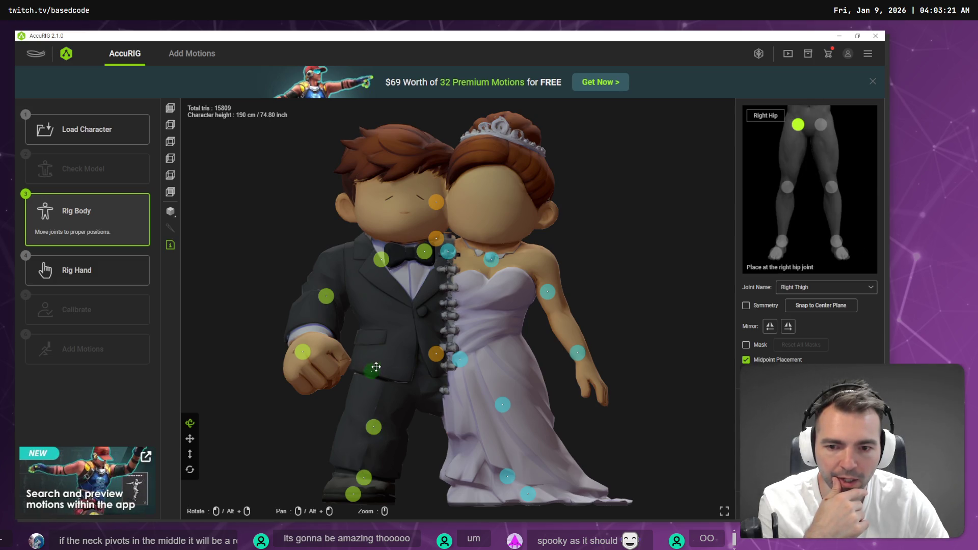
{"action": "left_click", "coordinate": [437, 354]}
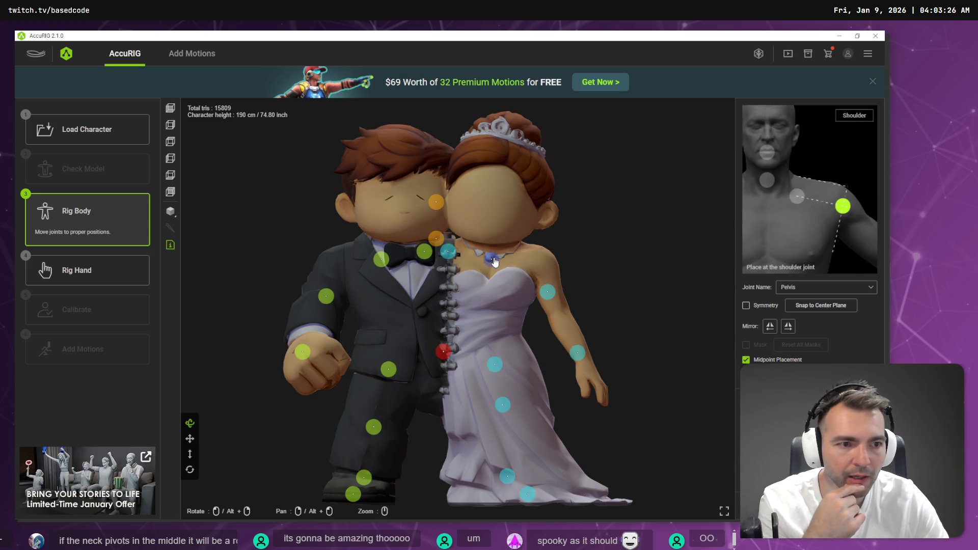
Reposition the bride's elbow, the groom's shoulder and wrist, and a clavicle joint
{"action": "left_click_drag", "start_coordinate": [553, 296], "coordinate": [560, 317]}
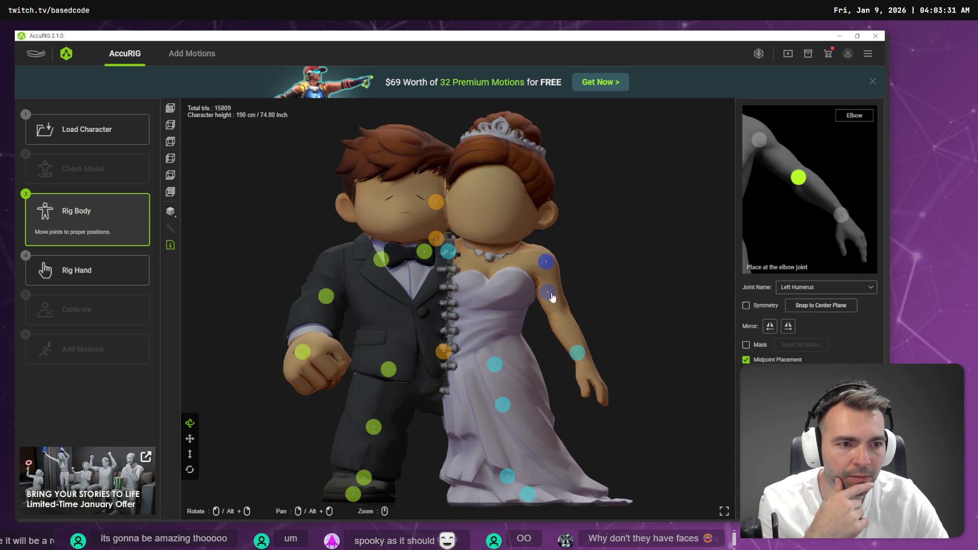
{"action": "left_click", "coordinate": [580, 355]}
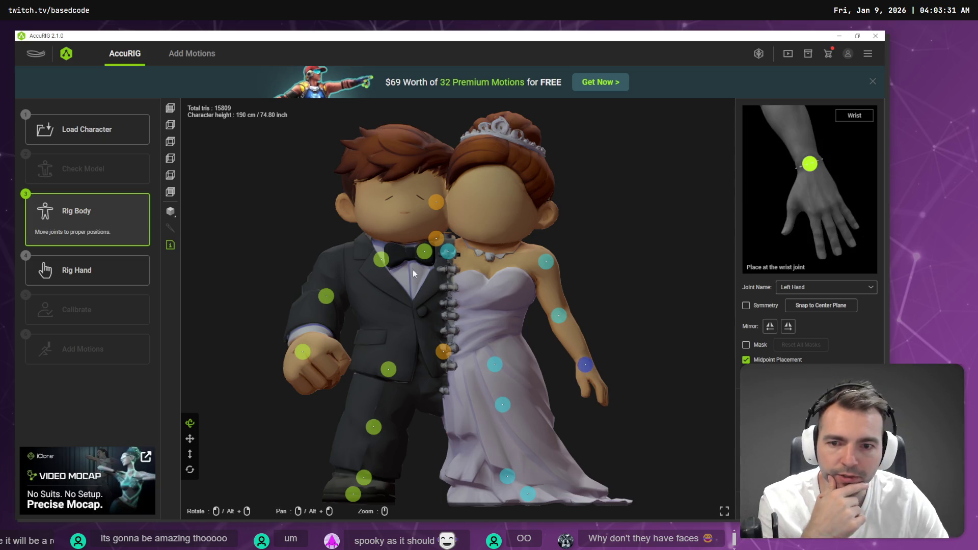
{"action": "left_click_drag", "start_coordinate": [352, 255], "coordinate": [339, 260]}
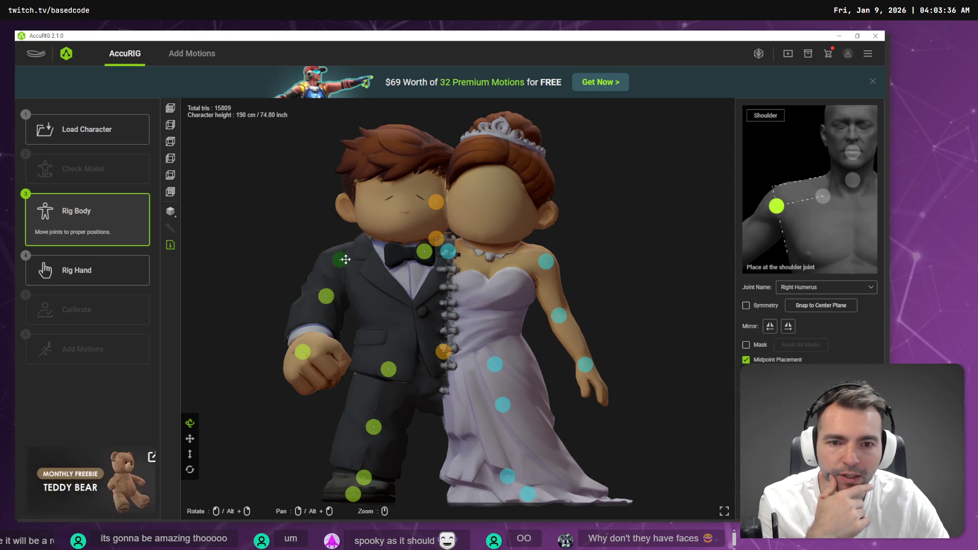
{"action": "left_click", "coordinate": [319, 298]}
{"action": "left_click_drag", "start_coordinate": [302, 352], "coordinate": [307, 342]}
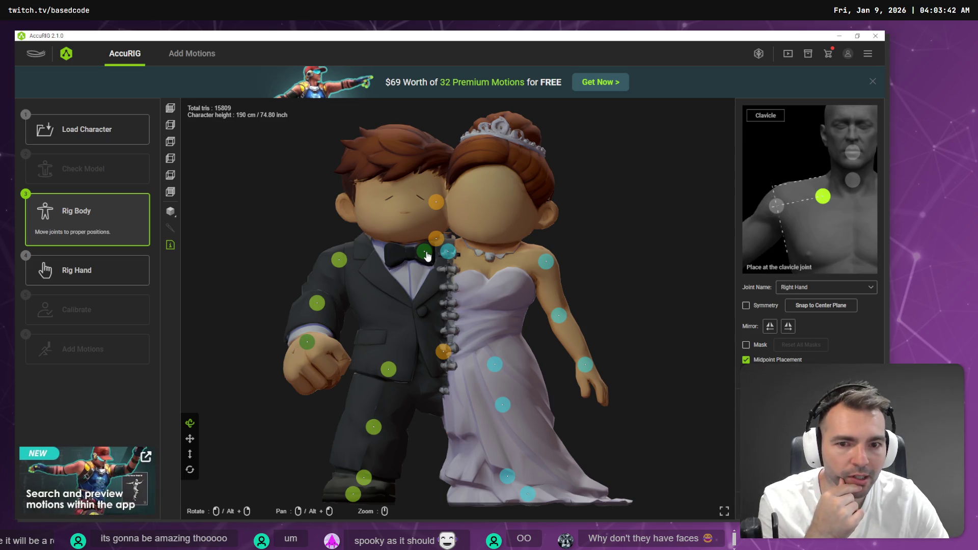
{"action": "left_click_drag", "start_coordinate": [447, 251], "coordinate": [505, 255]}
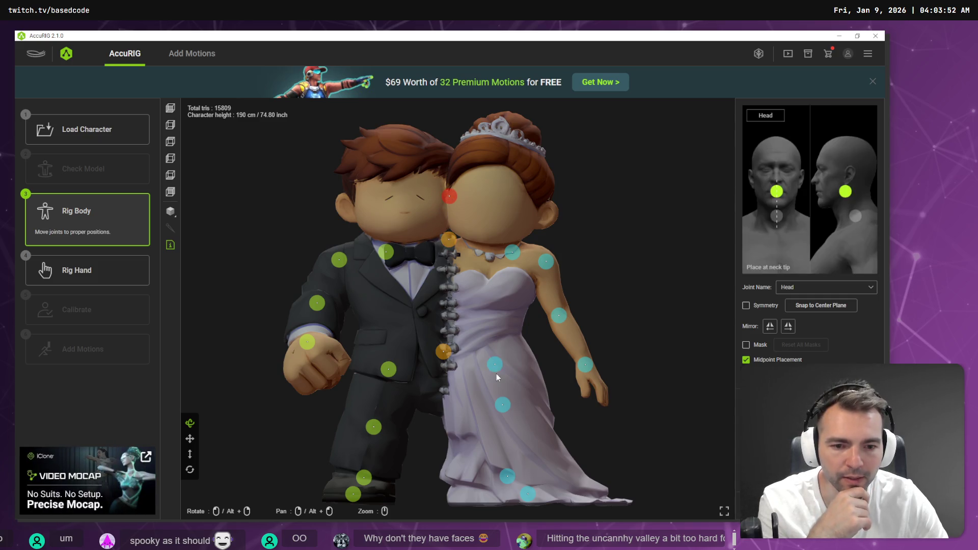
{"action": "left_click", "coordinate": [171, 125]}
{"action": "scroll", "coordinate": [404, 301], "scroll_direction": "down", "scroll_amount": 5}
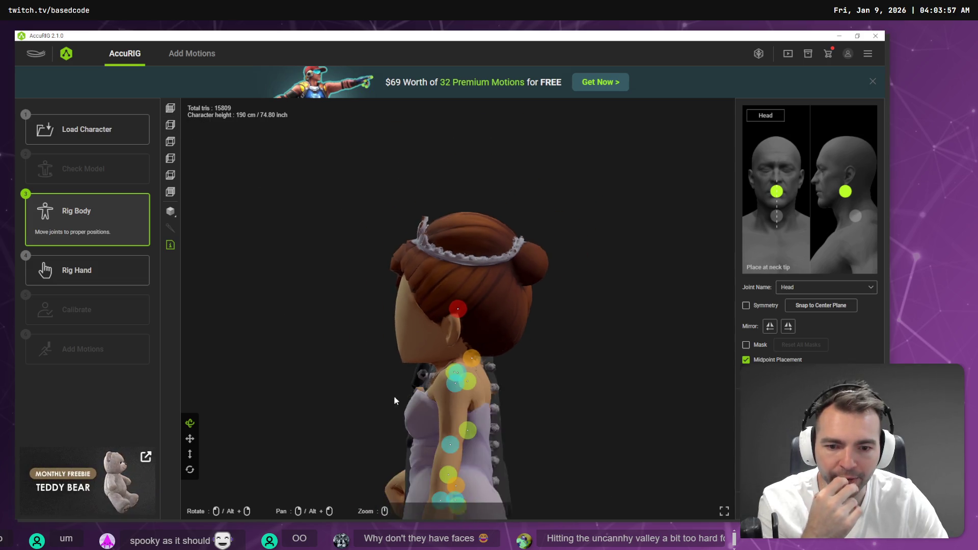
{"action": "mouse_move", "coordinate": [380, 437]}
{"action": "left_mouse_down"}
{"action": "mouse_move", "coordinate": [384, 372]}
{"action": "mouse_move", "coordinate": [369, 295]}
{"action": "left_mouse_up"}
{"action": "left_click", "coordinate": [448, 391]}
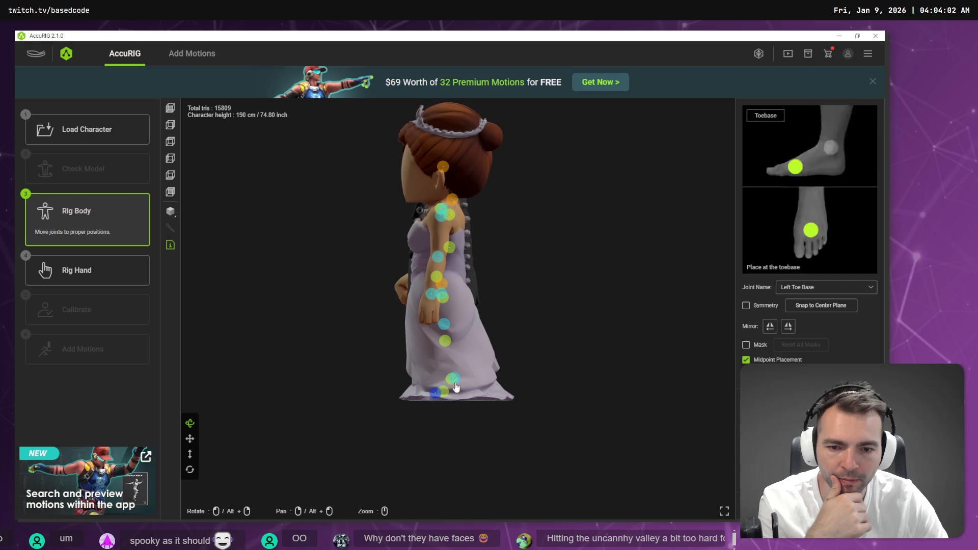
{"action": "left_click", "coordinate": [457, 380]}
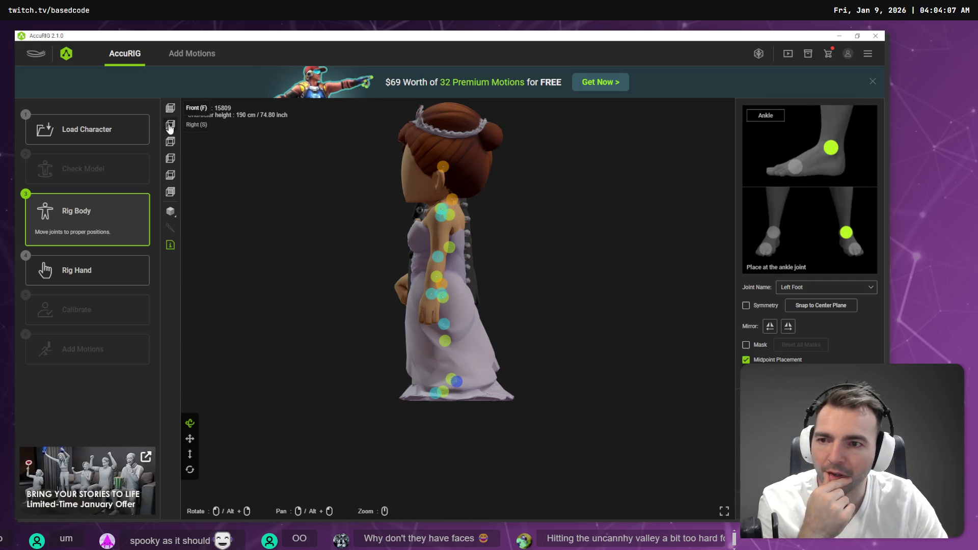
{"action": "left_click", "coordinate": [172, 160]}
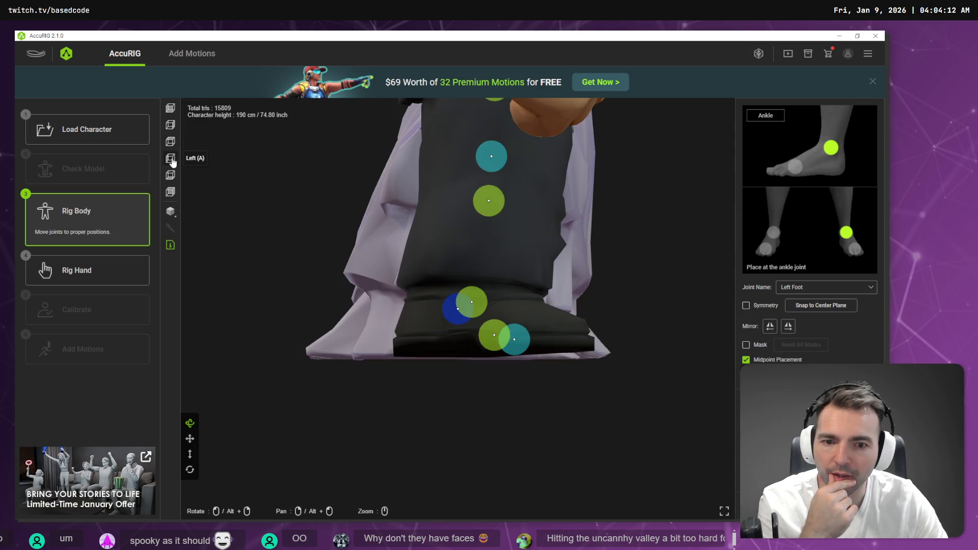
{"action": "scroll", "coordinate": [456, 238], "scroll_direction": "down", "scroll_amount": 5}
{"action": "scroll", "coordinate": [448, 238], "scroll_direction": "up", "scroll_amount": 2}
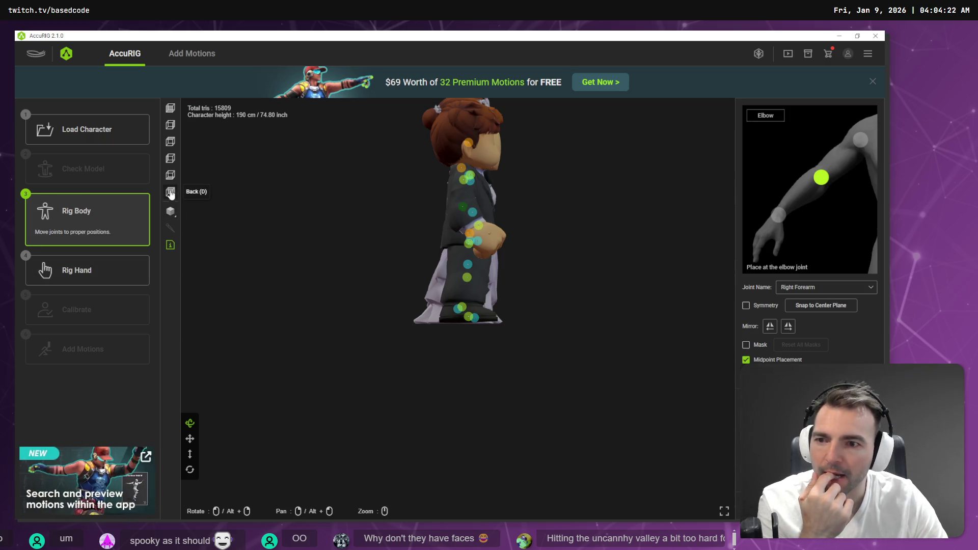
{"action": "mouse_move", "coordinate": [334, 198]}
{"action": "left_mouse_down"}
{"action": "mouse_move", "coordinate": [341, 258]}
{"action": "mouse_move", "coordinate": [548, 243]}
{"action": "mouse_move", "coordinate": [341, 249]}
{"action": "mouse_move", "coordinate": [465, 250]}
{"action": "mouse_move", "coordinate": [441, 269]}
{"action": "left_mouse_up"}
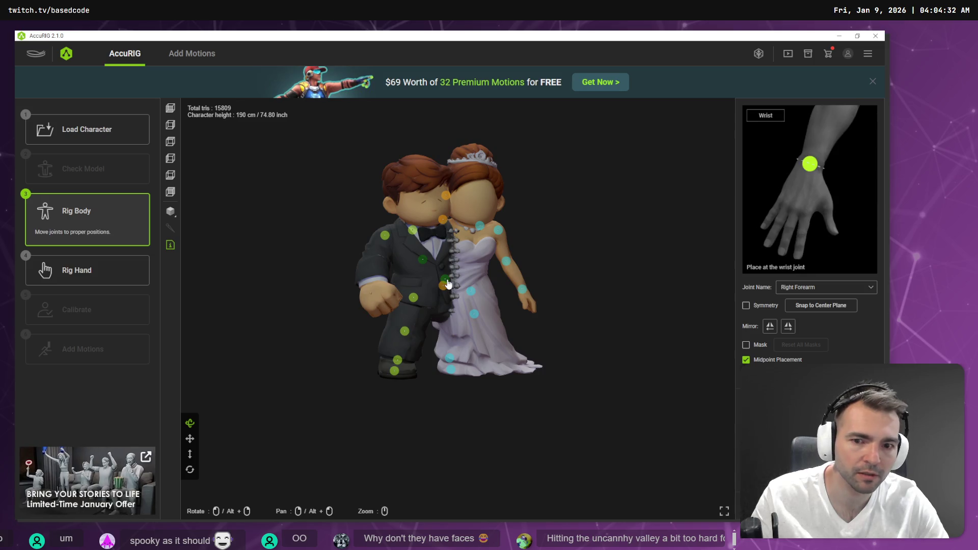
{"action": "mouse_move", "coordinate": [374, 288]}
{"action": "left_mouse_down"}
{"action": "mouse_move", "coordinate": [306, 270]}
{"action": "mouse_move", "coordinate": [312, 260]}
{"action": "mouse_move", "coordinate": [402, 265]}
{"action": "mouse_move", "coordinate": [481, 291]}
{"action": "left_mouse_up"}
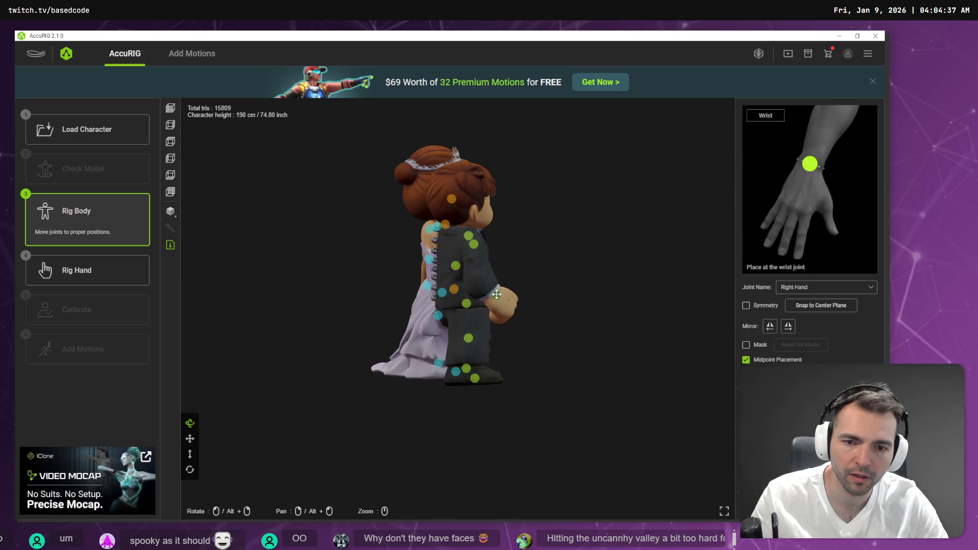
{"action": "mouse_move", "coordinate": [543, 270]}
{"action": "left_mouse_down"}
{"action": "mouse_move", "coordinate": [493, 280]}
{"action": "mouse_move", "coordinate": [389, 266]}
{"action": "left_mouse_up"}
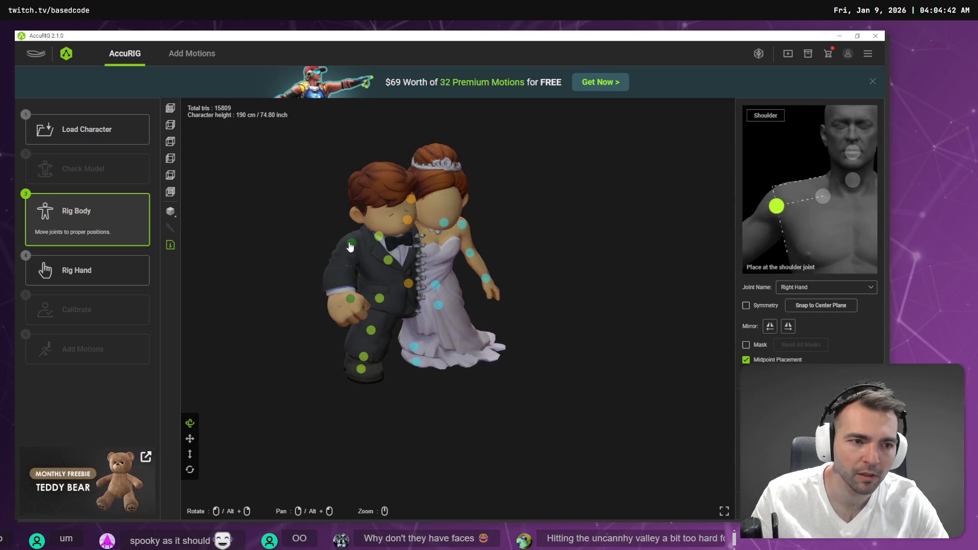
{"action": "left_click", "coordinate": [382, 261]}
{"action": "mouse_move", "coordinate": [340, 270]}
{"action": "left_mouse_down"}
{"action": "mouse_move", "coordinate": [327, 273]}
{"action": "mouse_move", "coordinate": [518, 282]}
{"action": "mouse_move", "coordinate": [552, 275]}
{"action": "mouse_move", "coordinate": [590, 244]}
{"action": "left_mouse_up"}
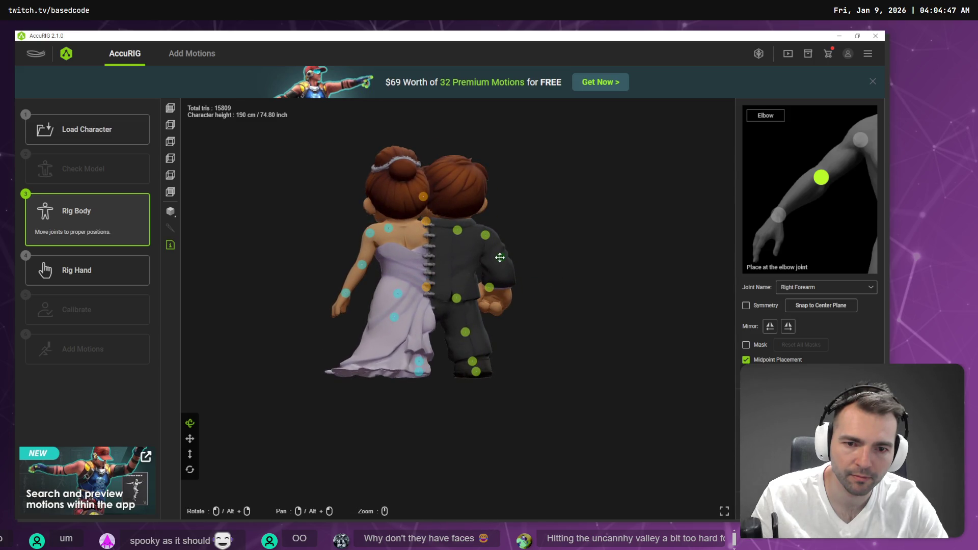
{"action": "mouse_move", "coordinate": [514, 264]}
{"action": "left_mouse_down"}
{"action": "mouse_move", "coordinate": [478, 269]}
{"action": "mouse_move", "coordinate": [566, 264]}
{"action": "mouse_move", "coordinate": [422, 280]}
{"action": "mouse_move", "coordinate": [460, 292]}
{"action": "left_mouse_up"}
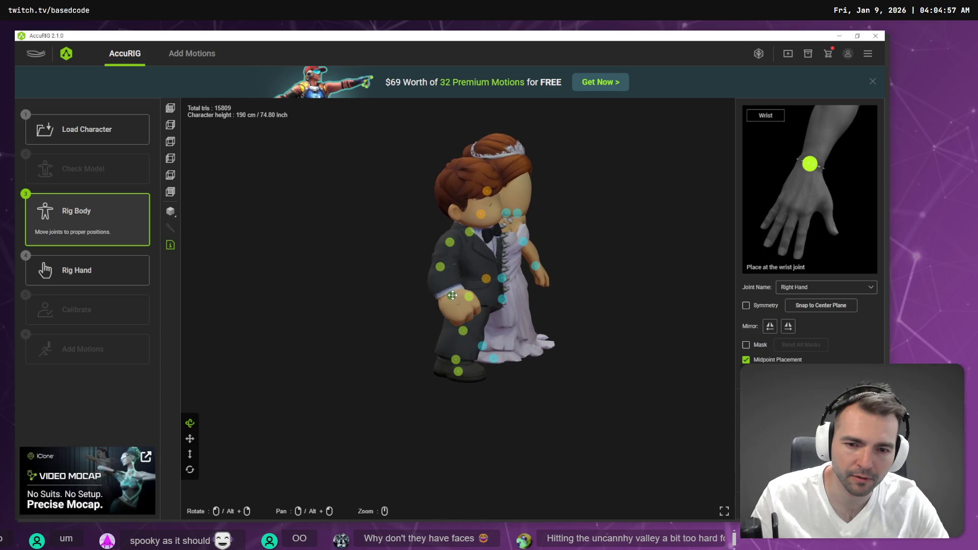
{"action": "mouse_move", "coordinate": [590, 257]}
{"action": "left_mouse_down"}
{"action": "mouse_move", "coordinate": [577, 258]}
{"action": "mouse_move", "coordinate": [610, 279]}
{"action": "mouse_move", "coordinate": [548, 264]}
{"action": "mouse_move", "coordinate": [493, 293]}
{"action": "left_mouse_up"}
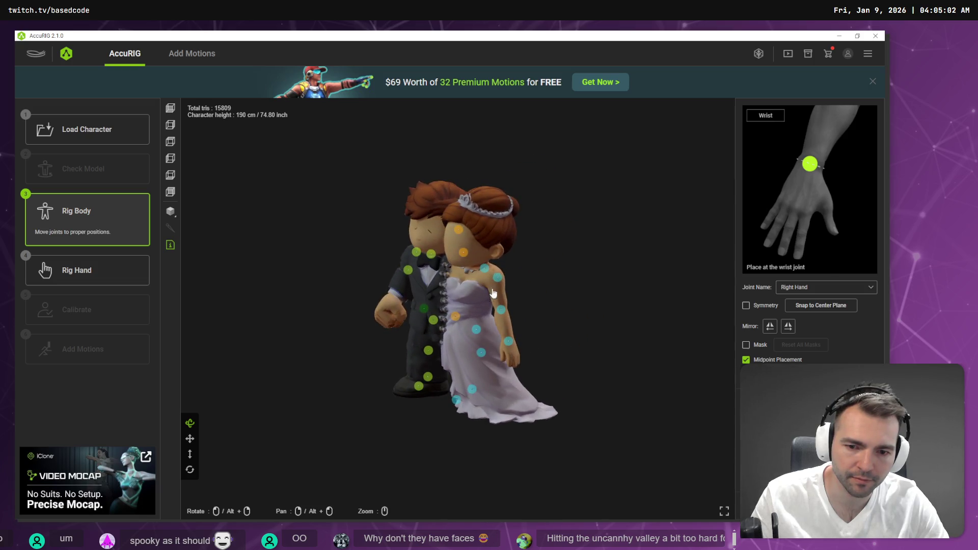
{"action": "left_click", "coordinate": [428, 377]}
{"action": "left_click", "coordinate": [410, 384]}
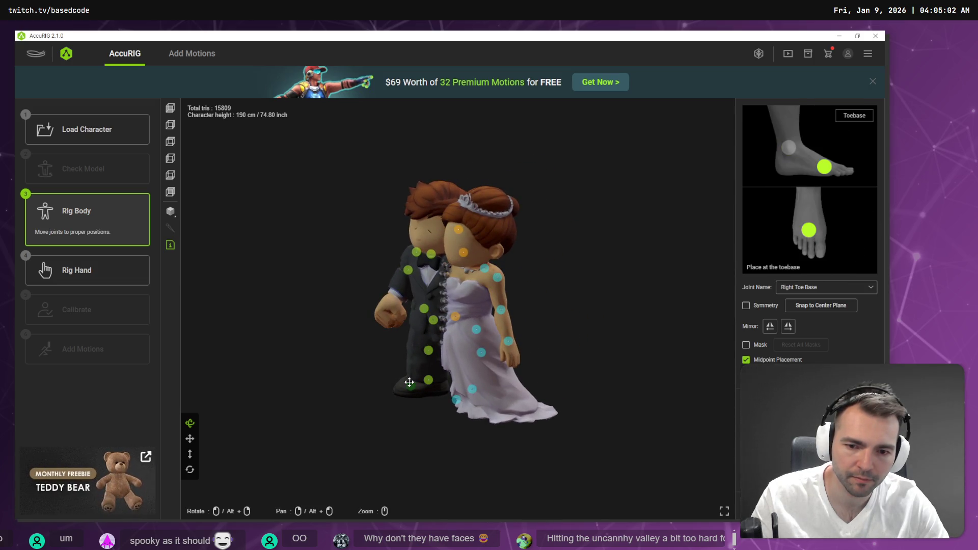
{"action": "mouse_move", "coordinate": [415, 396]}
{"action": "left_mouse_down"}
{"action": "mouse_move", "coordinate": [495, 408]}
{"action": "mouse_move", "coordinate": [450, 396]}
{"action": "mouse_move", "coordinate": [459, 397]}
{"action": "left_mouse_up"}
{"action": "left_click", "coordinate": [462, 385]}
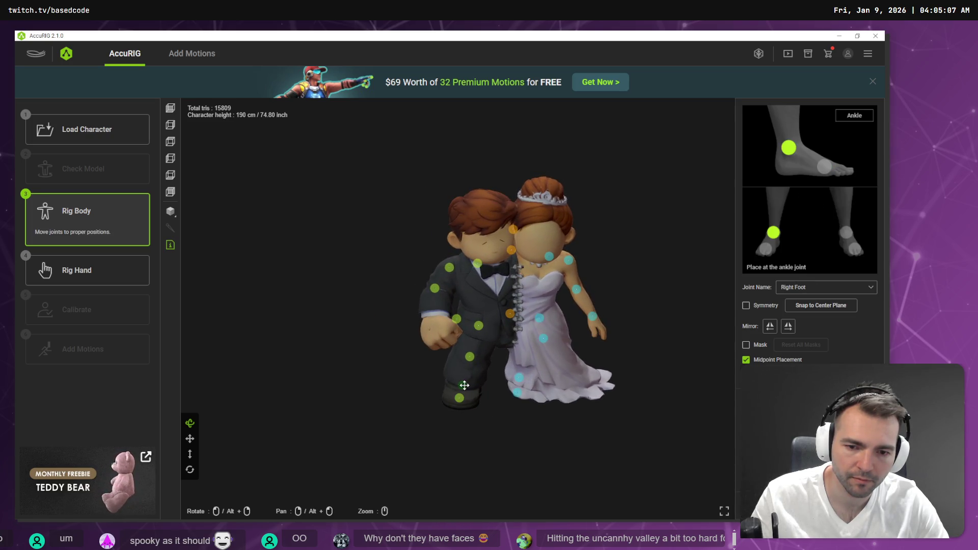
{"action": "left_click_drag", "start_coordinate": [640, 412], "coordinate": [527, 403]}
{"action": "left_click", "coordinate": [507, 396]}
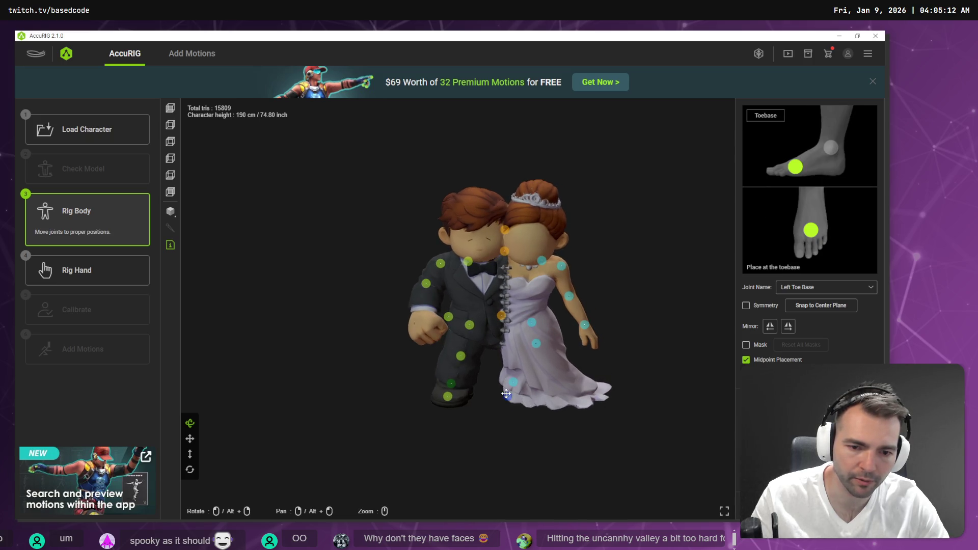
{"action": "left_click", "coordinate": [514, 381]}
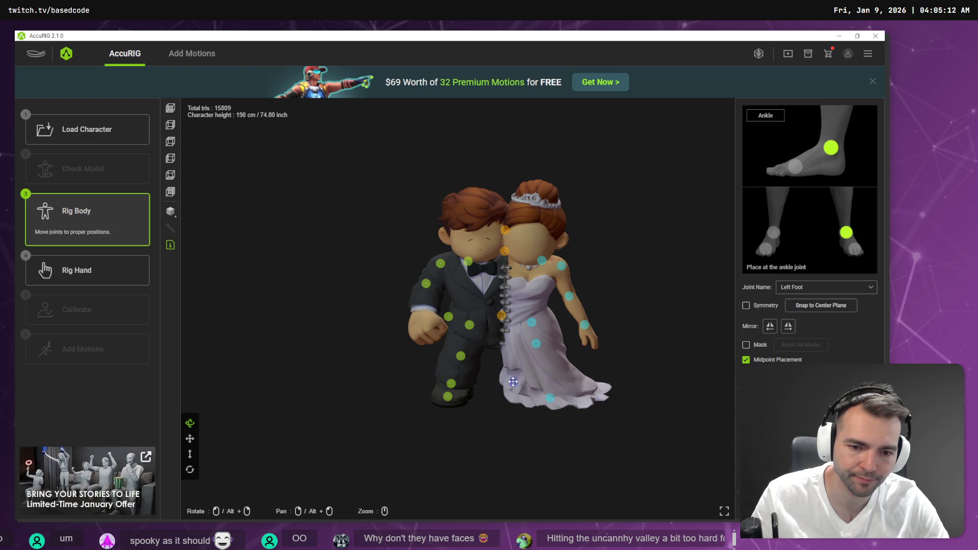
{"action": "left_click", "coordinate": [537, 392]}
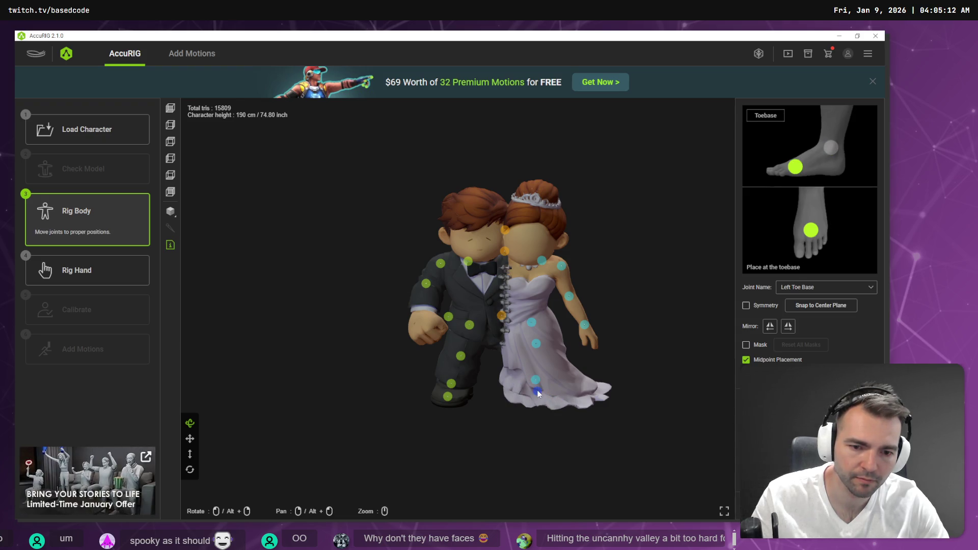
{"action": "mouse_move", "coordinate": [580, 392]}
{"action": "left_mouse_down"}
{"action": "mouse_move", "coordinate": [550, 383]}
{"action": "mouse_move", "coordinate": [418, 386]}
{"action": "left_mouse_up"}
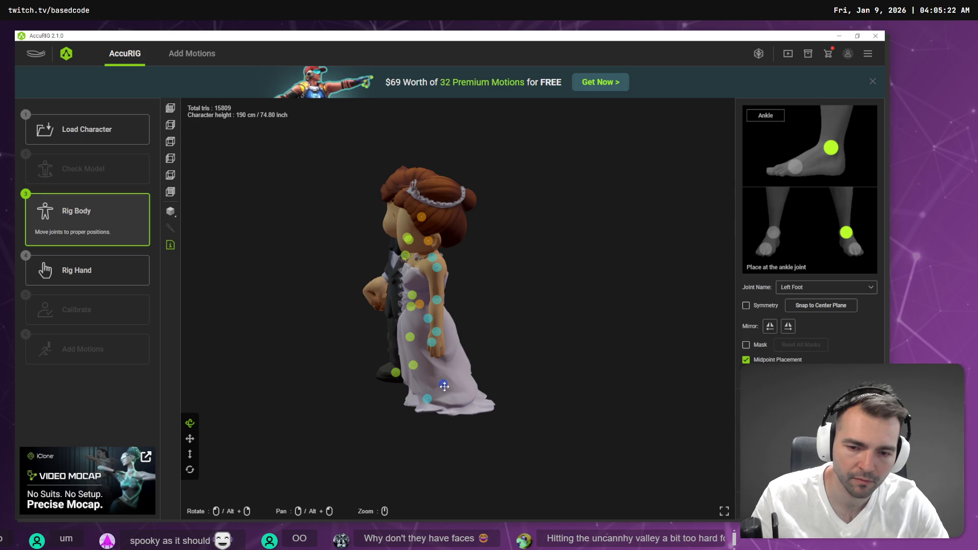
{"action": "mouse_move", "coordinate": [381, 383]}
{"action": "left_mouse_down"}
{"action": "mouse_move", "coordinate": [489, 399]}
{"action": "mouse_move", "coordinate": [675, 378]}
{"action": "mouse_move", "coordinate": [897, 377]}
{"action": "mouse_move", "coordinate": [691, 356]}
{"action": "left_mouse_up"}
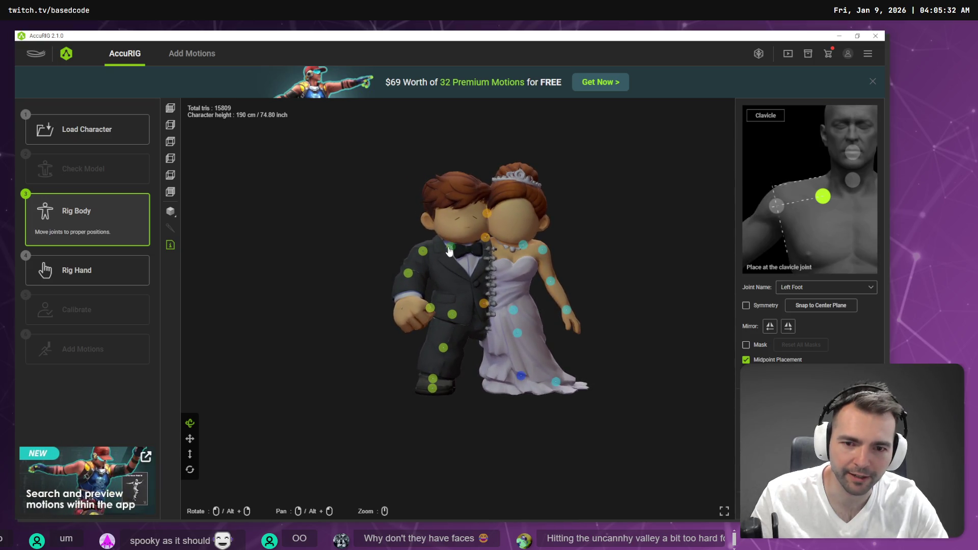
Select the Left Clavicle joint to compare it with the Clavicle/Shoulder reference
{"action": "left_click", "coordinate": [522, 248]}
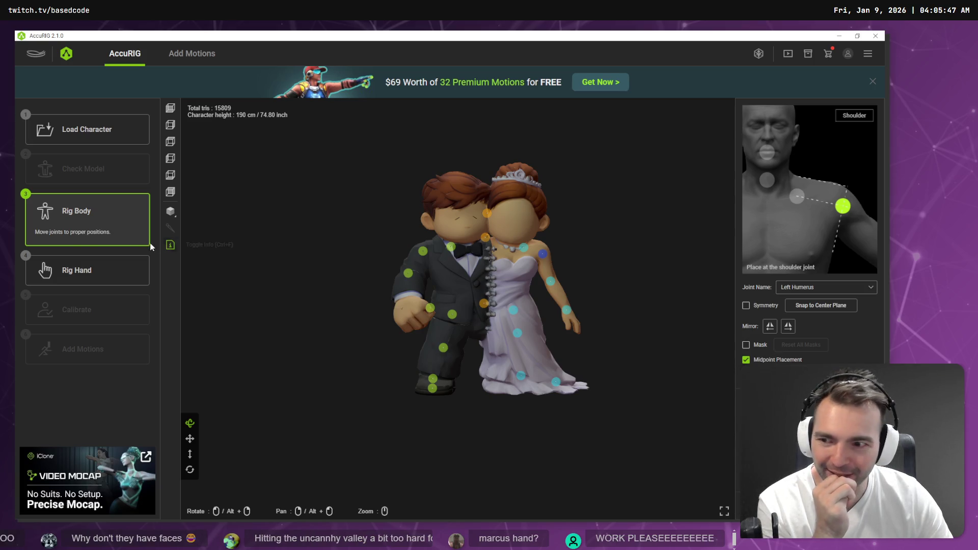
Start Rig Hand, set Number of Fingers to 0, and continue toward Calibrate
{"action": "left_click", "coordinate": [73, 270]}
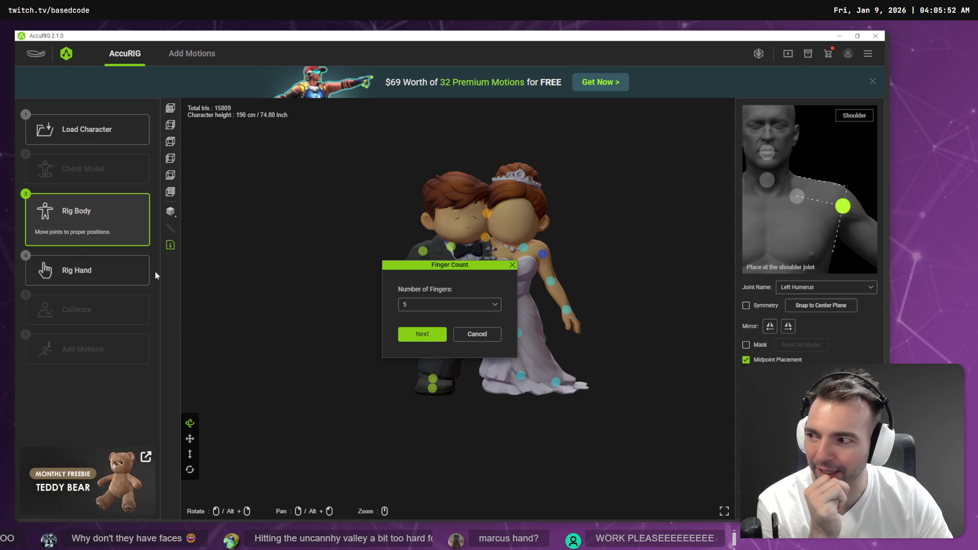
{"action": "left_click", "coordinate": [430, 305]}
{"action": "left_click", "coordinate": [420, 322]}
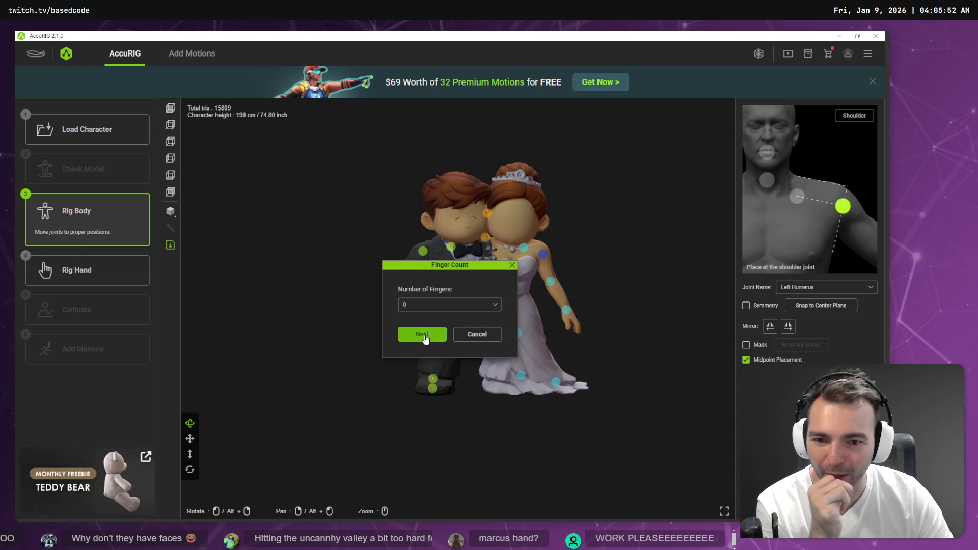
{"action": "left_click", "coordinate": [424, 332]}
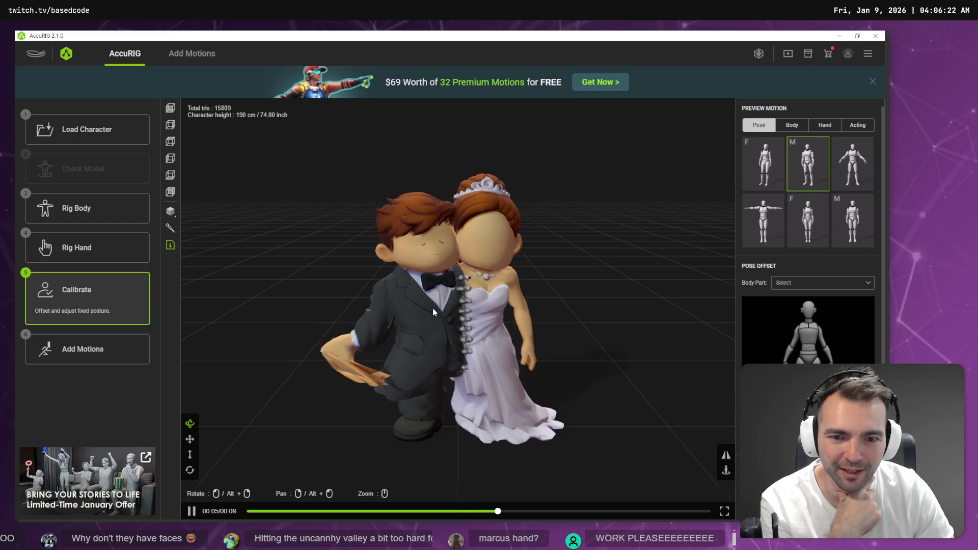
Preview the first Body motion, then back in Rig Body move the hand joint onto the groom's fist
{"action": "left_click", "coordinate": [793, 125]}
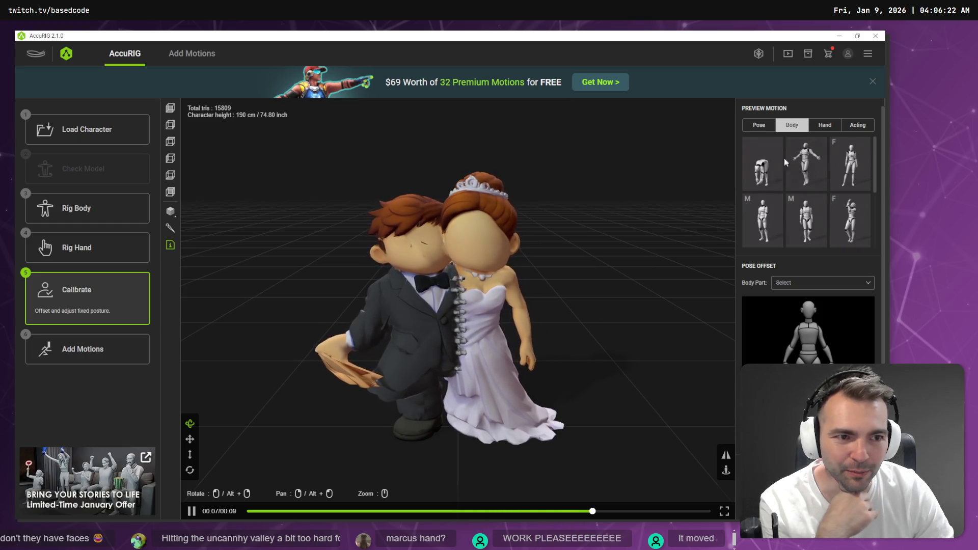
{"action": "left_click", "coordinate": [767, 163]}
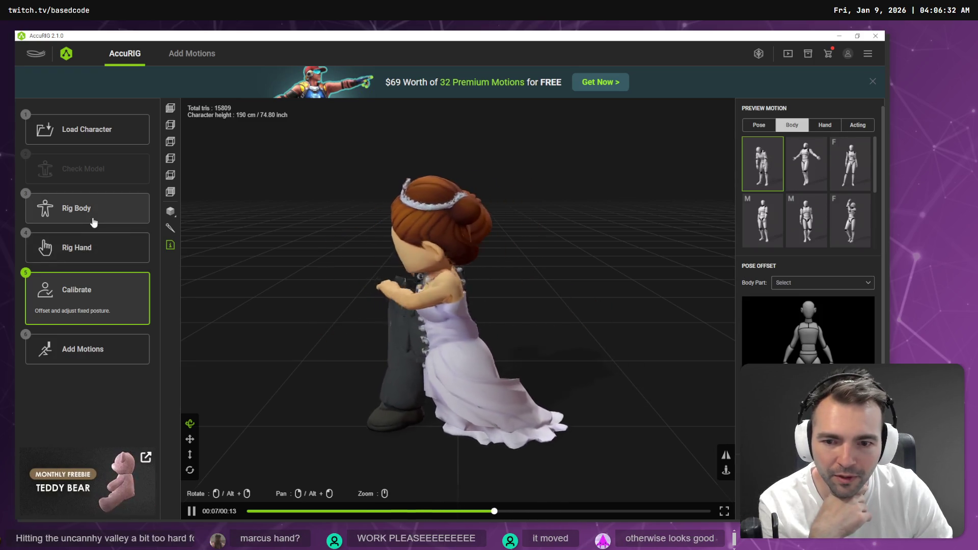
{"action": "left_click", "coordinate": [93, 222]}
{"action": "mouse_move", "coordinate": [429, 308]}
{"action": "left_mouse_down"}
{"action": "mouse_move", "coordinate": [404, 304]}
{"action": "mouse_move", "coordinate": [408, 341]}
{"action": "mouse_move", "coordinate": [386, 299]}
{"action": "mouse_move", "coordinate": [420, 324]}
{"action": "mouse_move", "coordinate": [598, 290]}
{"action": "mouse_move", "coordinate": [505, 305]}
{"action": "mouse_move", "coordinate": [537, 307]}
{"action": "mouse_move", "coordinate": [515, 261]}
{"action": "mouse_move", "coordinate": [575, 286]}
{"action": "mouse_move", "coordinate": [477, 311]}
{"action": "mouse_move", "coordinate": [470, 294]}
{"action": "left_mouse_up"}
Move the groom's Right Forearm joint from his hip onto his arm, verifying in front, side and top views
{"action": "left_click_drag", "start_coordinate": [441, 329], "coordinate": [381, 316]}
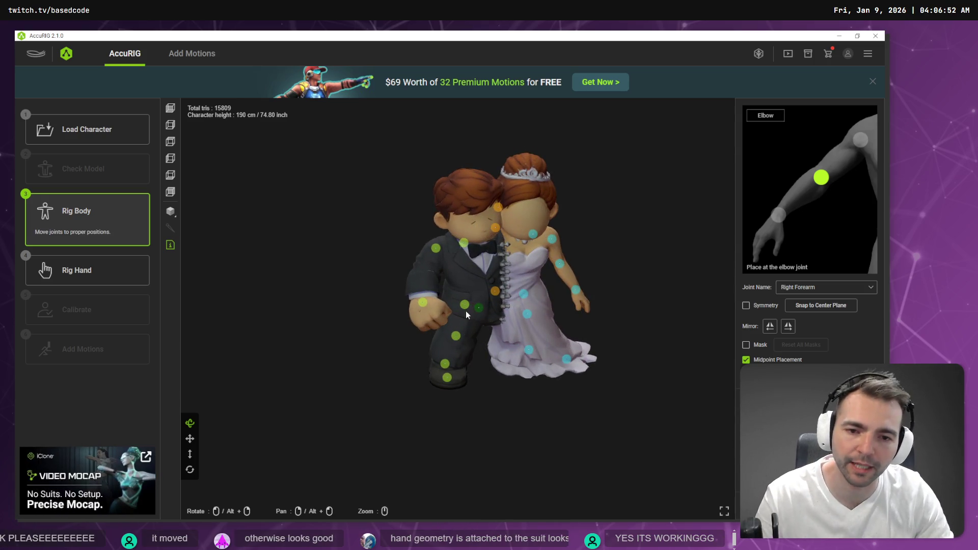
{"action": "left_click", "coordinate": [172, 110]}
{"action": "left_click_drag", "start_coordinate": [460, 314], "coordinate": [393, 252]}
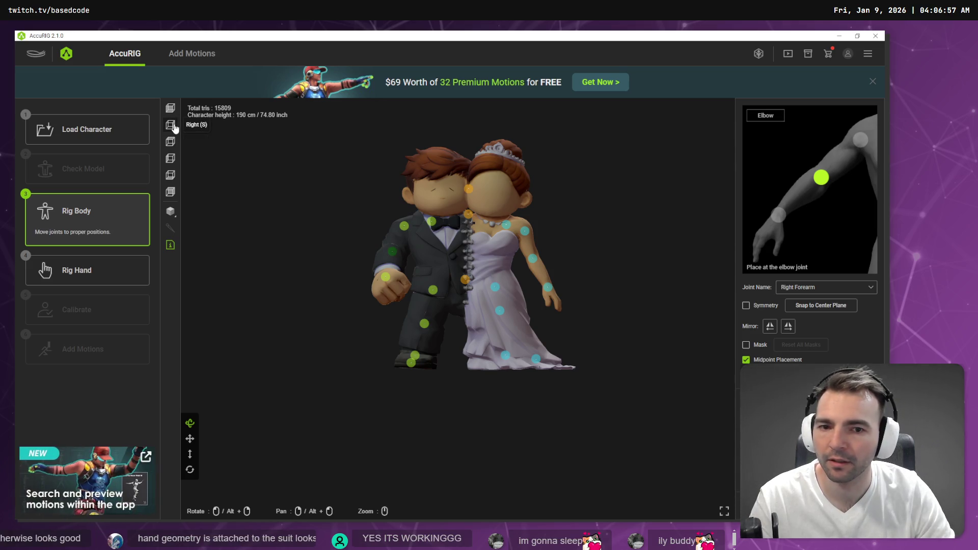
{"action": "left_click", "coordinate": [171, 159]}
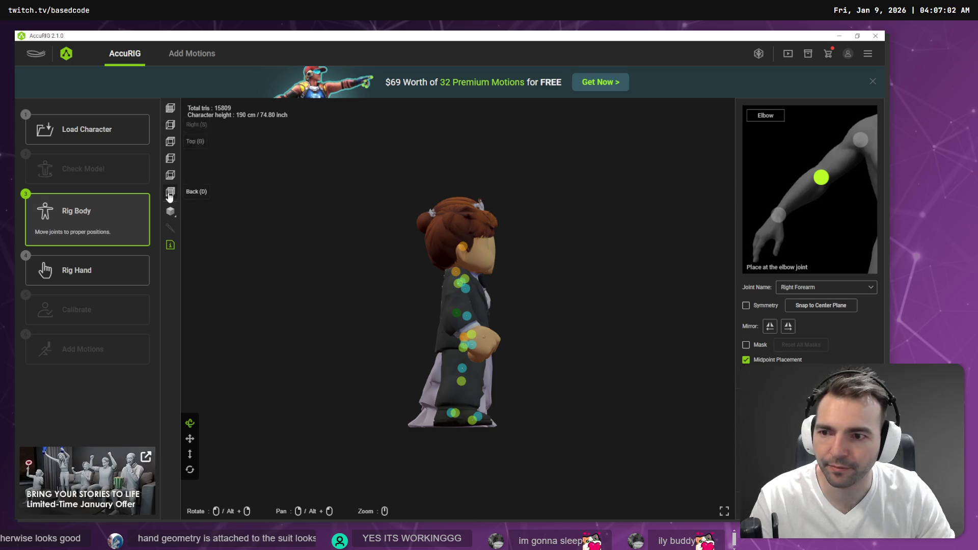
{"action": "left_click", "coordinate": [174, 149]}
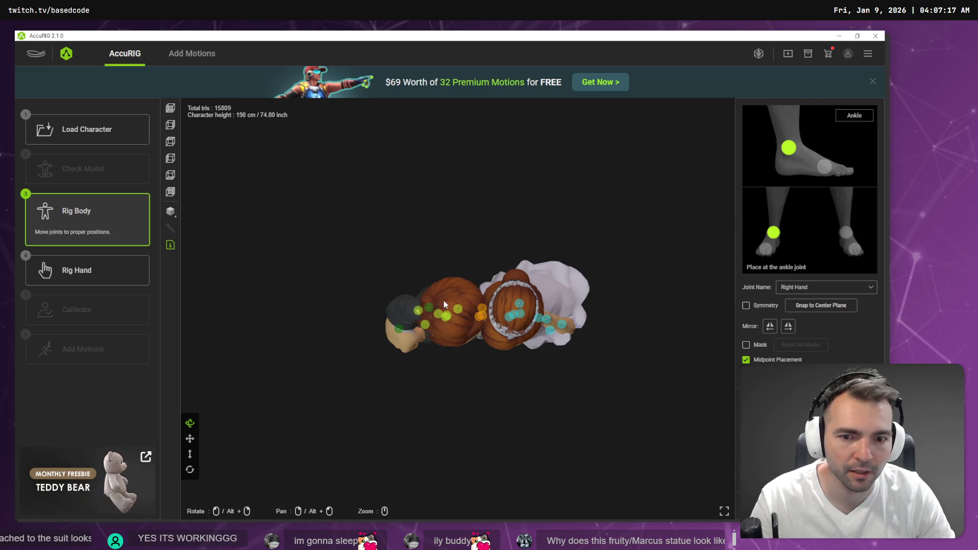
Drag the red Head joint from the bride's chest up into the groom's head
{"action": "mouse_move", "coordinate": [386, 238]}
{"action": "left_mouse_down"}
{"action": "mouse_move", "coordinate": [418, 196]}
{"action": "mouse_move", "coordinate": [375, 227]}
{"action": "mouse_move", "coordinate": [444, 155]}
{"action": "mouse_move", "coordinate": [574, 160]}
{"action": "left_mouse_up"}
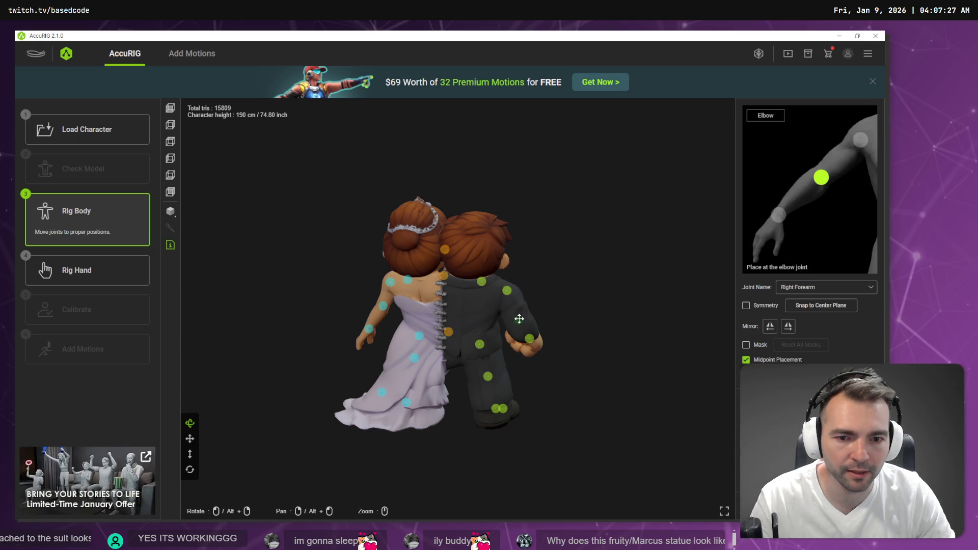
{"action": "mouse_move", "coordinate": [582, 315]}
{"action": "left_mouse_down"}
{"action": "mouse_move", "coordinate": [453, 295]}
{"action": "mouse_move", "coordinate": [427, 343]}
{"action": "mouse_move", "coordinate": [422, 335]}
{"action": "left_mouse_up"}
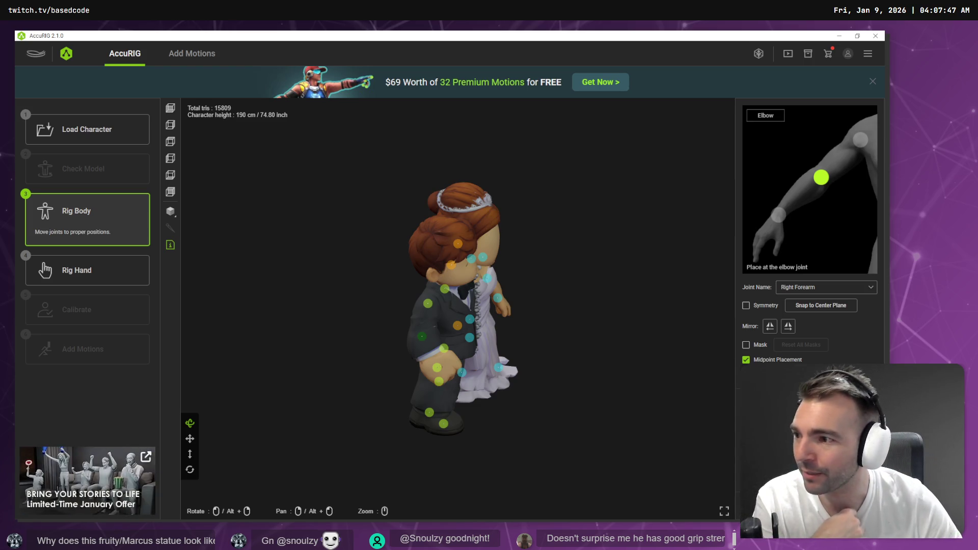
{"action": "mouse_move", "coordinate": [578, 321]}
{"action": "left_mouse_down"}
{"action": "mouse_move", "coordinate": [543, 281]}
{"action": "mouse_move", "coordinate": [406, 299]}
{"action": "mouse_move", "coordinate": [309, 288]}
{"action": "mouse_move", "coordinate": [406, 304]}
{"action": "mouse_move", "coordinate": [434, 296]}
{"action": "mouse_move", "coordinate": [417, 293]}
{"action": "left_mouse_up"}
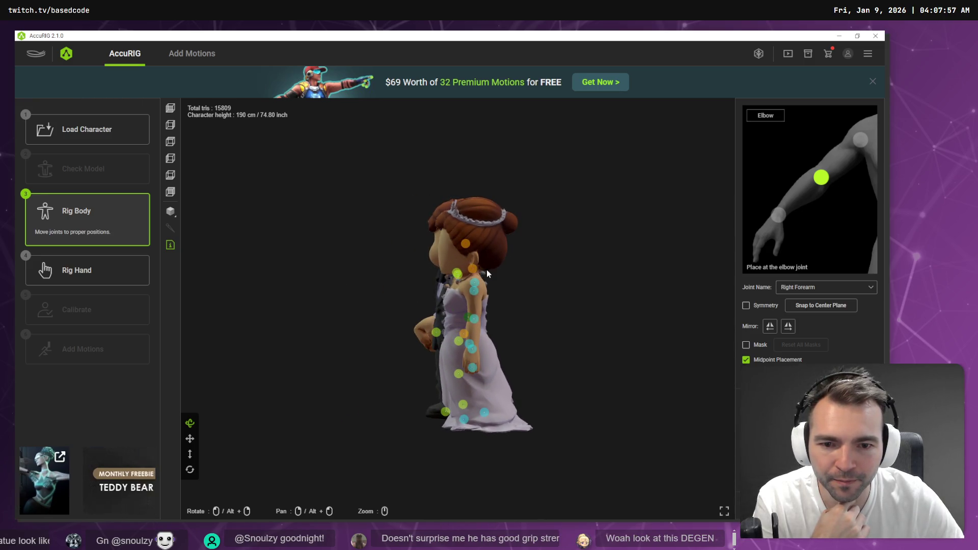
{"action": "mouse_move", "coordinate": [469, 275]}
{"action": "left_mouse_down"}
{"action": "mouse_move", "coordinate": [594, 299]}
{"action": "mouse_move", "coordinate": [632, 289]}
{"action": "left_mouse_up"}
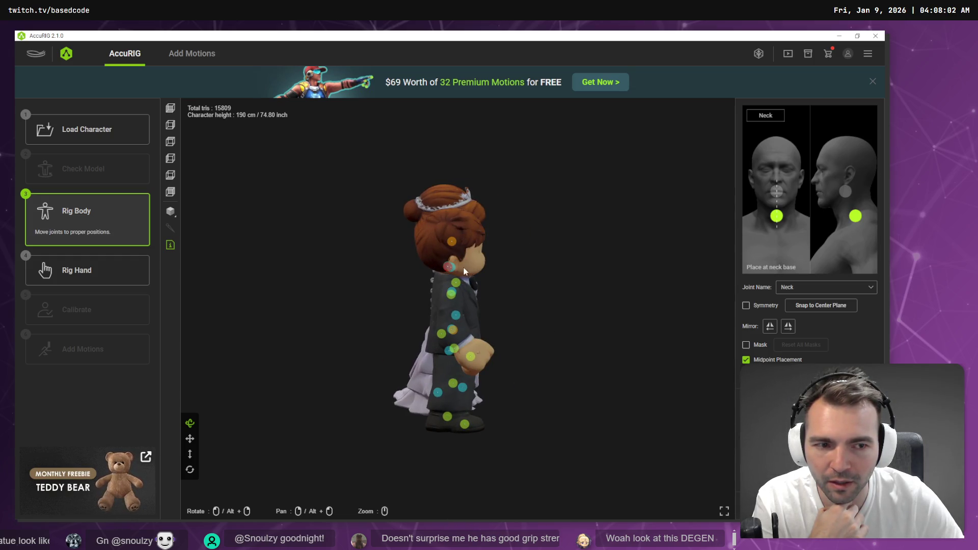
{"action": "mouse_move", "coordinate": [449, 272]}
{"action": "left_mouse_down"}
{"action": "mouse_move", "coordinate": [545, 284]}
{"action": "mouse_move", "coordinate": [375, 276]}
{"action": "left_mouse_up"}
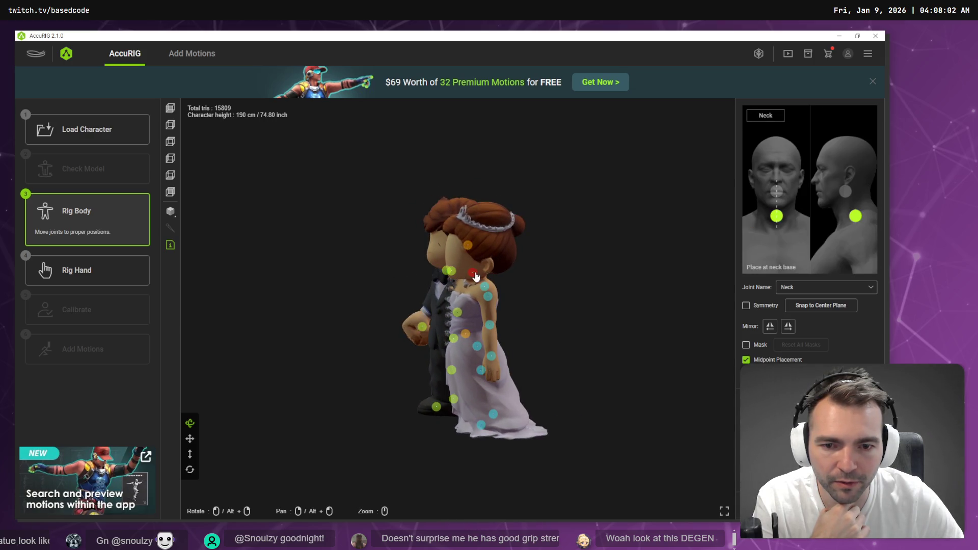
{"action": "mouse_move", "coordinate": [452, 291]}
{"action": "left_mouse_down"}
{"action": "mouse_move", "coordinate": [479, 285]}
{"action": "mouse_move", "coordinate": [469, 250]}
{"action": "mouse_move", "coordinate": [456, 280]}
{"action": "left_mouse_up"}
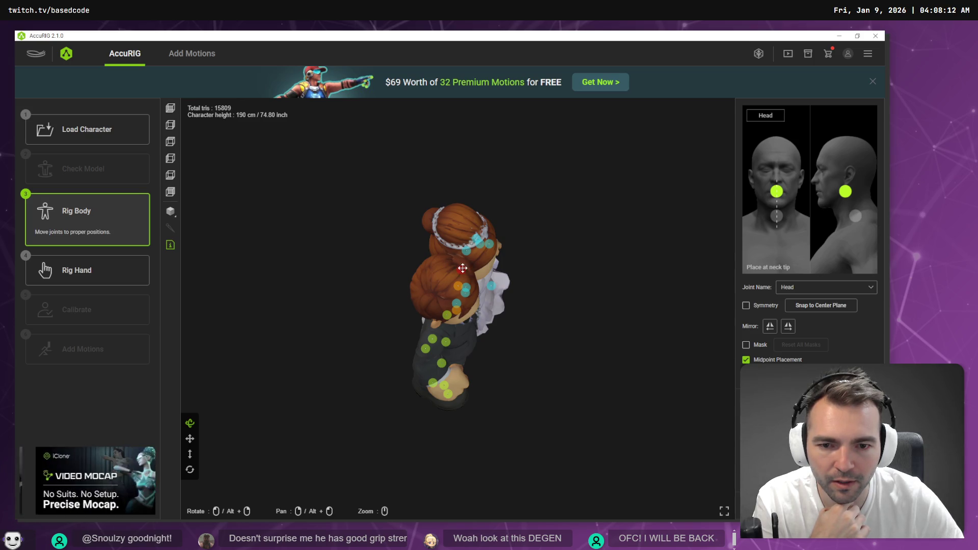
{"action": "left_click_drag", "start_coordinate": [596, 316], "coordinate": [515, 257]}
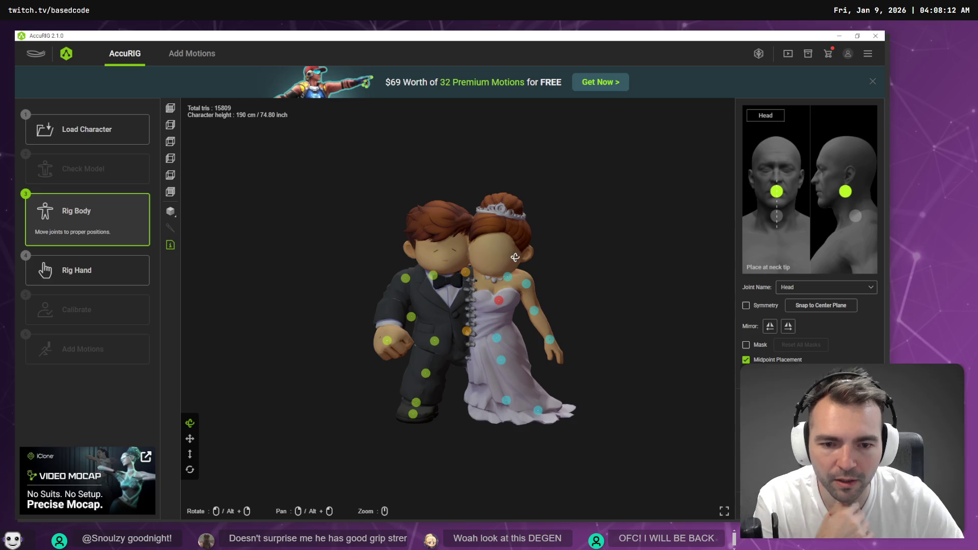
{"action": "mouse_move", "coordinate": [498, 304]}
{"action": "left_mouse_down"}
{"action": "mouse_move", "coordinate": [472, 244]}
{"action": "mouse_move", "coordinate": [529, 286]}
{"action": "mouse_move", "coordinate": [544, 317]}
{"action": "mouse_move", "coordinate": [528, 308]}
{"action": "mouse_move", "coordinate": [533, 292]}
{"action": "mouse_move", "coordinate": [512, 289]}
{"action": "mouse_move", "coordinate": [520, 278]}
{"action": "mouse_move", "coordinate": [446, 276]}
{"action": "mouse_move", "coordinate": [505, 214]}
{"action": "mouse_move", "coordinate": [432, 185]}
{"action": "mouse_move", "coordinate": [398, 227]}
{"action": "mouse_move", "coordinate": [386, 263]}
{"action": "mouse_move", "coordinate": [382, 229]}
{"action": "mouse_move", "coordinate": [449, 255]}
{"action": "left_mouse_up"}
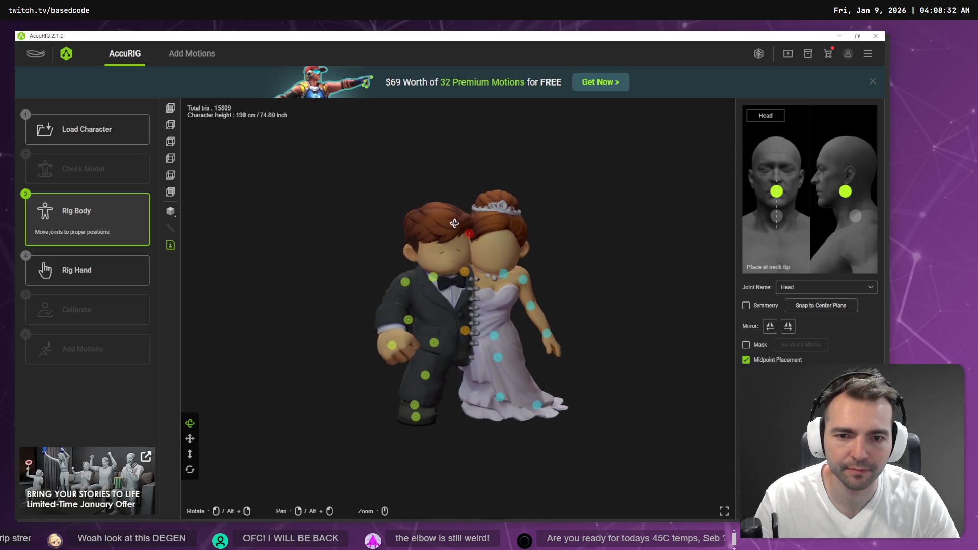
Check the joints from several sides, inspect the left toe base joint, and advance to Rig Hand
{"action": "left_click_drag", "start_coordinate": [377, 235], "coordinate": [481, 255]}
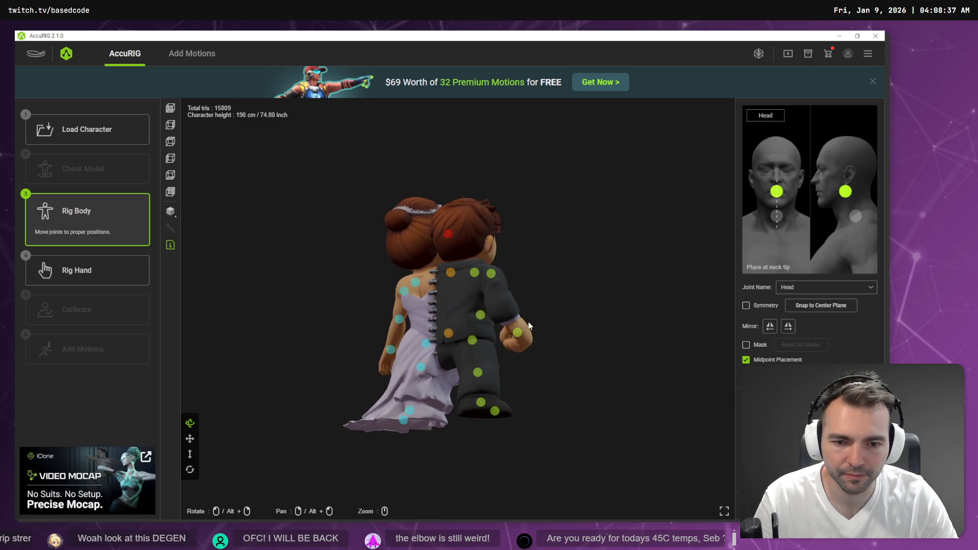
{"action": "mouse_move", "coordinate": [513, 329]}
{"action": "left_mouse_down"}
{"action": "mouse_move", "coordinate": [542, 343]}
{"action": "mouse_move", "coordinate": [486, 357]}
{"action": "left_mouse_up"}
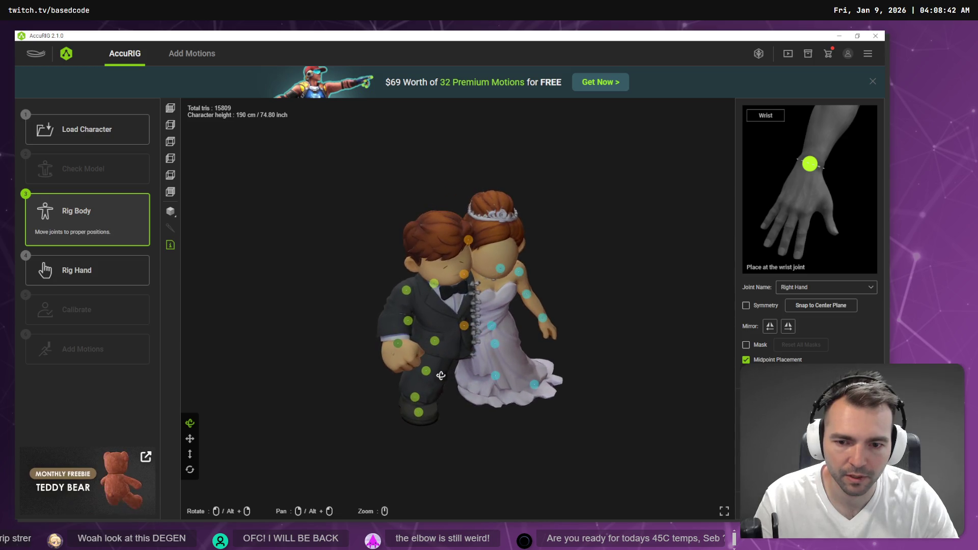
{"action": "mouse_move", "coordinate": [342, 349]}
{"action": "left_mouse_down"}
{"action": "mouse_move", "coordinate": [448, 349]}
{"action": "mouse_move", "coordinate": [435, 344]}
{"action": "left_mouse_up"}
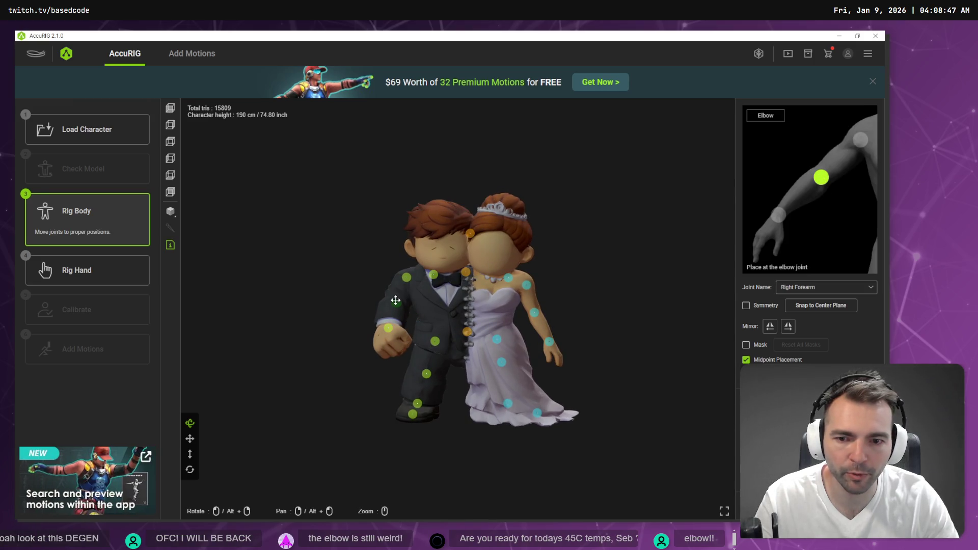
{"action": "mouse_move", "coordinate": [372, 328]}
{"action": "left_mouse_down"}
{"action": "mouse_move", "coordinate": [443, 326]}
{"action": "mouse_move", "coordinate": [297, 313]}
{"action": "mouse_move", "coordinate": [290, 295]}
{"action": "mouse_move", "coordinate": [360, 299]}
{"action": "mouse_move", "coordinate": [375, 318]}
{"action": "mouse_move", "coordinate": [316, 325]}
{"action": "left_mouse_up"}
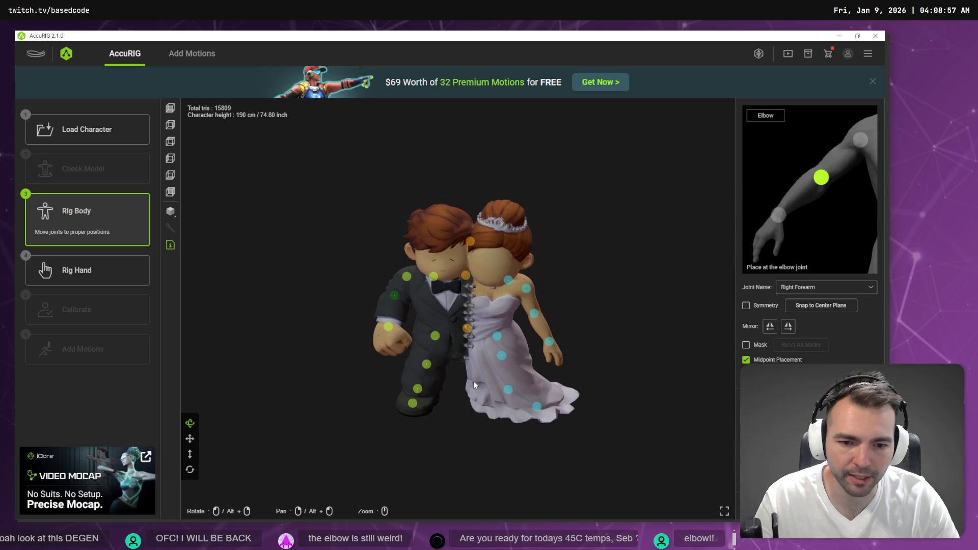
{"action": "left_click", "coordinate": [537, 407]}
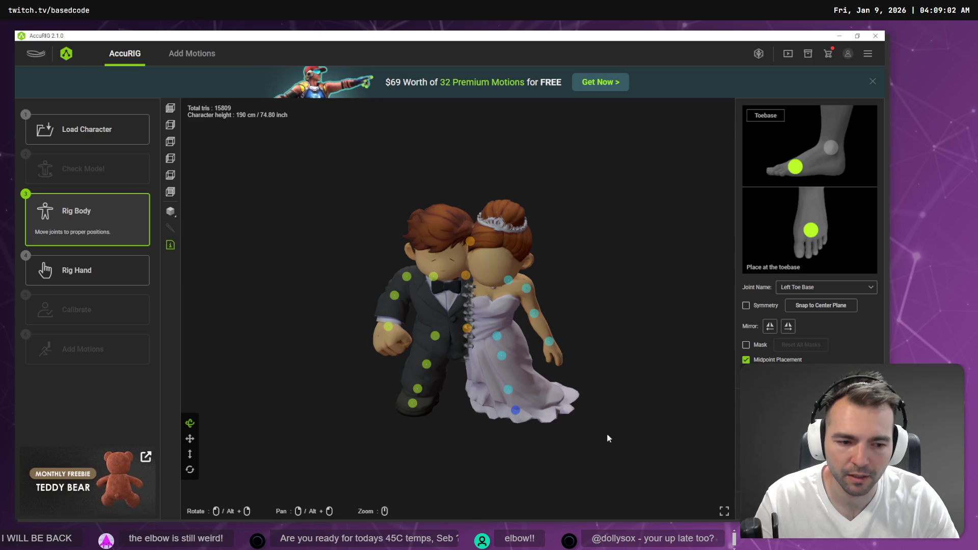
{"action": "left_click", "coordinate": [83, 270]}
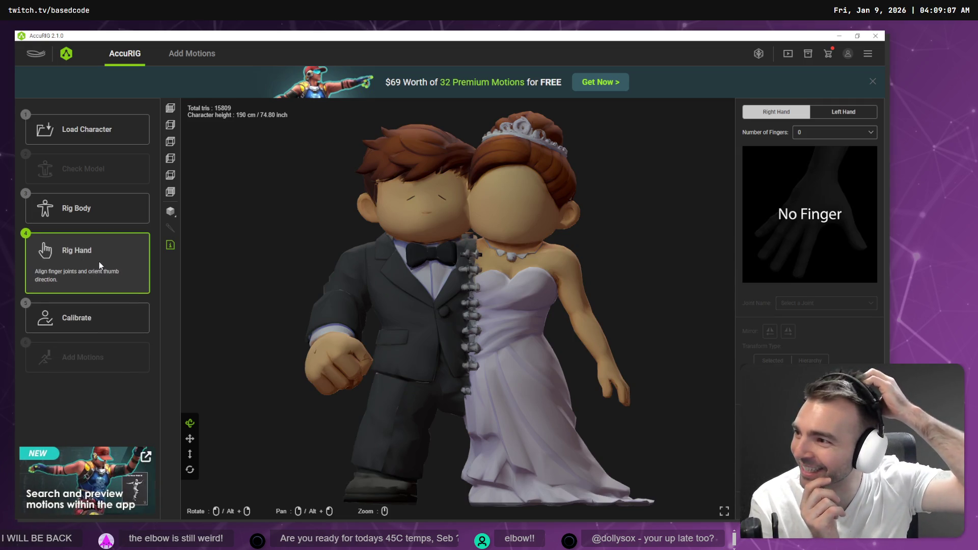
Run Calibrate to generate skin weights and preview a body motion, then return to Rig Body
{"action": "left_click", "coordinate": [78, 329]}
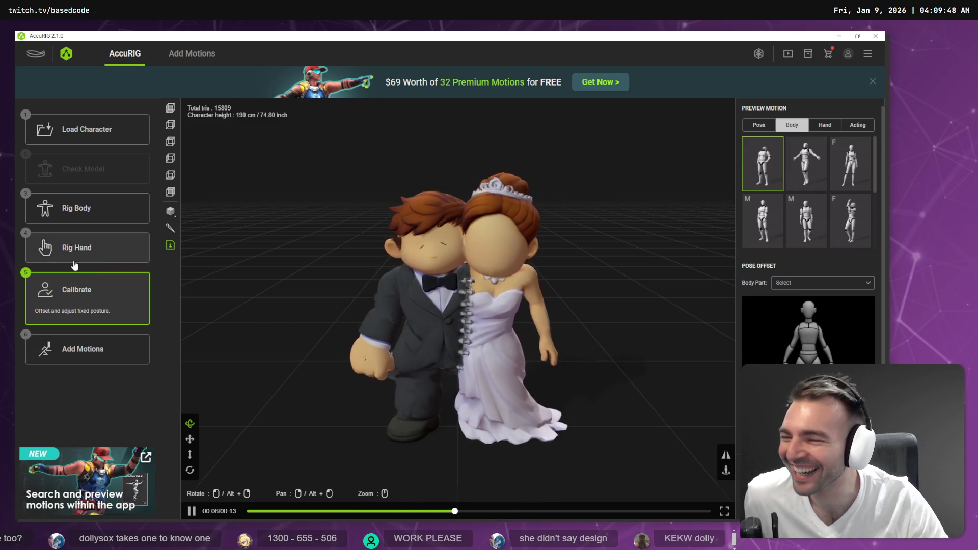
{"action": "left_click", "coordinate": [118, 218]}
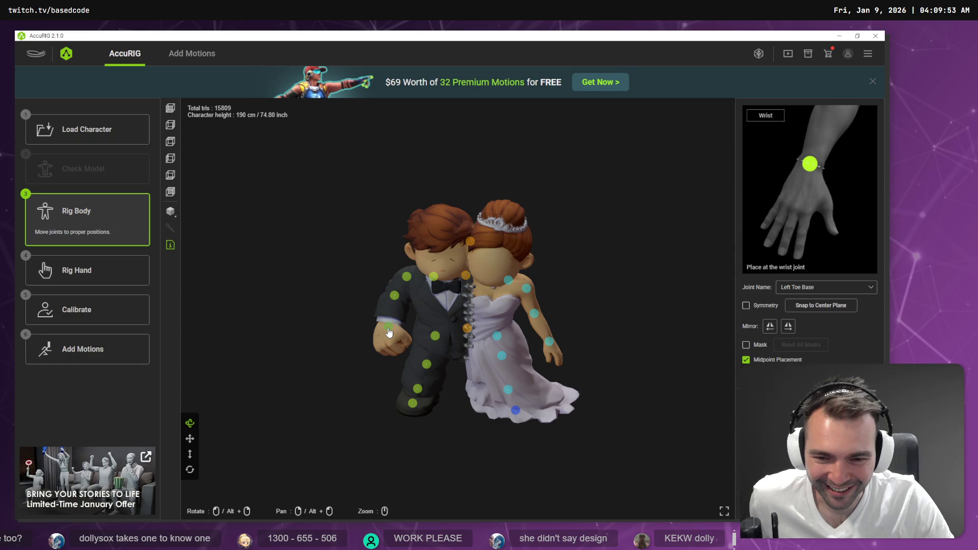
Rig the hands with 0 fingers and move to calibration so the couple plays a body motion preview
{"action": "mouse_move", "coordinate": [489, 326]}
{"action": "left_mouse_down"}
{"action": "mouse_move", "coordinate": [573, 316]}
{"action": "mouse_move", "coordinate": [618, 293]}
{"action": "mouse_move", "coordinate": [622, 308]}
{"action": "left_mouse_up"}
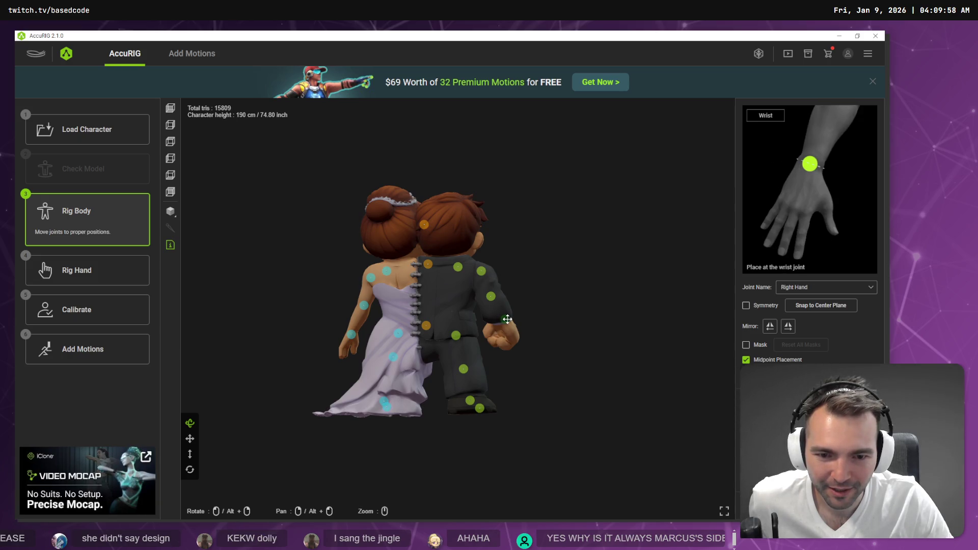
{"action": "left_click_drag", "start_coordinate": [509, 324], "coordinate": [423, 355]}
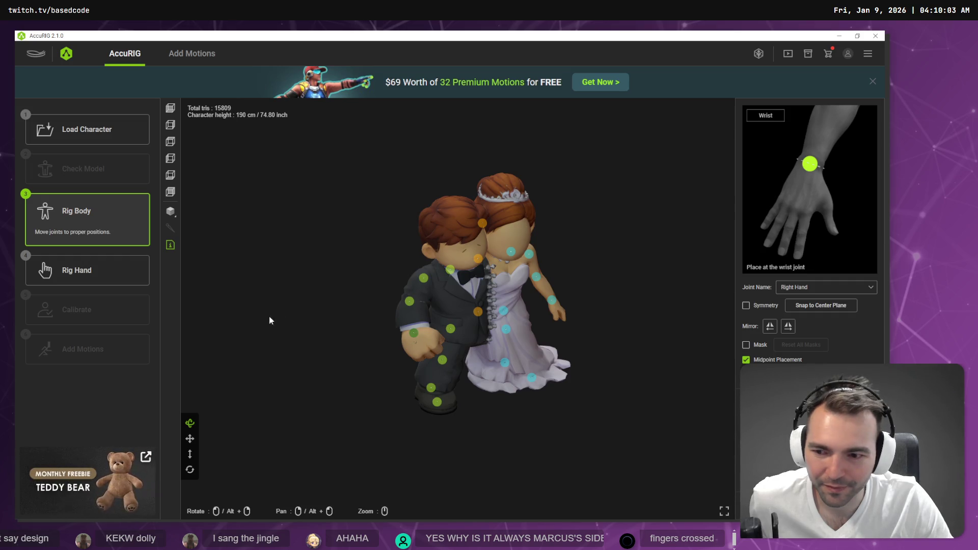
{"action": "left_click", "coordinate": [100, 277]}
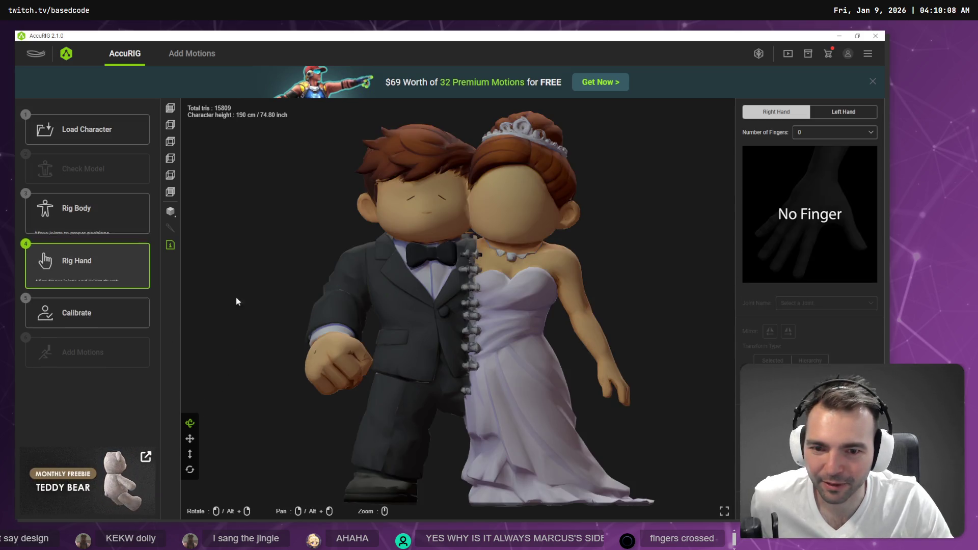
{"action": "left_click", "coordinate": [80, 316]}
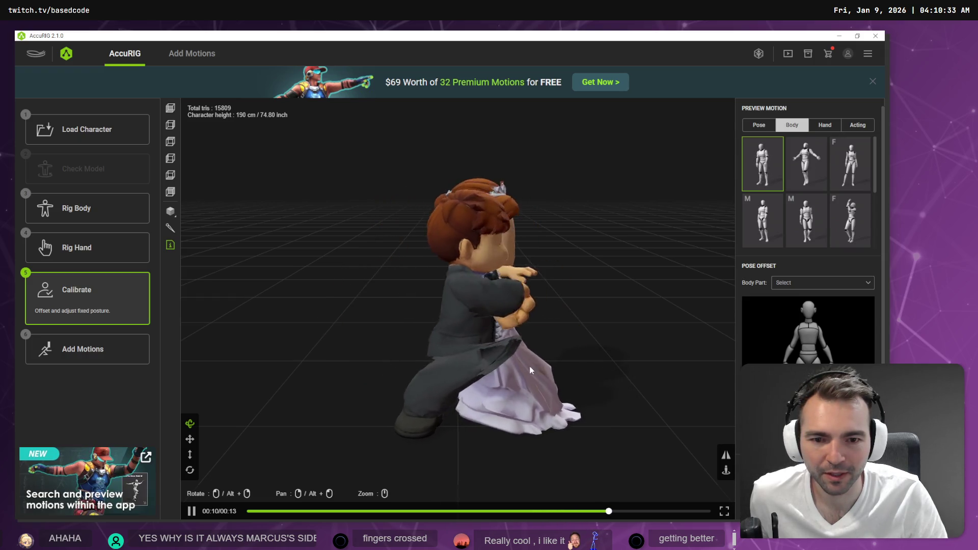
{"action": "mouse_move", "coordinate": [565, 319]}
{"action": "left_mouse_down"}
{"action": "mouse_move", "coordinate": [424, 319]}
{"action": "mouse_move", "coordinate": [365, 301]}
{"action": "left_mouse_up"}
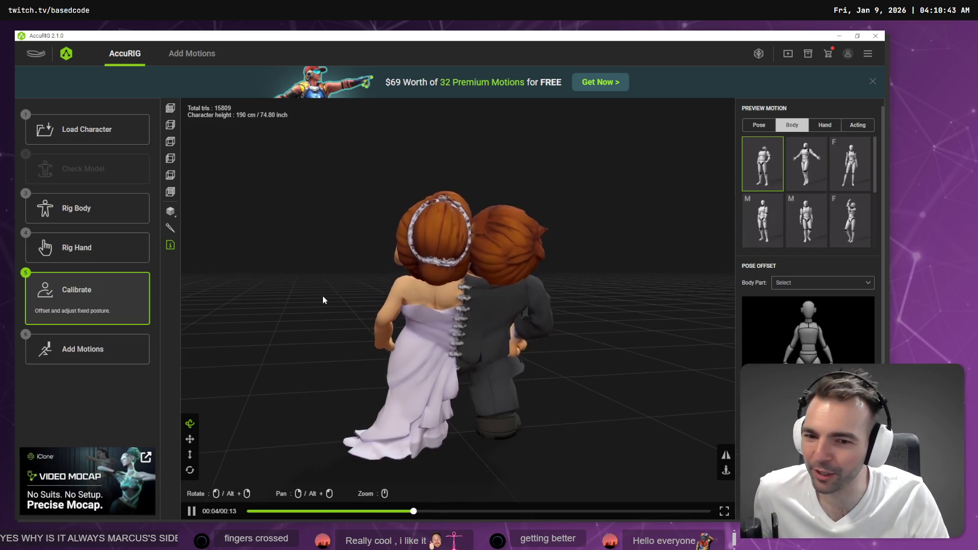
{"action": "left_click_drag", "start_coordinate": [322, 300], "coordinate": [526, 300]}
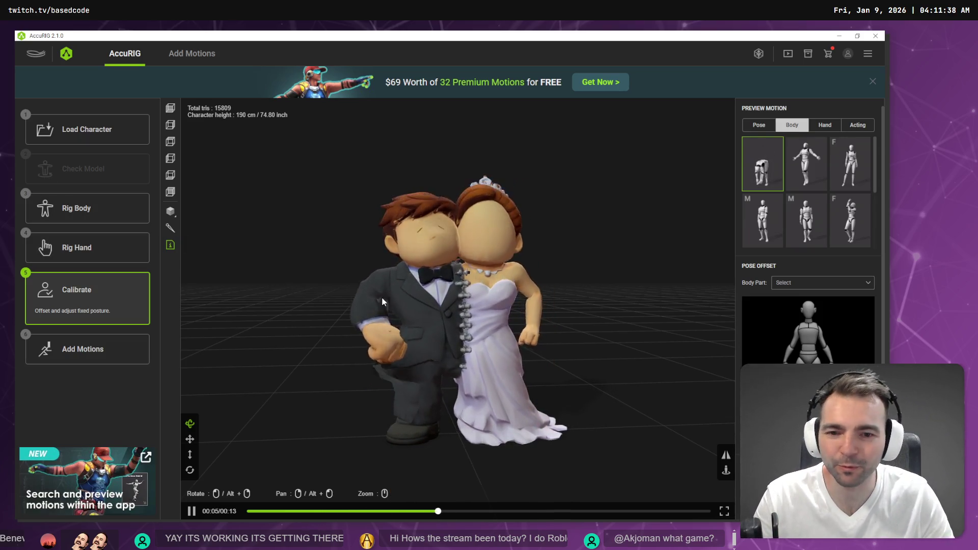
{"action": "scroll", "coordinate": [423, 276], "scroll_direction": "up", "scroll_amount": 5}
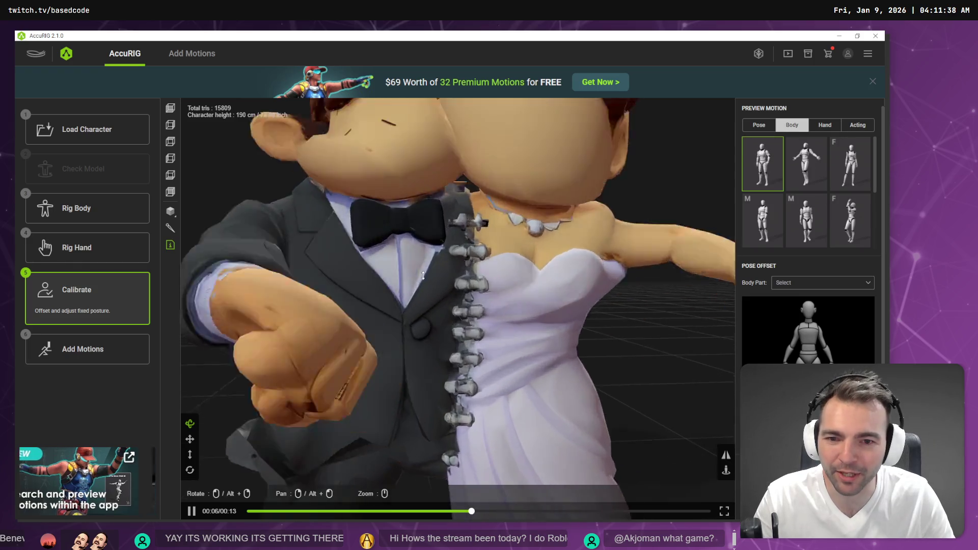
{"action": "scroll", "coordinate": [423, 275], "scroll_direction": "down", "scroll_amount": 5}
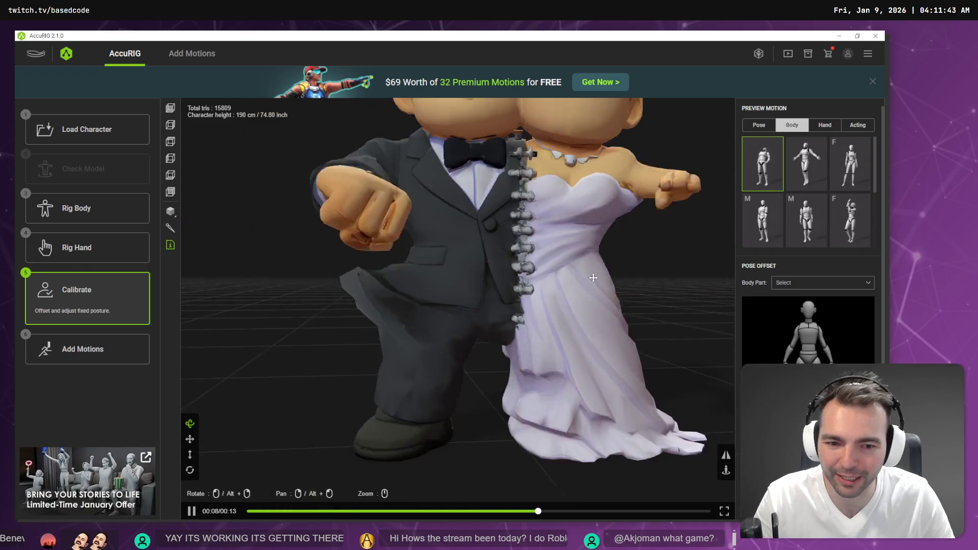
{"action": "mouse_move", "coordinate": [594, 277]}
{"action": "left_mouse_down"}
{"action": "mouse_move", "coordinate": [655, 299]}
{"action": "mouse_move", "coordinate": [506, 284]}
{"action": "mouse_move", "coordinate": [405, 304]}
{"action": "mouse_move", "coordinate": [422, 289]}
{"action": "mouse_move", "coordinate": [401, 328]}
{"action": "left_mouse_up"}
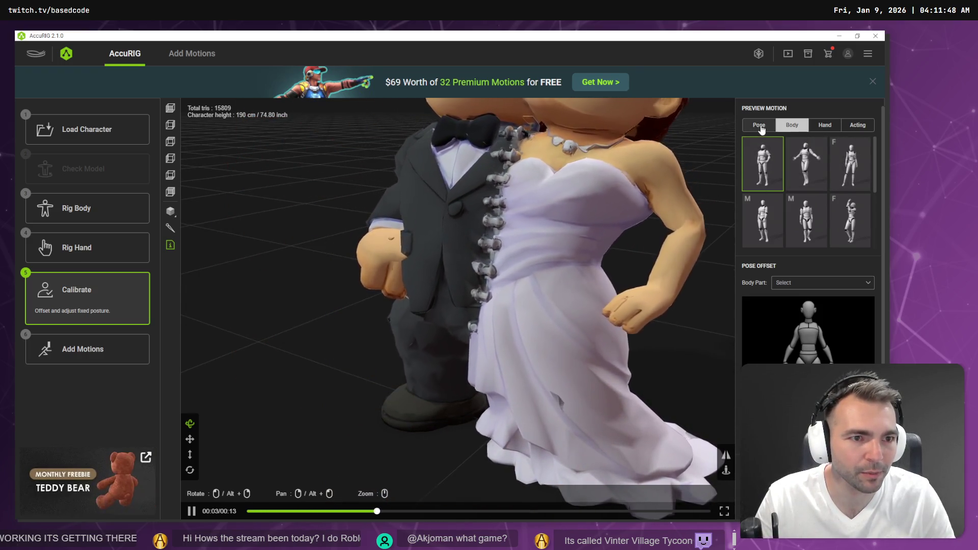
Switch the preview to Pose motions and try a female pose on the couple
{"action": "left_click", "coordinate": [759, 125]}
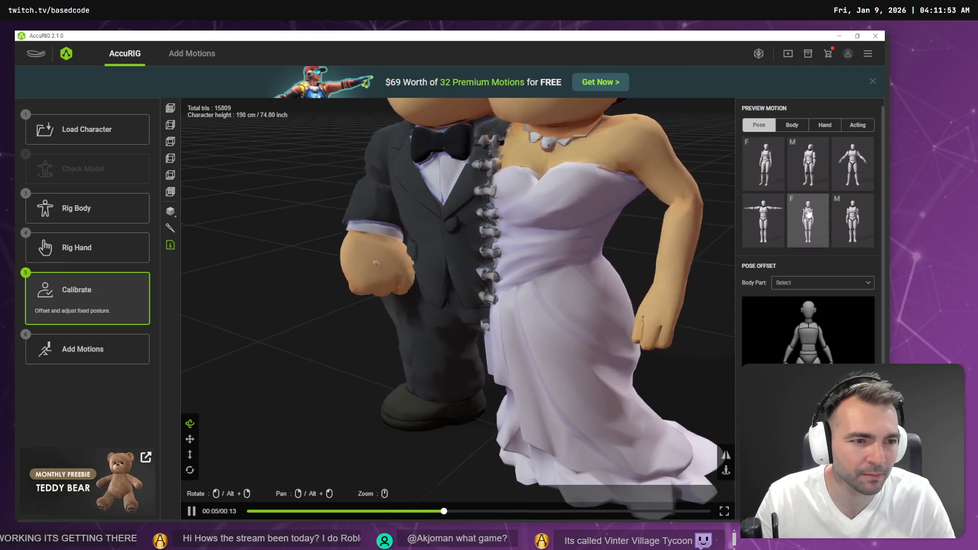
{"action": "left_click", "coordinate": [808, 220]}
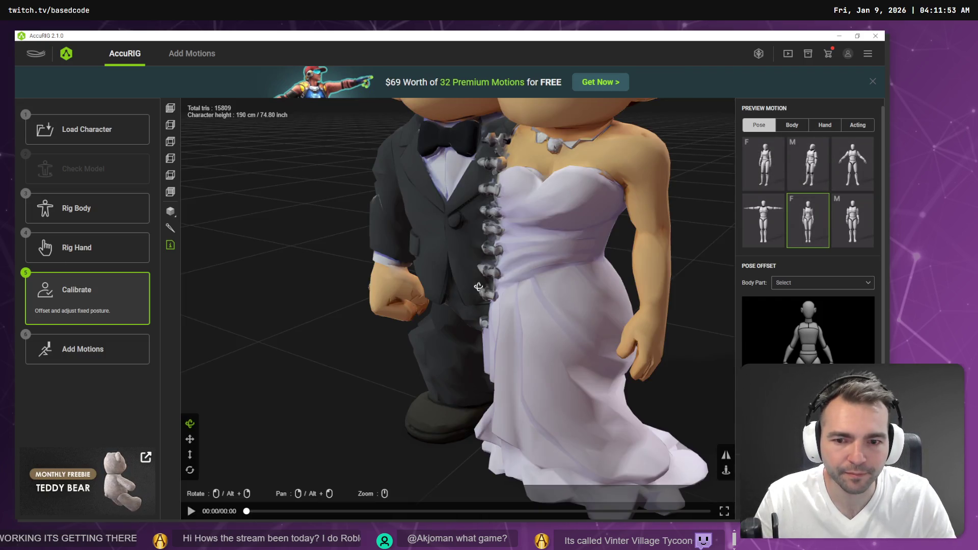
{"action": "mouse_move", "coordinate": [478, 287]}
{"action": "left_mouse_down"}
{"action": "mouse_move", "coordinate": [572, 277]}
{"action": "mouse_move", "coordinate": [394, 310]}
{"action": "left_mouse_up"}
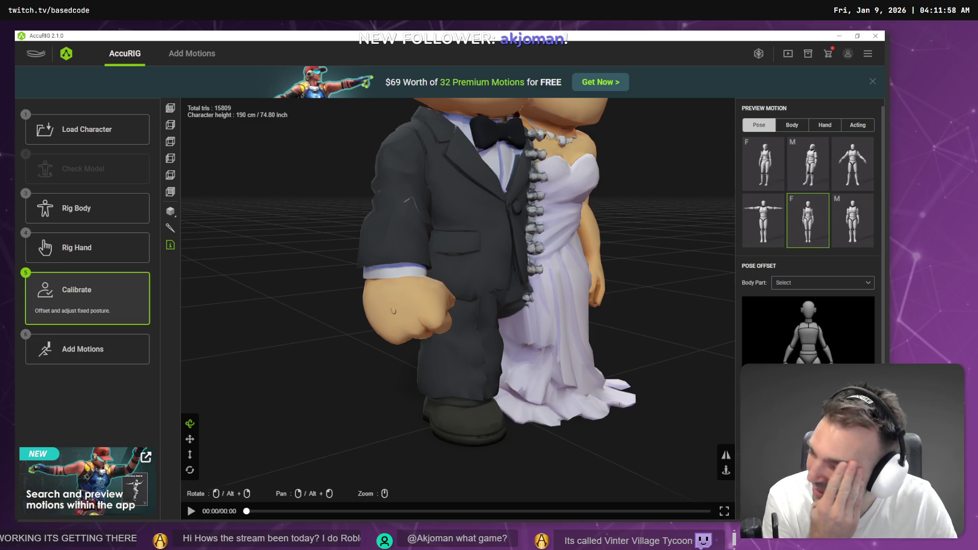
{"action": "mouse_move", "coordinate": [357, 306]}
{"action": "left_mouse_down"}
{"action": "mouse_move", "coordinate": [421, 308]}
{"action": "mouse_move", "coordinate": [430, 319]}
{"action": "mouse_move", "coordinate": [456, 255]}
{"action": "mouse_move", "coordinate": [435, 312]}
{"action": "mouse_move", "coordinate": [520, 303]}
{"action": "left_mouse_up"}
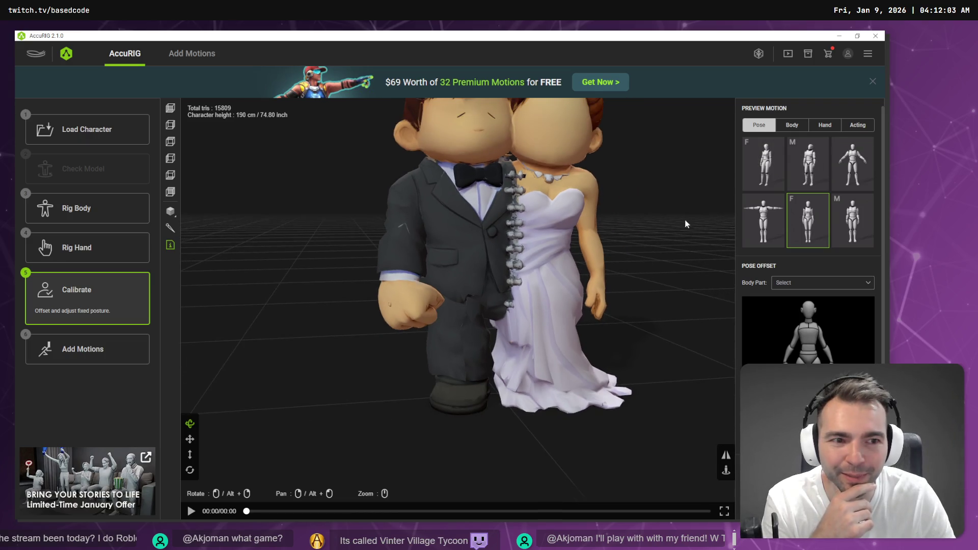
Preview the first female pose motion and check it from a new angle
{"action": "left_click", "coordinate": [773, 169]}
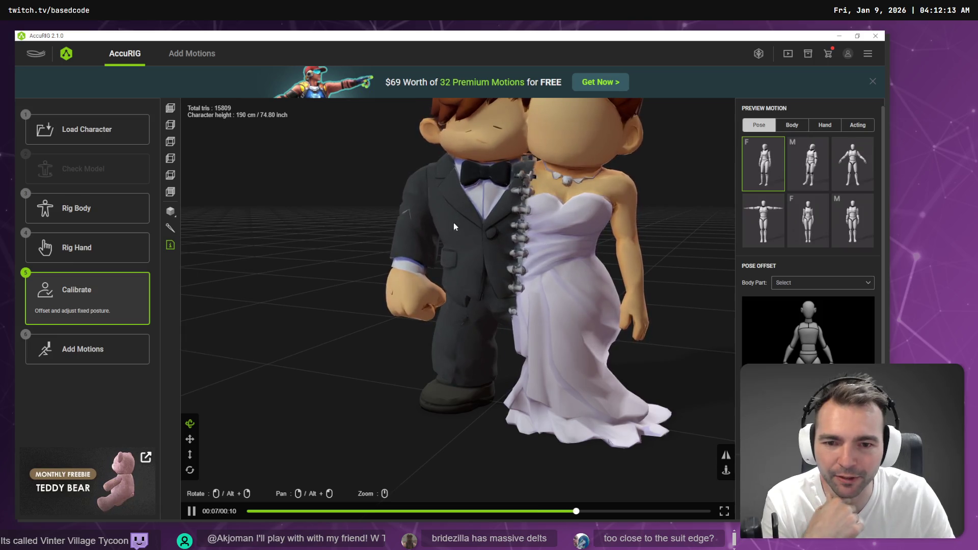
{"action": "scroll", "coordinate": [458, 354], "scroll_direction": "down", "scroll_amount": 5}
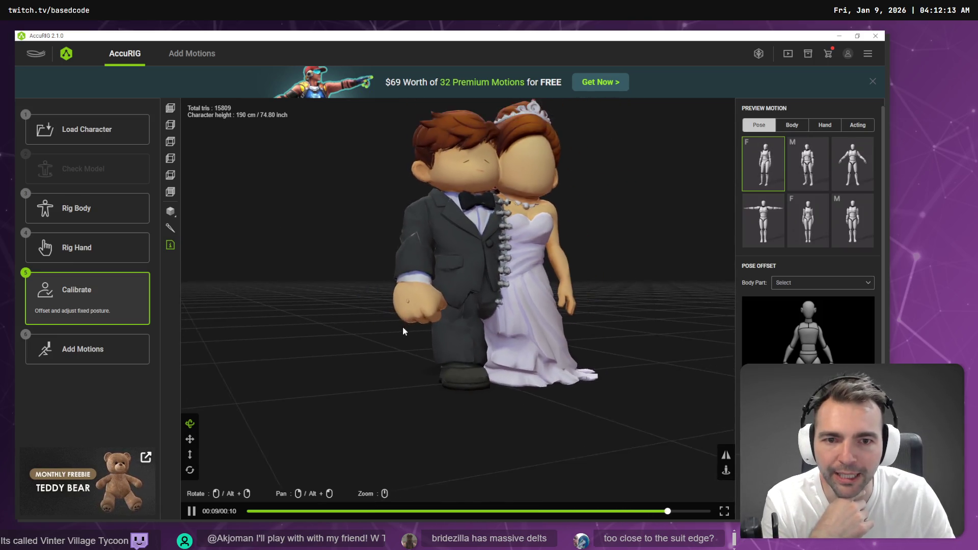
{"action": "mouse_move", "coordinate": [534, 172]}
{"action": "left_mouse_down"}
{"action": "mouse_move", "coordinate": [469, 196]}
{"action": "mouse_move", "coordinate": [448, 178]}
{"action": "left_mouse_up"}
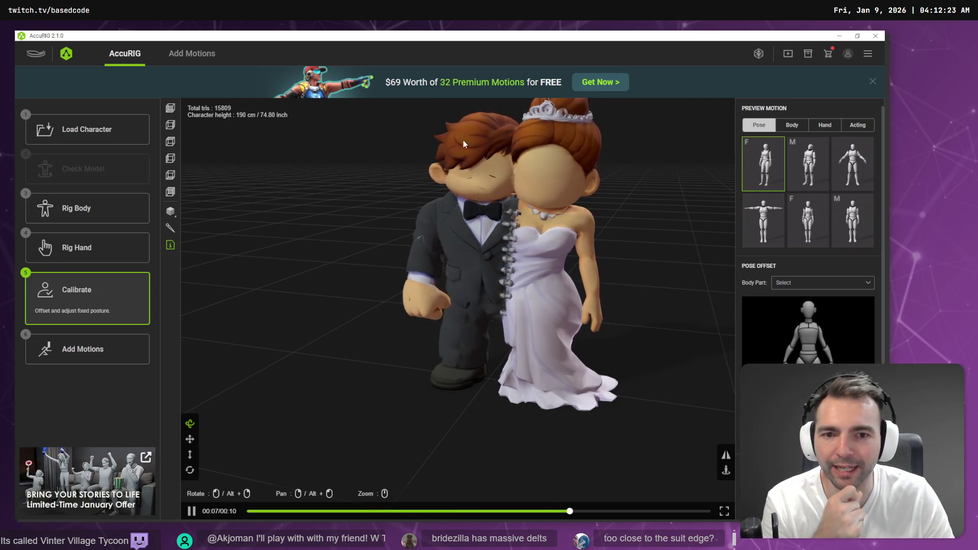
{"action": "left_click", "coordinate": [192, 53]}
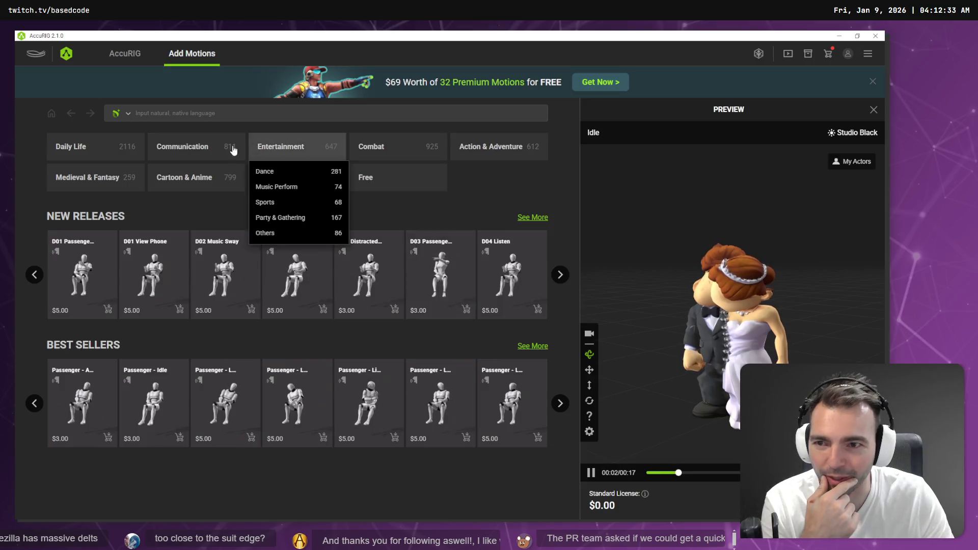
Preview the couple in the free Aerobic Dance motion and bring up the FBX export settings
{"action": "mouse_move", "coordinate": [102, 157]}
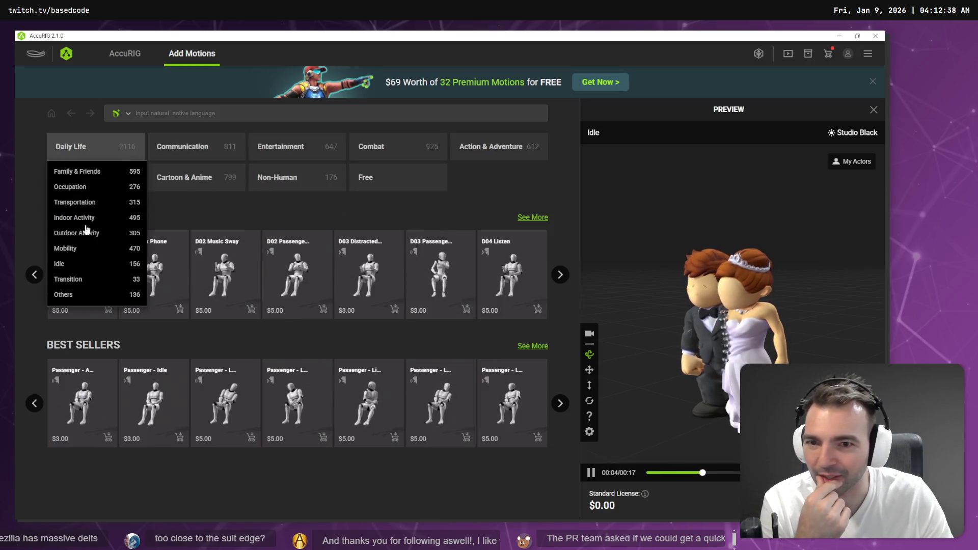
{"action": "left_click", "coordinate": [379, 178]}
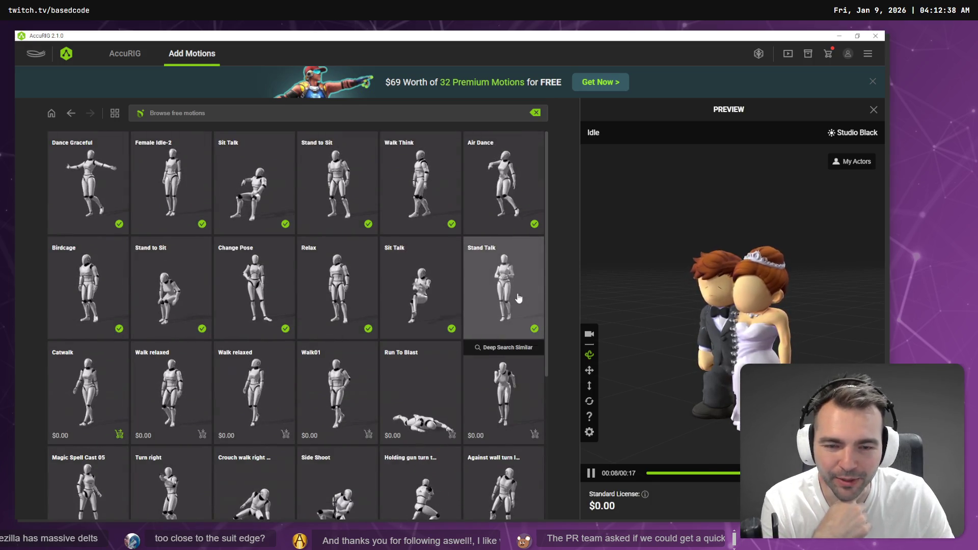
{"action": "left_click", "coordinate": [510, 360]}
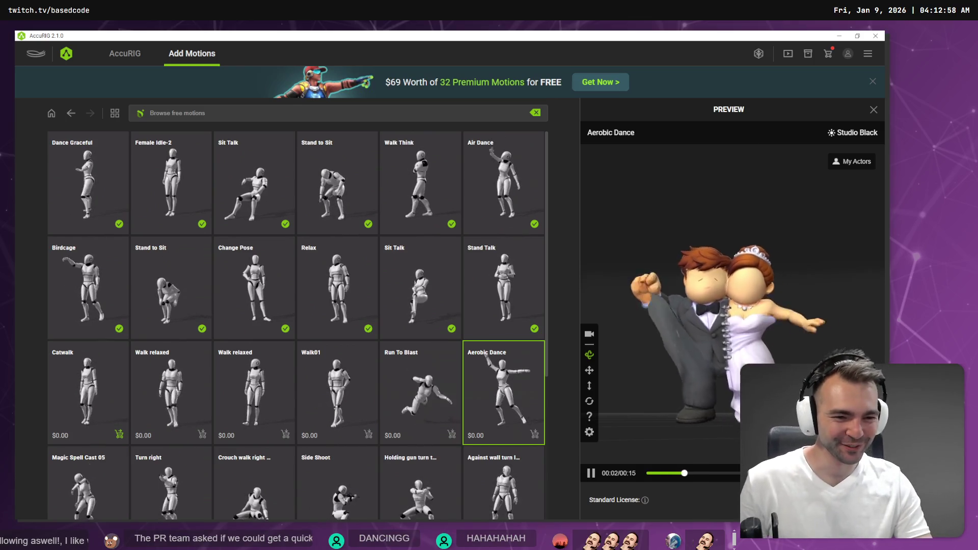
{"action": "left_click", "coordinate": [840, 502]}
{"action": "left_click", "coordinate": [450, 269]}
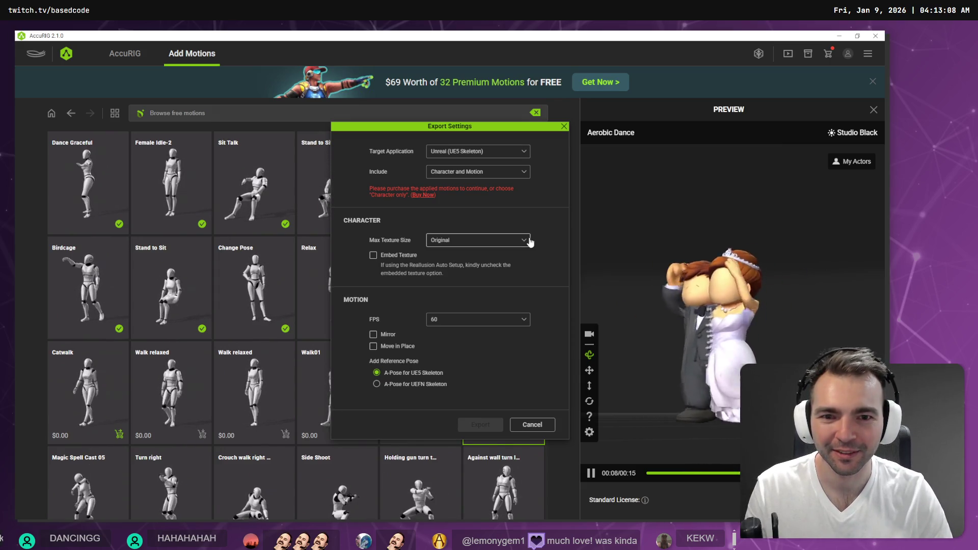
Close the export dialogs, return the motion library to Home, and reopen the FBX export settings
{"action": "left_click", "coordinate": [531, 428]}
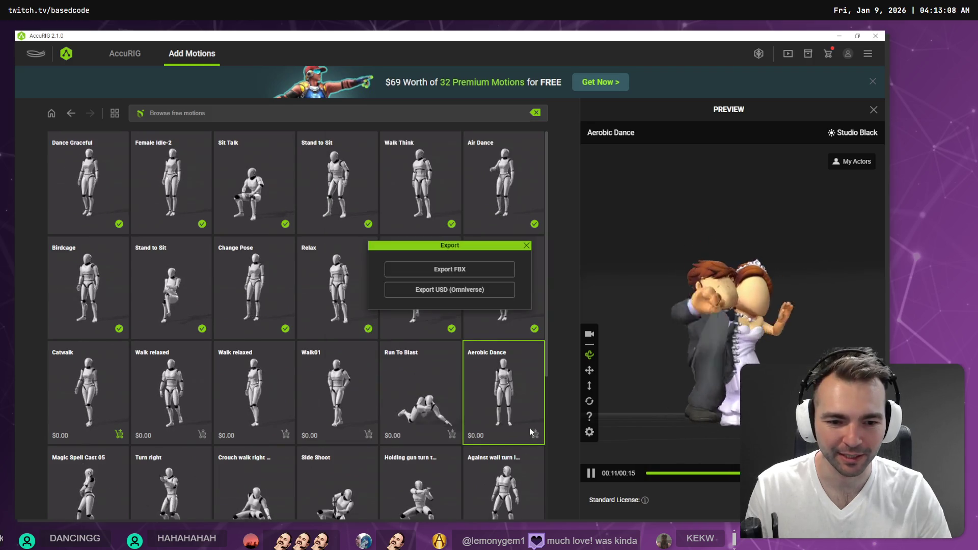
{"action": "left_click", "coordinate": [527, 246]}
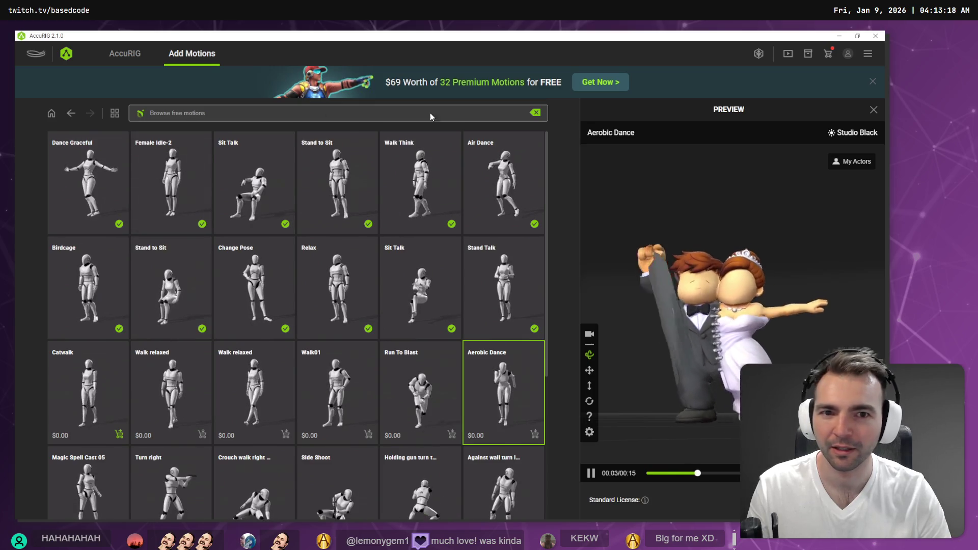
{"action": "left_click", "coordinate": [51, 113]}
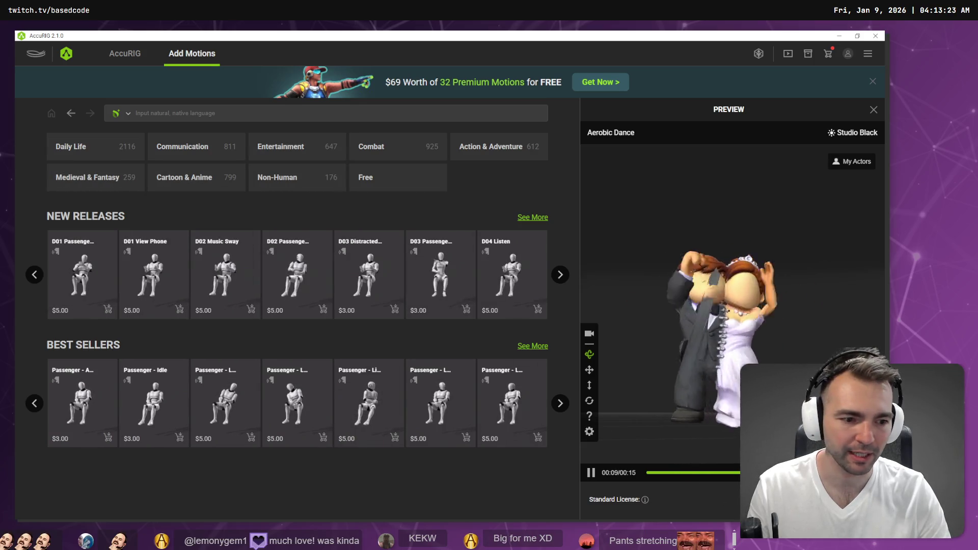
{"action": "left_click", "coordinate": [441, 270]}
{"action": "left_click", "coordinate": [441, 270]}
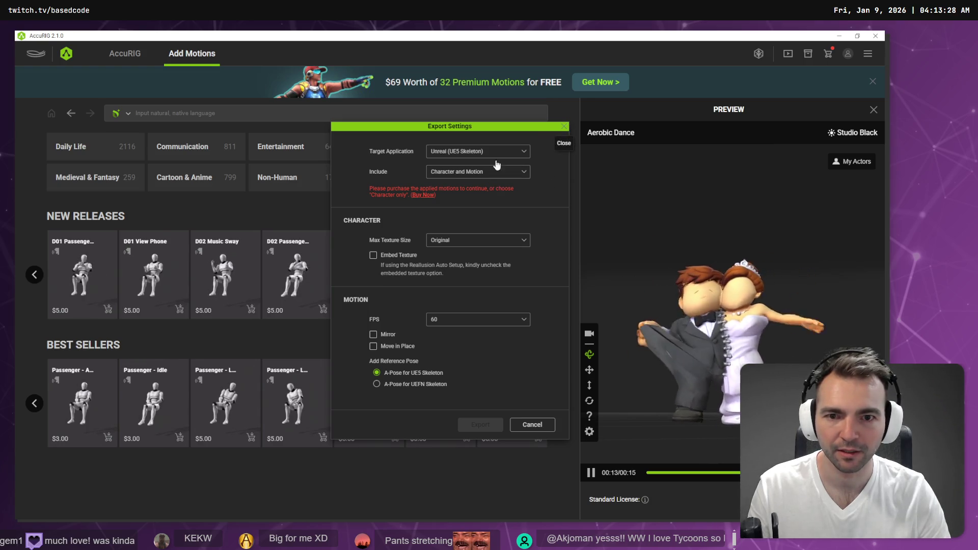
Set the FBX export to include Character only, targeted at Unity
{"action": "left_click", "coordinate": [482, 175]}
{"action": "left_click", "coordinate": [476, 195]}
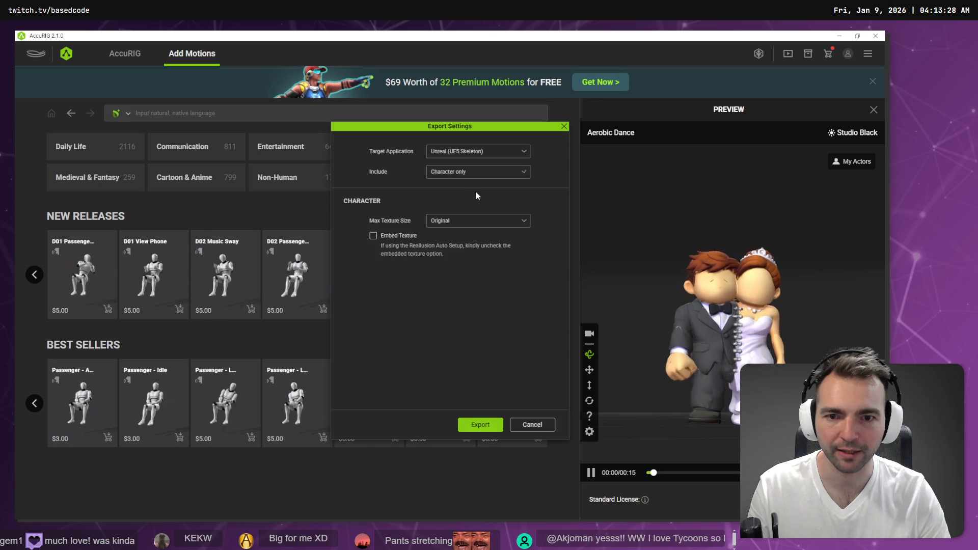
{"action": "left_click", "coordinate": [492, 153]}
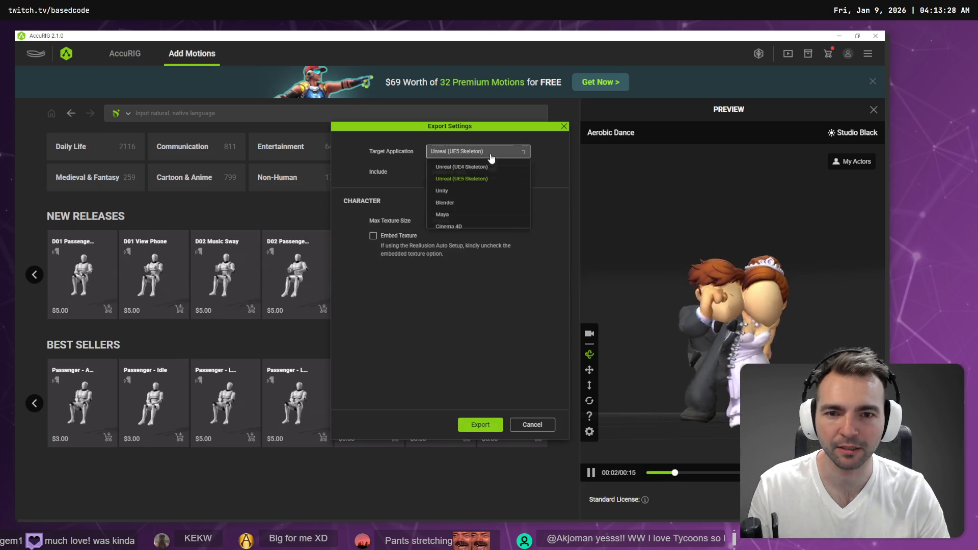
{"action": "left_click", "coordinate": [462, 197]}
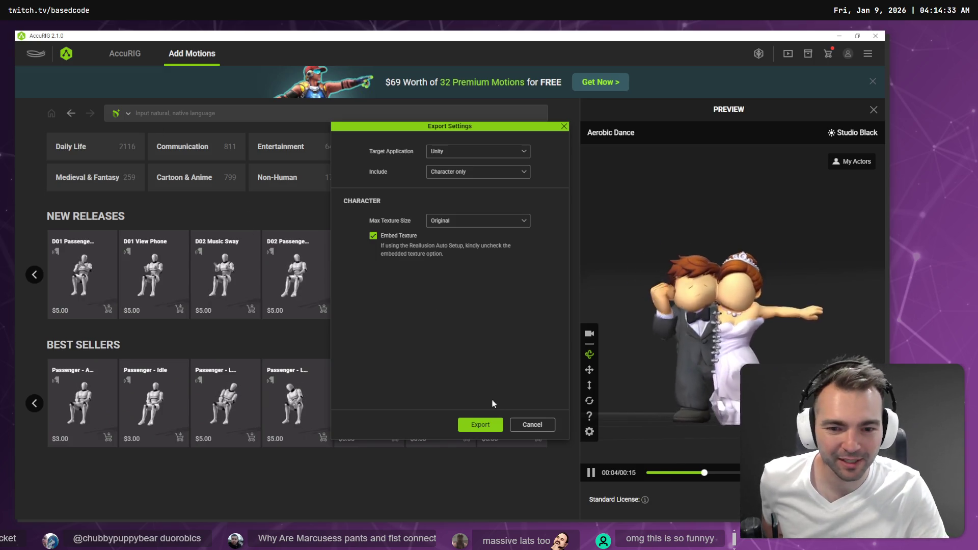
Export the character, overwriting the existing Newlyweds.fbx
{"action": "left_click", "coordinate": [499, 428]}
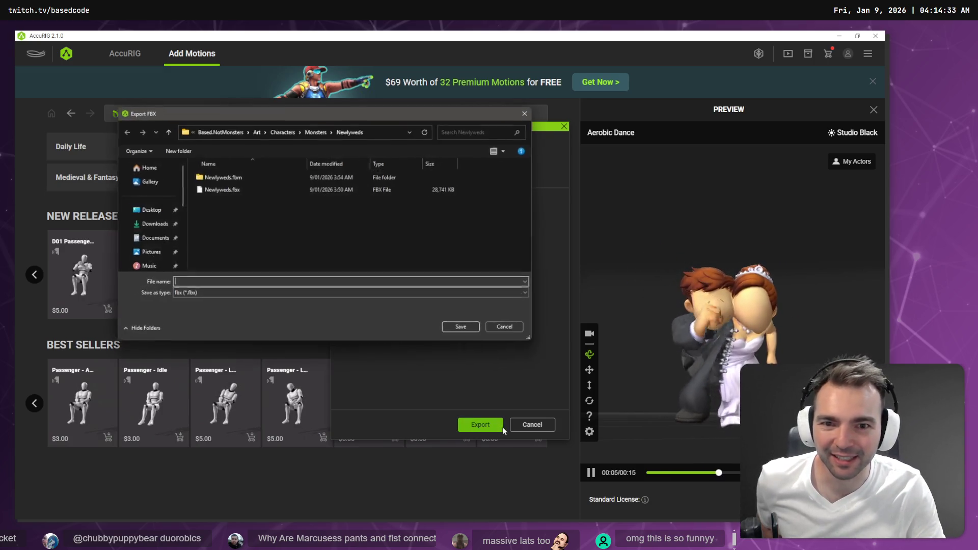
{"action": "double_click", "coordinate": [227, 189]}
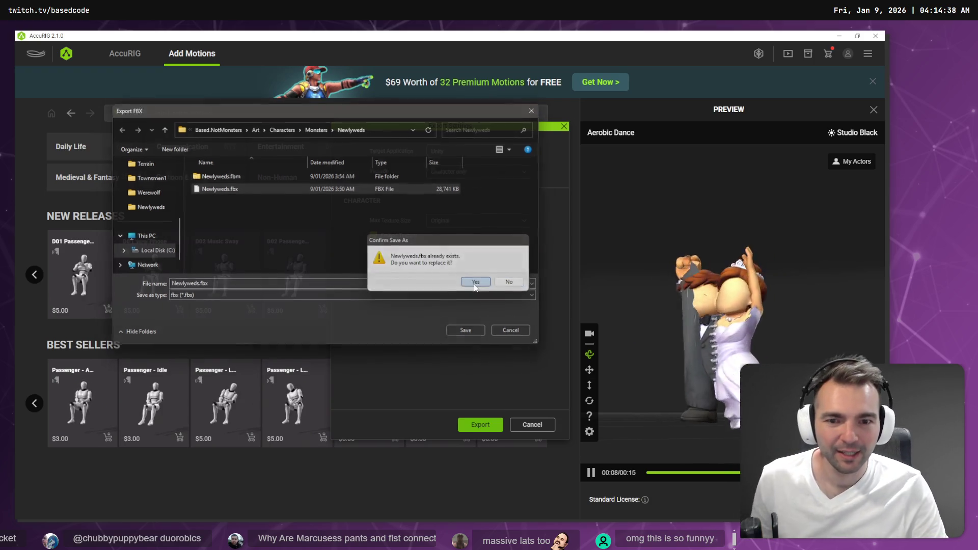
{"action": "left_click", "coordinate": [490, 283]}
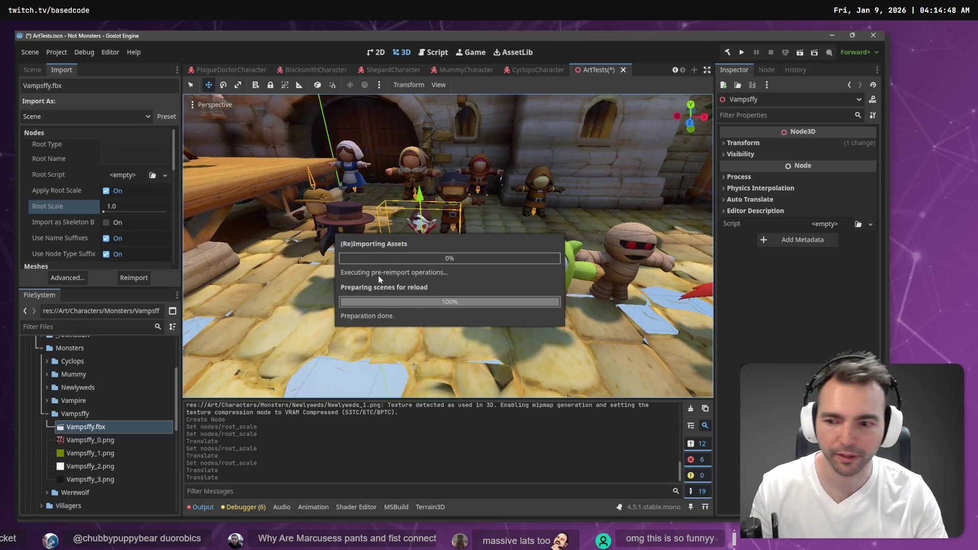
In Godot's file panel, open the Newlyweds folder and reveal Newlyweds.fbx in the file manager
{"action": "left_click", "coordinate": [47, 414]}
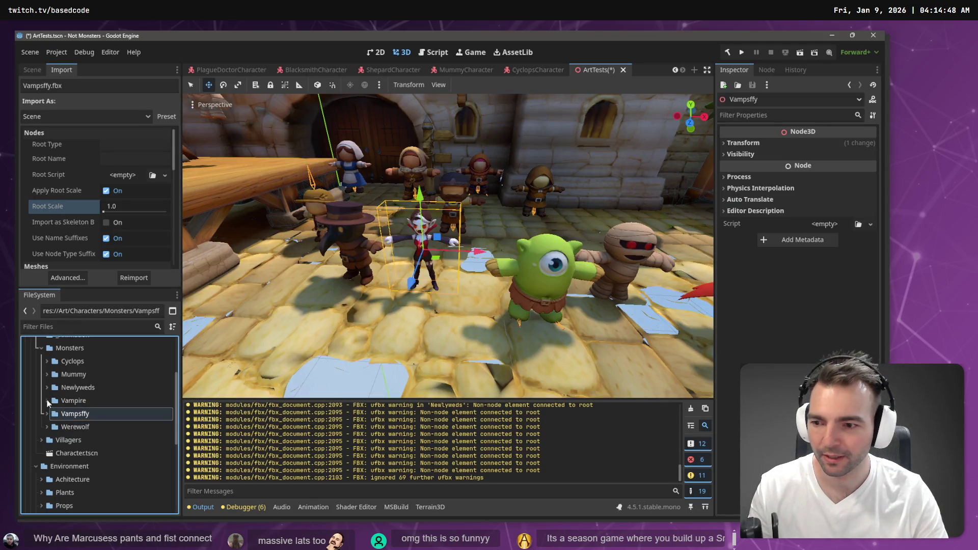
{"action": "left_click", "coordinate": [47, 388]}
{"action": "left_click_drag", "start_coordinate": [82, 429], "coordinate": [136, 429]}
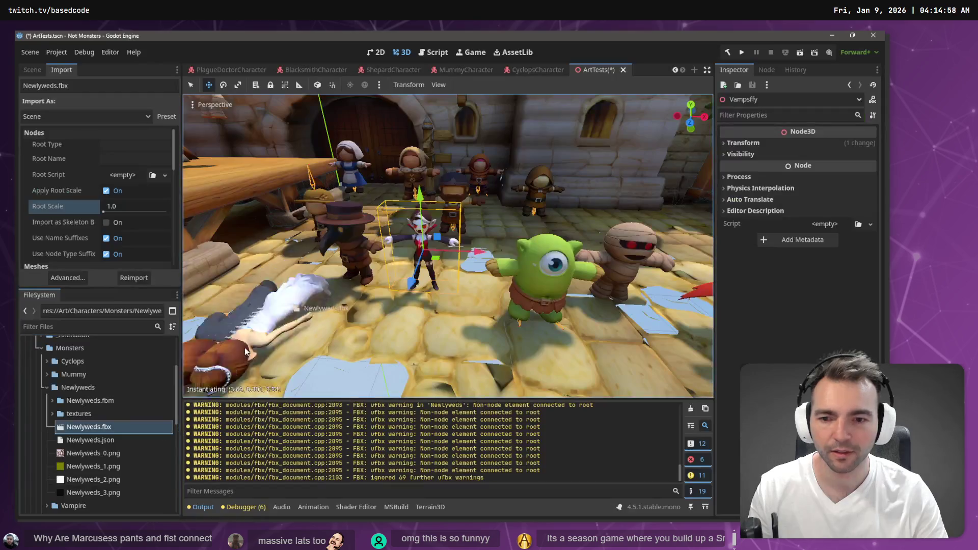
{"action": "right_click", "coordinate": [90, 427]}
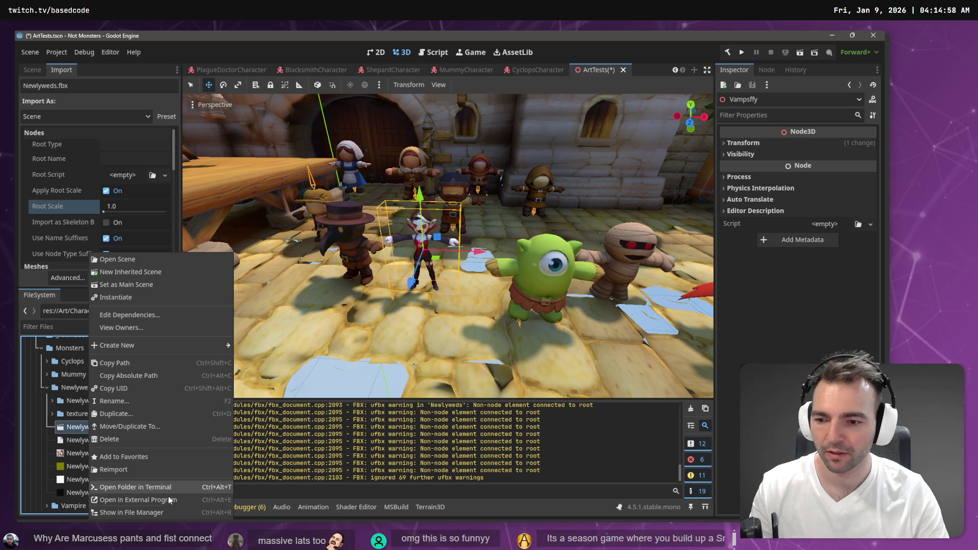
{"action": "left_click", "coordinate": [173, 512]}
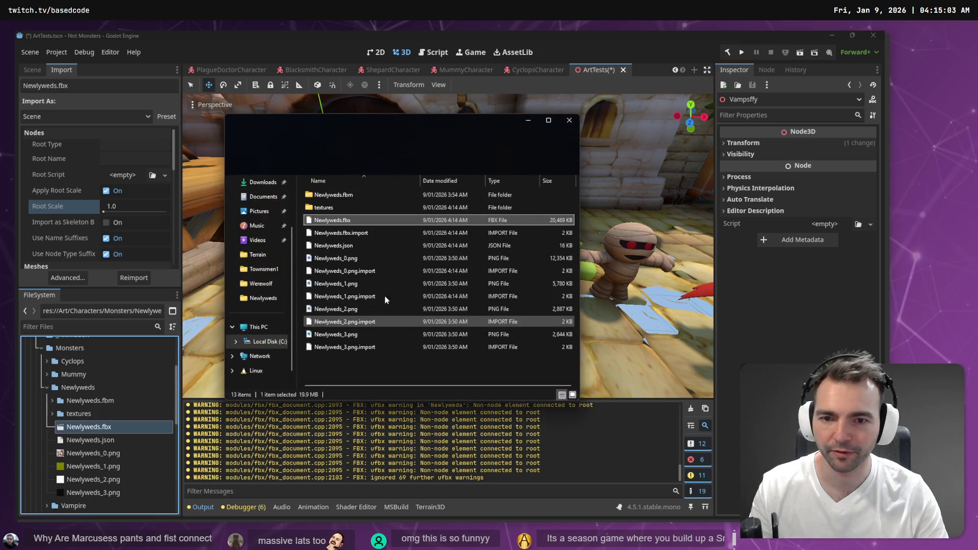
Drag Newlyweds.fbx from Explorer onto the Blender viewport to import it
{"action": "left_click_drag", "start_coordinate": [339, 221], "coordinate": [374, 222]}
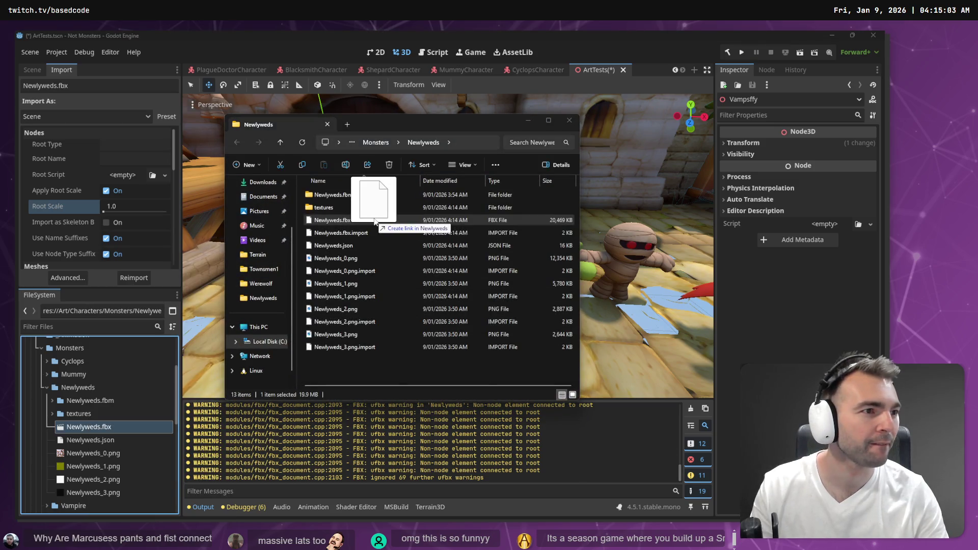
{"action": "key", "text": "alt+Tab"}
{"action": "left_click_drag", "start_coordinate": [316, 183], "coordinate": [317, 184]}
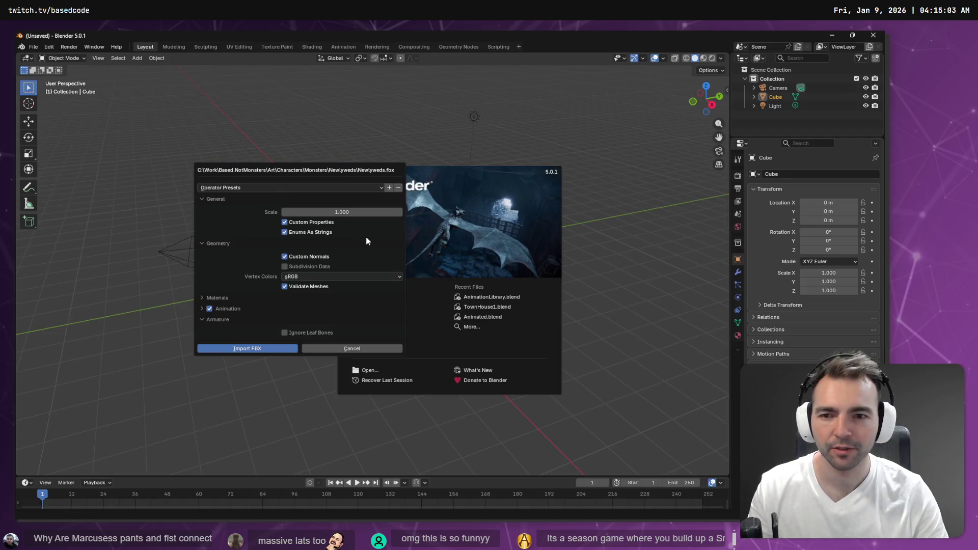
Import the Newlyweds FBX with default options and delete the default cube
{"action": "left_click", "coordinate": [242, 351]}
{"action": "left_click", "coordinate": [555, 162]}
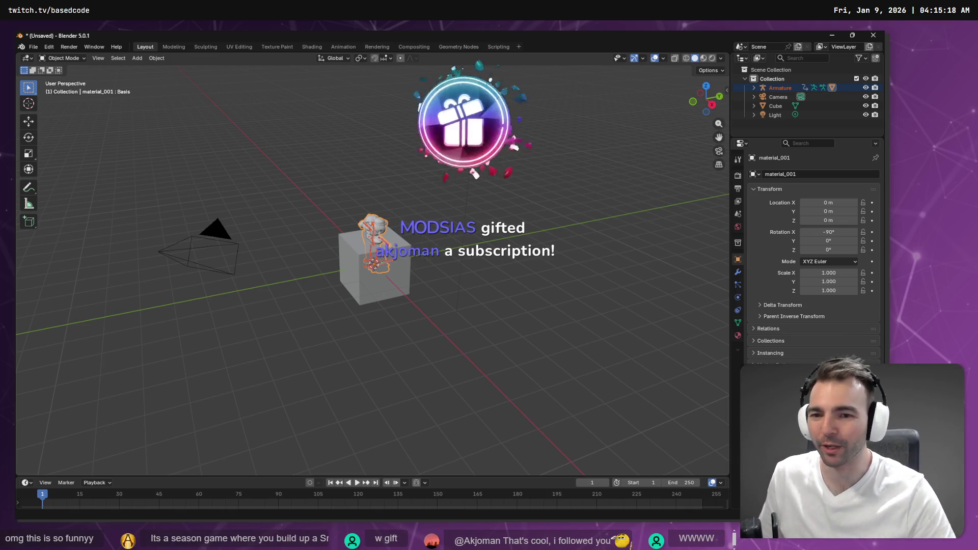
{"action": "left_click", "coordinate": [362, 286]}
{"action": "key", "text": "Delete"}
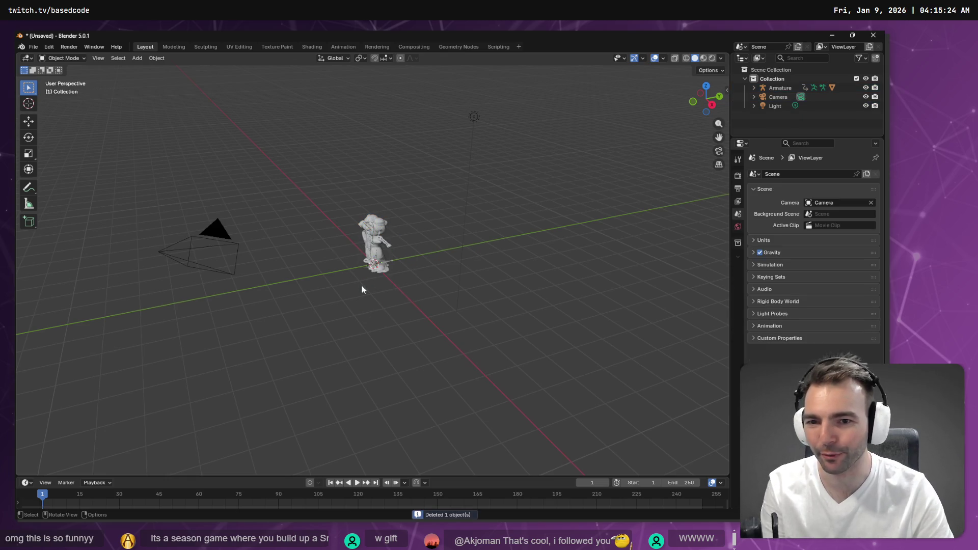
{"action": "right_click", "coordinate": [361, 286]}
Switch to Material Preview shading and inspect the couple's legs and bones
{"action": "mouse_move", "coordinate": [414, 264]}
{"action": "left_mouse_down"}
{"action": "mouse_move", "coordinate": [476, 262]}
{"action": "mouse_move", "coordinate": [678, 47]}
{"action": "left_mouse_up"}
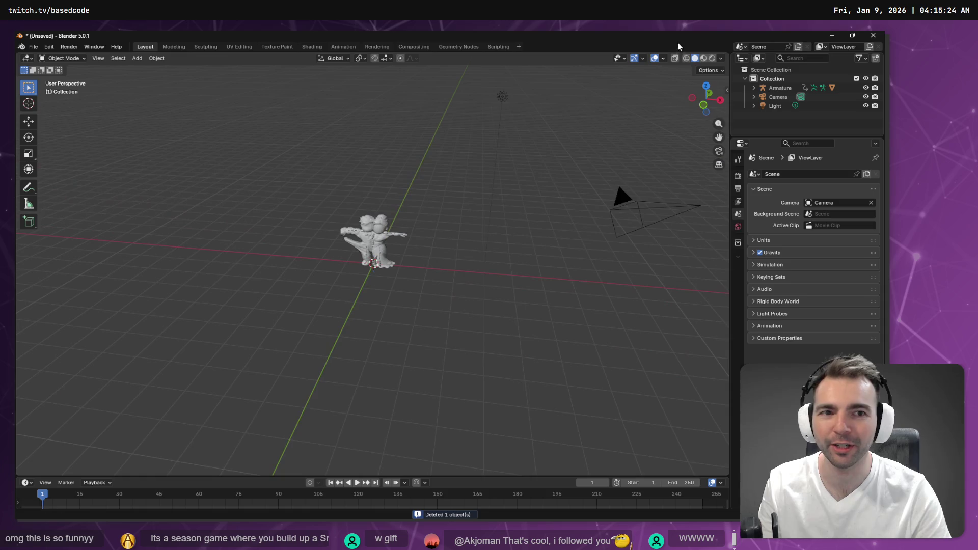
{"action": "left_click", "coordinate": [704, 59]}
{"action": "right_click", "coordinate": [473, 173]}
{"action": "key", "text": "Escape"}
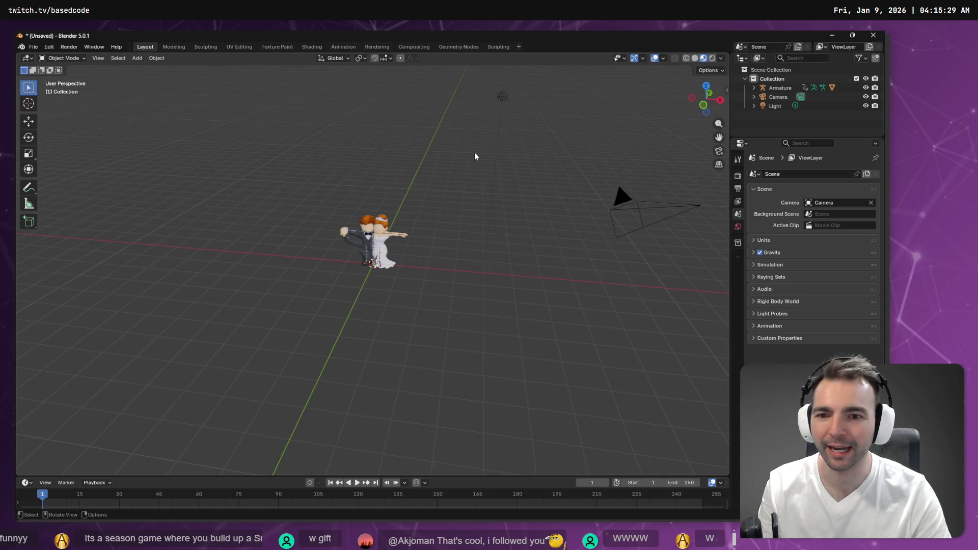
{"action": "scroll", "coordinate": [395, 204], "scroll_direction": "up", "scroll_amount": 10}
{"action": "scroll", "coordinate": [403, 175], "scroll_direction": "down", "scroll_amount": 8}
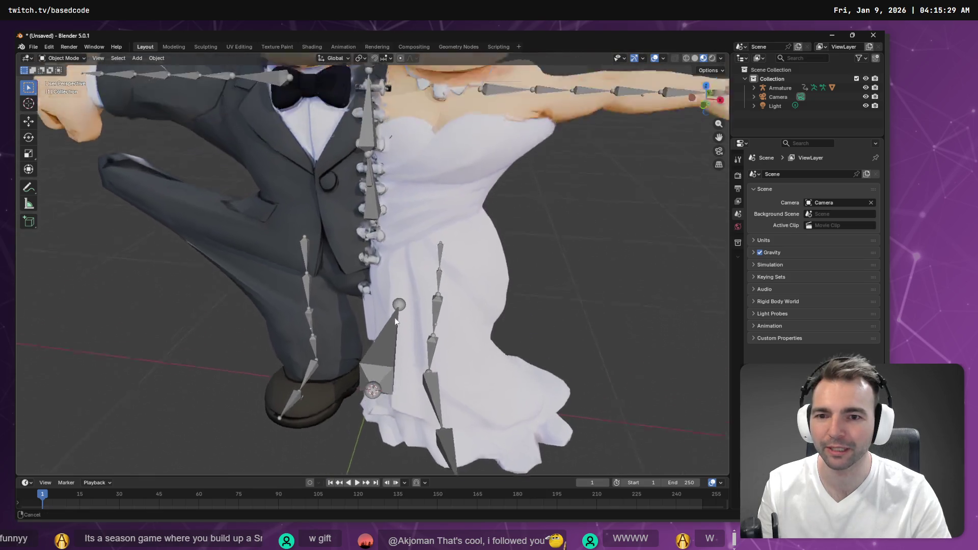
{"action": "mouse_move", "coordinate": [470, 317]}
{"action": "left_mouse_down"}
{"action": "mouse_move", "coordinate": [500, 299]}
{"action": "mouse_move", "coordinate": [625, 320]}
{"action": "mouse_move", "coordinate": [559, 310]}
{"action": "left_mouse_up"}
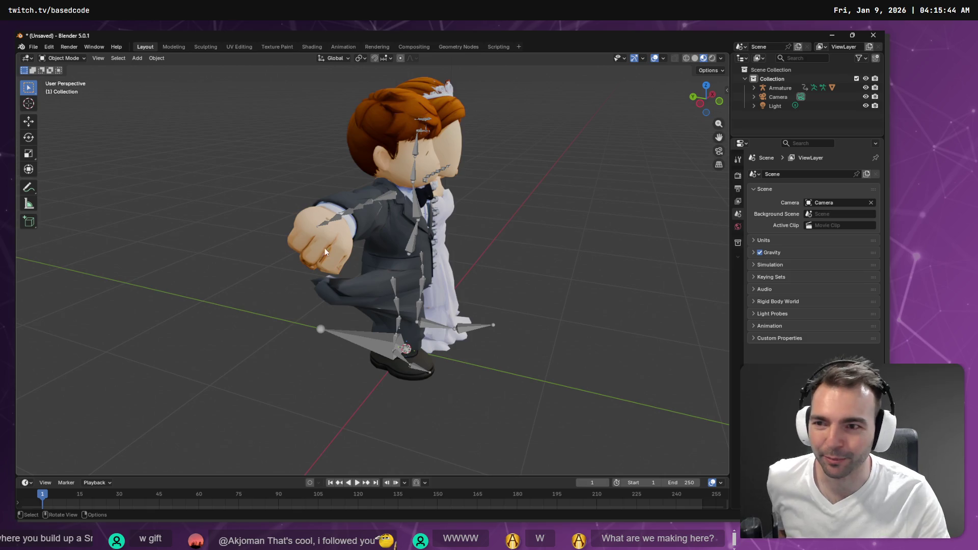
Select the material_001 body mesh and switch it to Weight Paint mode
{"action": "left_click", "coordinate": [375, 228]}
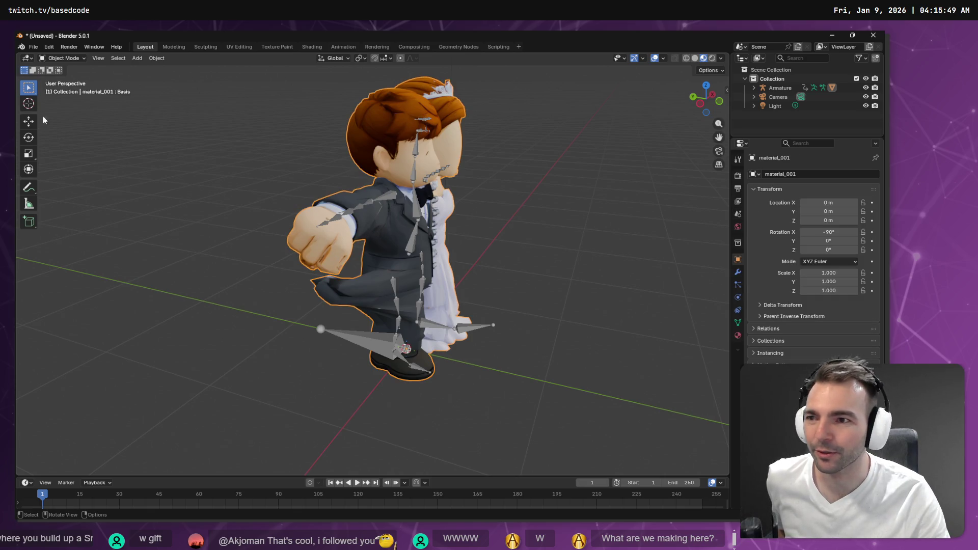
{"action": "left_click", "coordinate": [75, 59]}
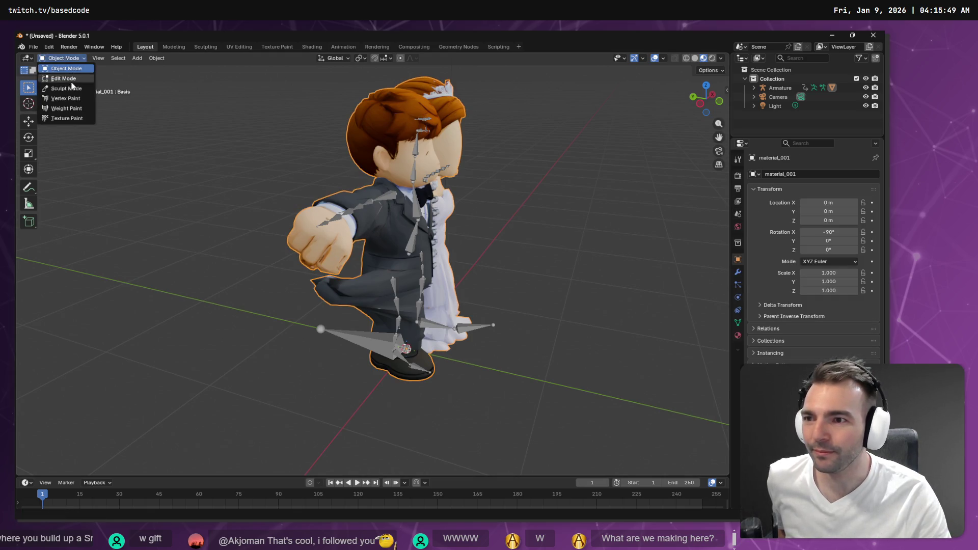
{"action": "left_click", "coordinate": [61, 107]}
{"action": "left_click_drag", "start_coordinate": [556, 319], "coordinate": [510, 312]}
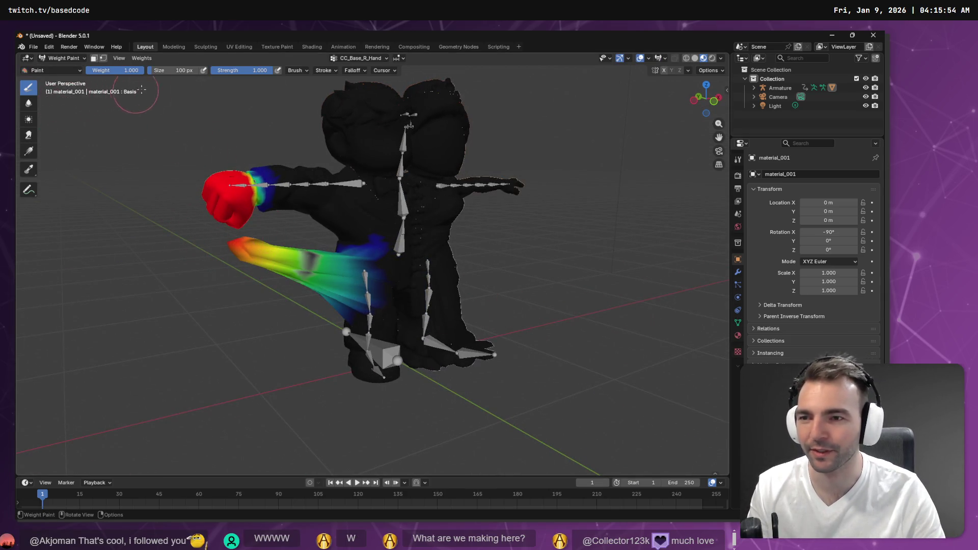
Paint down the stray CC_Base_R_Hand weights below the arm and near the hip
{"action": "mouse_move", "coordinate": [270, 271]}
{"action": "left_mouse_down"}
{"action": "mouse_move", "coordinate": [246, 243]}
{"action": "mouse_move", "coordinate": [251, 259]}
{"action": "mouse_move", "coordinate": [256, 250]}
{"action": "left_mouse_up"}
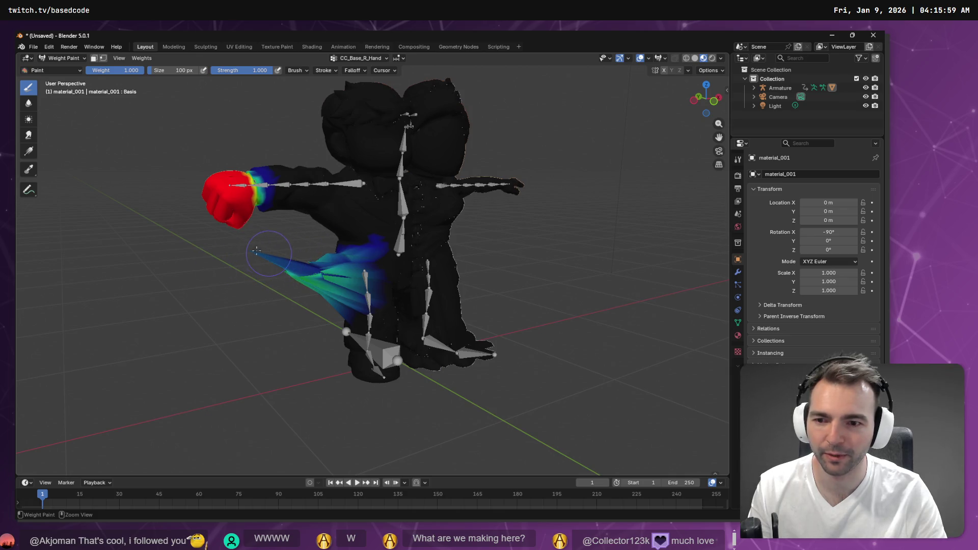
{"action": "mouse_move", "coordinate": [325, 276]}
{"action": "left_mouse_down"}
{"action": "mouse_move", "coordinate": [315, 273]}
{"action": "mouse_move", "coordinate": [335, 276]}
{"action": "left_mouse_up"}
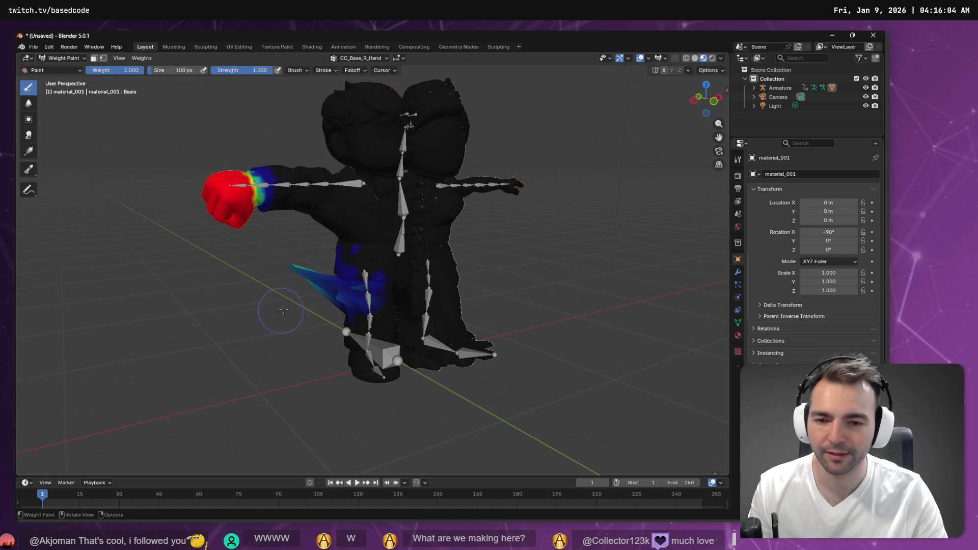
{"action": "left_click_drag", "start_coordinate": [291, 305], "coordinate": [401, 267]}
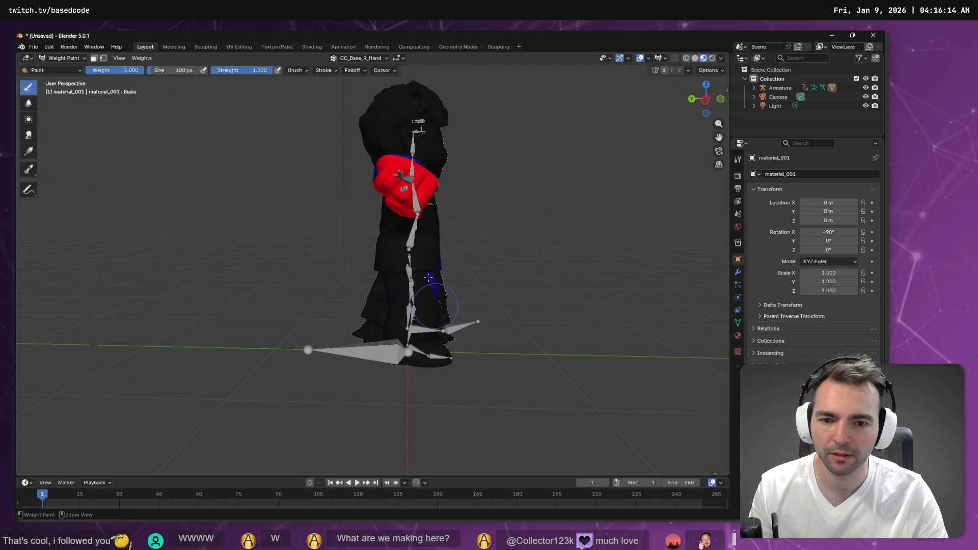
{"action": "mouse_move", "coordinate": [477, 284]}
{"action": "left_mouse_down"}
{"action": "mouse_move", "coordinate": [391, 294]}
{"action": "mouse_move", "coordinate": [372, 285]}
{"action": "mouse_move", "coordinate": [420, 284]}
{"action": "left_mouse_up"}
{"action": "left_click_drag", "start_coordinate": [482, 275], "coordinate": [406, 281]}
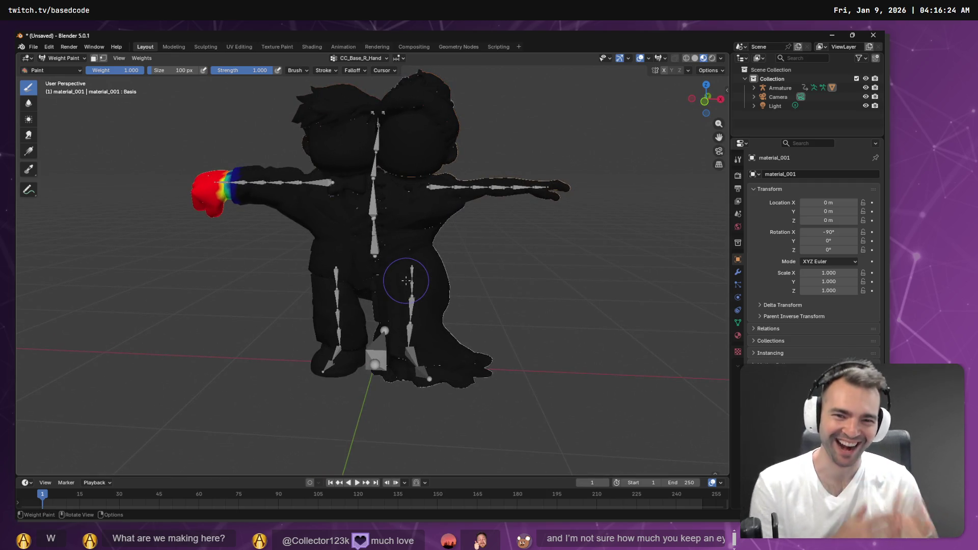
Browse the vertex groups and inspect the left shoulder and chest weights from several angles
{"action": "left_click", "coordinate": [342, 60]}
{"action": "scroll", "coordinate": [347, 79], "scroll_direction": "up", "scroll_amount": 4}
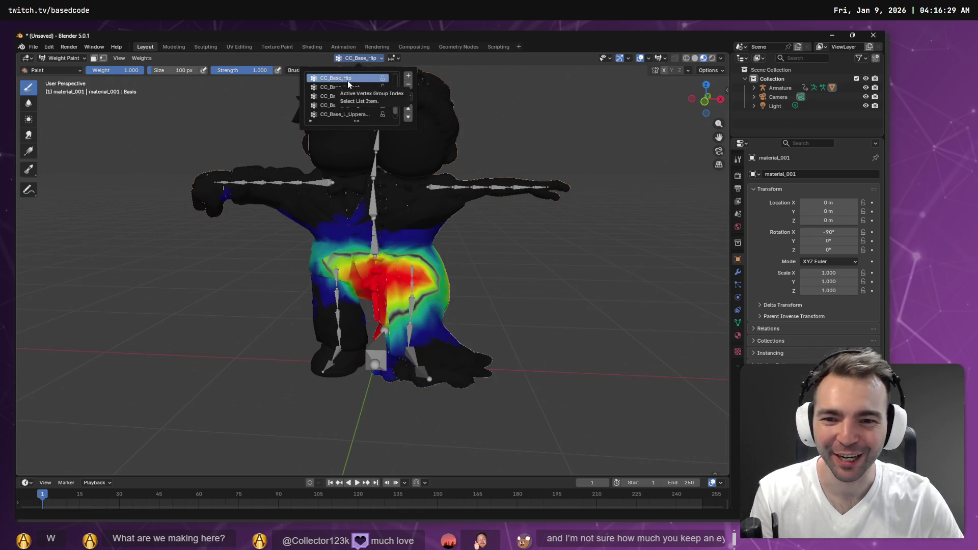
{"action": "scroll", "coordinate": [348, 80], "scroll_direction": "up", "scroll_amount": 4}
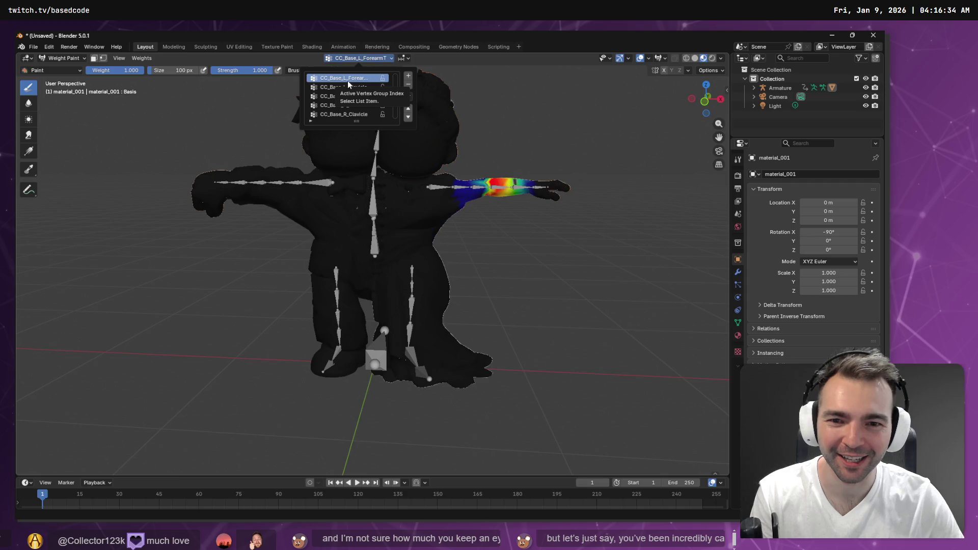
{"action": "mouse_move", "coordinate": [522, 202]}
{"action": "left_mouse_down"}
{"action": "mouse_move", "coordinate": [426, 197]}
{"action": "mouse_move", "coordinate": [298, 216]}
{"action": "left_mouse_up"}
{"action": "scroll", "coordinate": [291, 205], "scroll_direction": "up", "scroll_amount": 5}
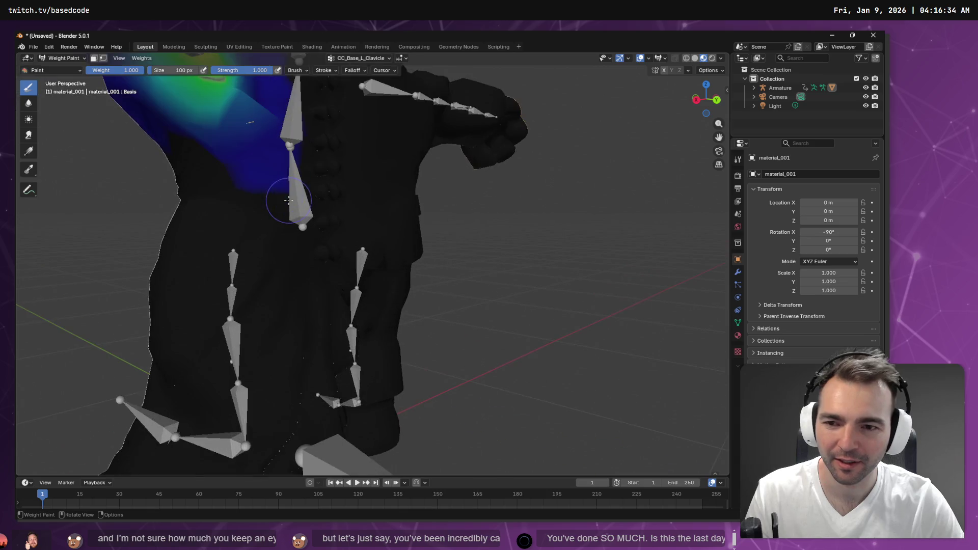
{"action": "left_click_drag", "start_coordinate": [262, 168], "coordinate": [466, 268]}
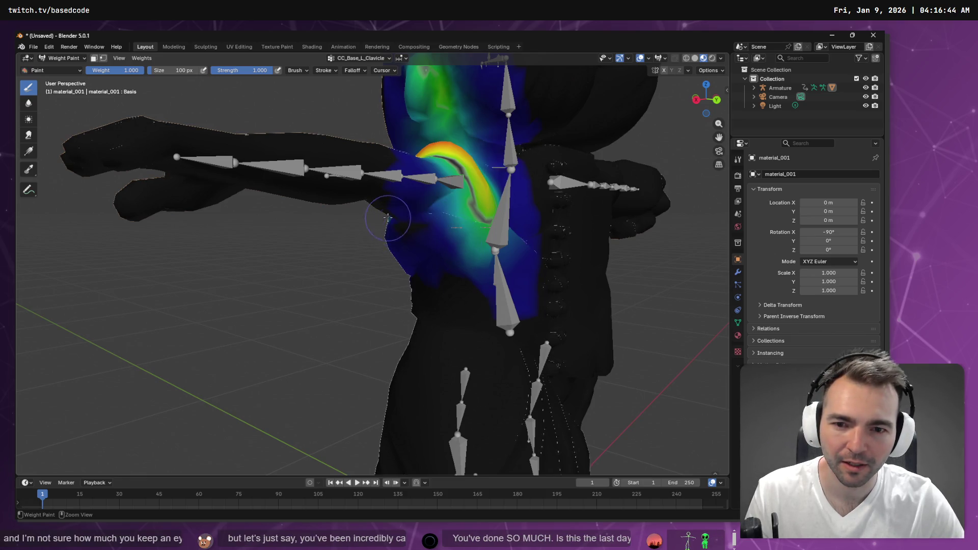
{"action": "mouse_move", "coordinate": [430, 225]}
{"action": "left_mouse_down"}
{"action": "mouse_move", "coordinate": [425, 259]}
{"action": "mouse_move", "coordinate": [477, 234]}
{"action": "left_mouse_up"}
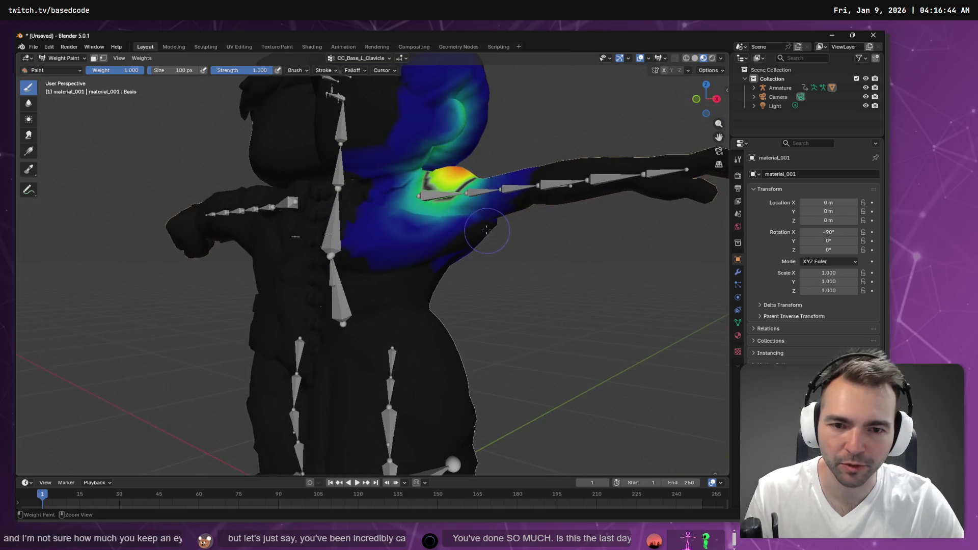
Check the left forearm and forearm twist group weights from the other side
{"action": "left_click", "coordinate": [355, 59]}
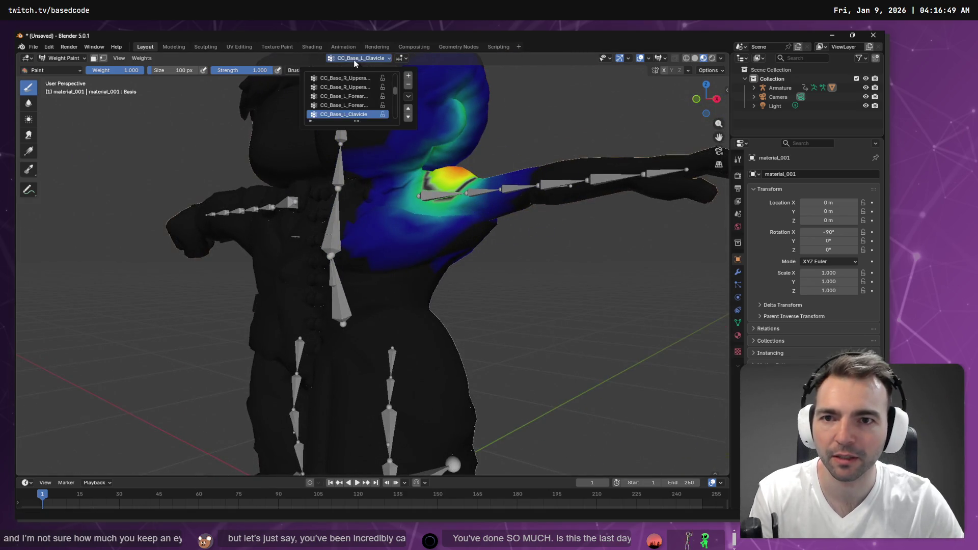
{"action": "left_click", "coordinate": [350, 97]}
{"action": "left_click", "coordinate": [351, 114]}
{"action": "left_click", "coordinate": [353, 105]}
{"action": "scroll", "coordinate": [352, 105], "scroll_direction": "down", "scroll_amount": 1}
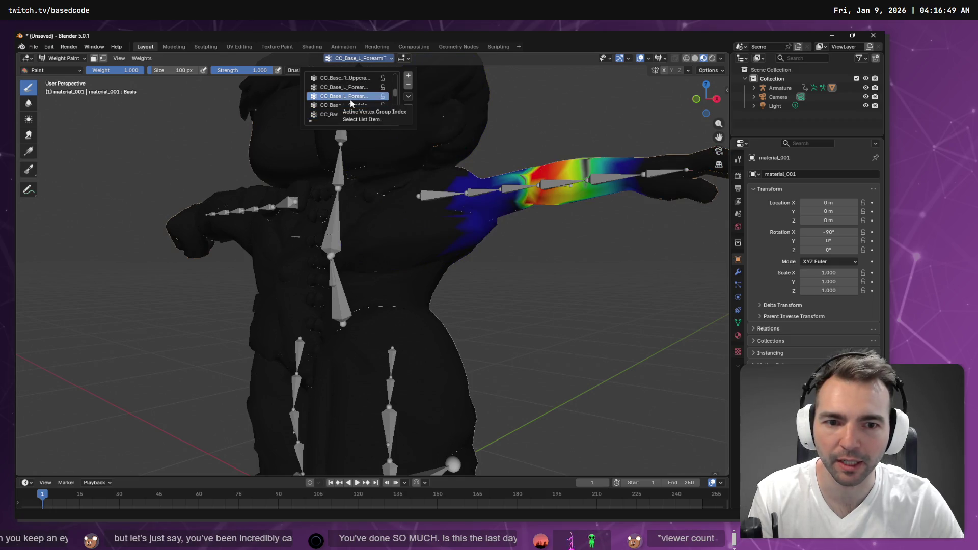
{"action": "mouse_move", "coordinate": [439, 218]}
{"action": "left_mouse_down"}
{"action": "mouse_move", "coordinate": [357, 209]}
{"action": "mouse_move", "coordinate": [433, 207]}
{"action": "mouse_move", "coordinate": [414, 196]}
{"action": "mouse_move", "coordinate": [368, 215]}
{"action": "mouse_move", "coordinate": [491, 232]}
{"action": "mouse_move", "coordinate": [316, 128]}
{"action": "left_mouse_up"}
Scroll through the vertex group list to settle on CC_Base_L_Clavicle
{"action": "left_click", "coordinate": [336, 60]}
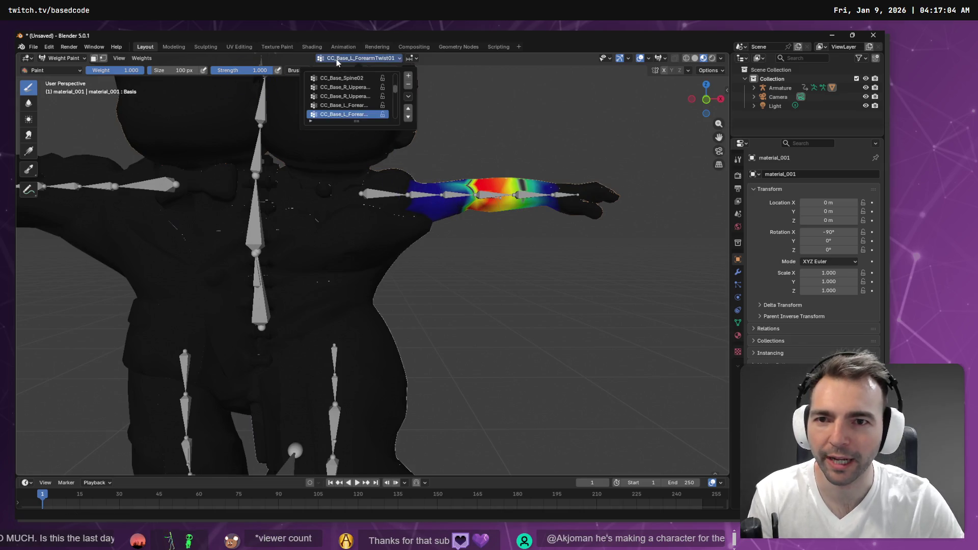
{"action": "scroll", "coordinate": [346, 102], "scroll_direction": "up", "scroll_amount": 3}
{"action": "scroll", "coordinate": [346, 102], "scroll_direction": "down", "scroll_amount": 4}
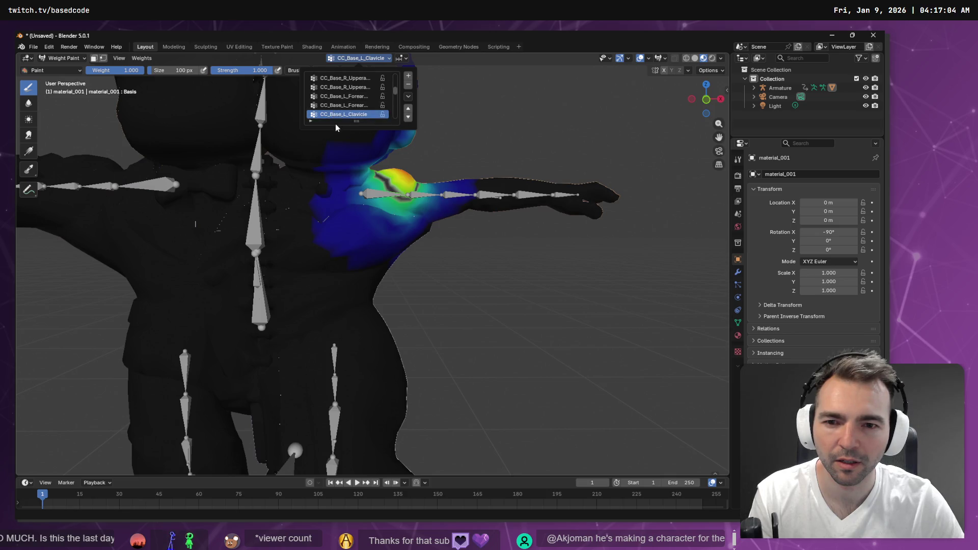
{"action": "scroll", "coordinate": [336, 124], "scroll_direction": "down", "scroll_amount": 1}
{"action": "scroll", "coordinate": [335, 124], "scroll_direction": "up", "scroll_amount": 4}
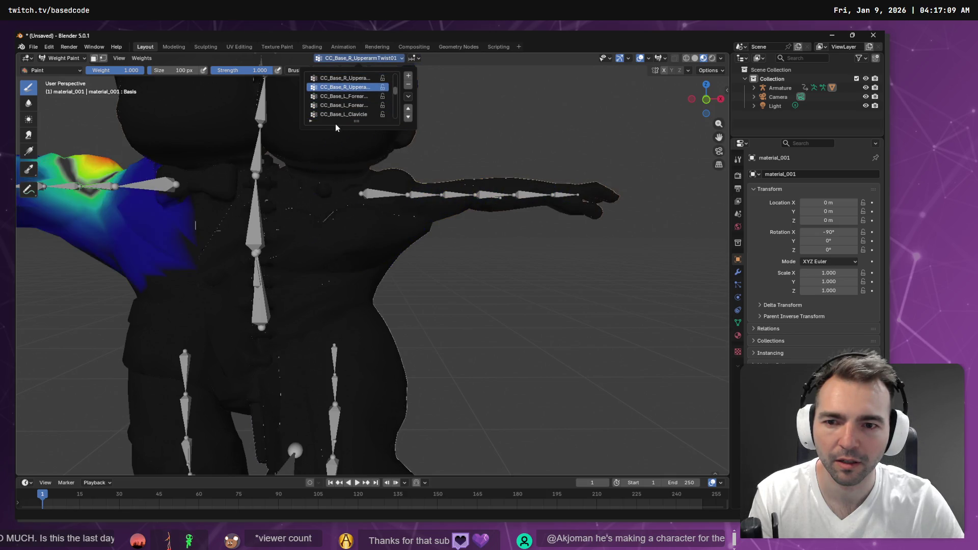
{"action": "scroll", "coordinate": [335, 124], "scroll_direction": "down", "scroll_amount": 3}
{"action": "scroll", "coordinate": [334, 125], "scroll_direction": "down", "scroll_amount": 1}
{"action": "scroll", "coordinate": [335, 124], "scroll_direction": "up", "scroll_amount": 1}
For CC_Base_L_Clavicle, add weight at the shoulder edge and erase the weight spilling onto the head
{"action": "mouse_move", "coordinate": [476, 248]}
{"action": "left_mouse_down"}
{"action": "mouse_move", "coordinate": [421, 246]}
{"action": "mouse_move", "coordinate": [356, 206]}
{"action": "mouse_move", "coordinate": [433, 229]}
{"action": "mouse_move", "coordinate": [523, 225]}
{"action": "mouse_move", "coordinate": [396, 233]}
{"action": "mouse_move", "coordinate": [362, 221]}
{"action": "left_mouse_up"}
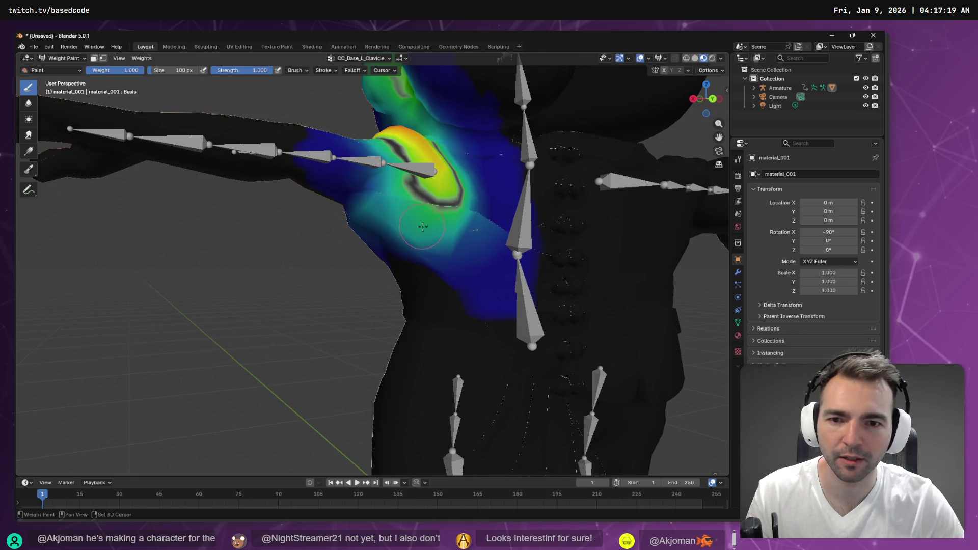
{"action": "mouse_move", "coordinate": [357, 221]}
{"action": "left_mouse_down"}
{"action": "mouse_move", "coordinate": [459, 244]}
{"action": "mouse_move", "coordinate": [437, 245]}
{"action": "left_mouse_up"}
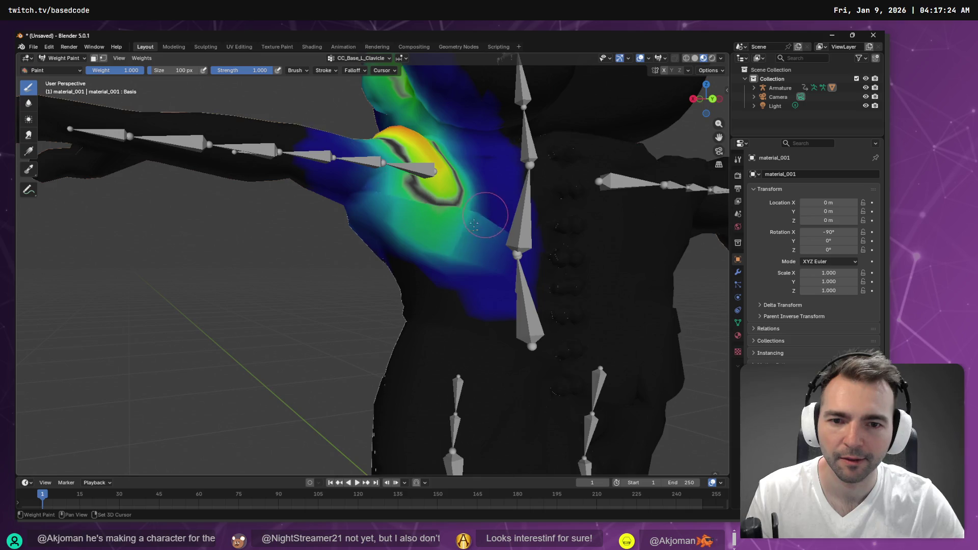
{"action": "scroll", "coordinate": [397, 228], "scroll_direction": "down", "scroll_amount": 6}
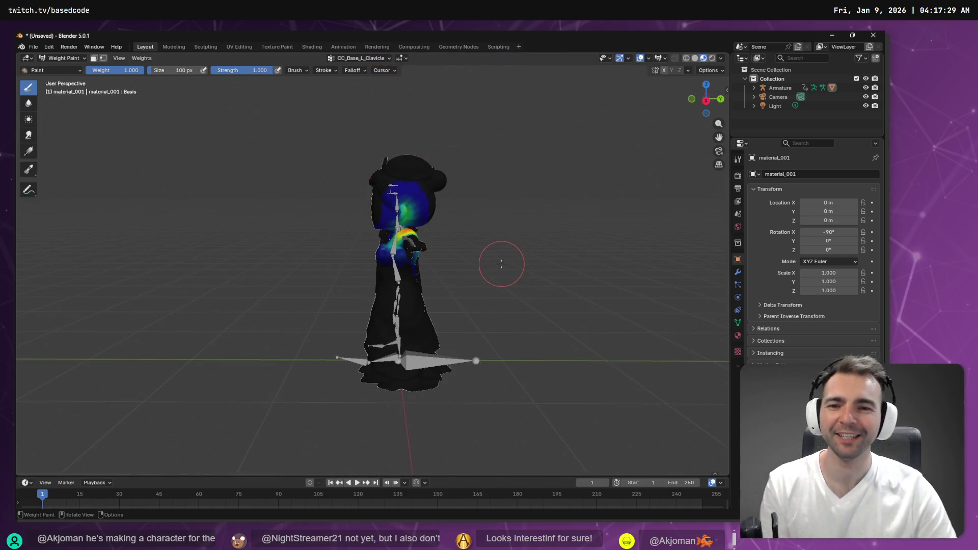
{"action": "scroll", "coordinate": [489, 232], "scroll_direction": "up", "scroll_amount": 5}
{"action": "mouse_move", "coordinate": [558, 146]}
{"action": "left_mouse_down"}
{"action": "mouse_move", "coordinate": [425, 184]}
{"action": "mouse_move", "coordinate": [430, 176]}
{"action": "mouse_move", "coordinate": [416, 169]}
{"action": "mouse_move", "coordinate": [400, 173]}
{"action": "mouse_move", "coordinate": [409, 192]}
{"action": "mouse_move", "coordinate": [427, 152]}
{"action": "left_mouse_up"}
{"action": "left_click_drag", "start_coordinate": [484, 134], "coordinate": [463, 114], "text": "ctrl"}
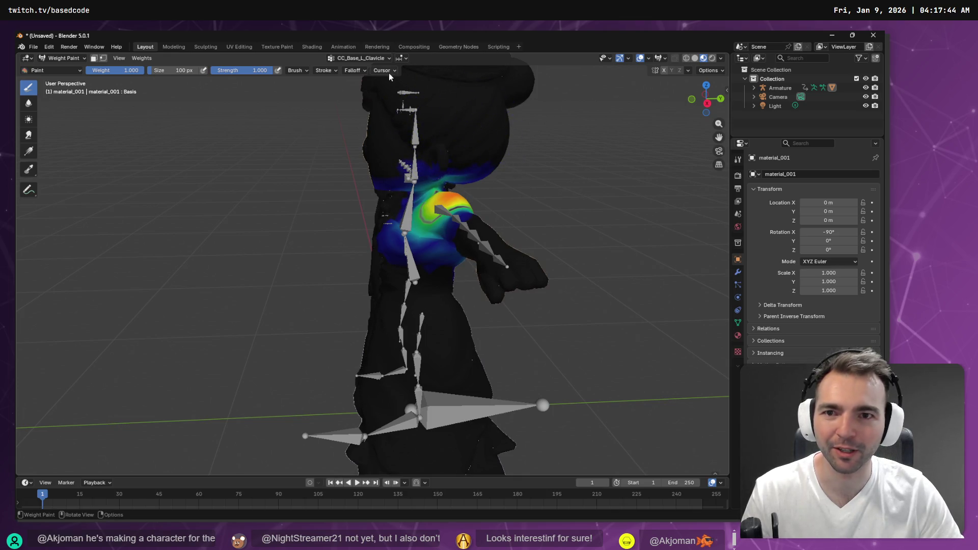
Show the CC_Base_R_UpperarmTwist02 weights, viewed from the front of the couple
{"action": "left_click", "coordinate": [385, 60]}
{"action": "key", "text": "Up"}
{"action": "key", "text": "Up"}
{"action": "key", "text": "Up"}
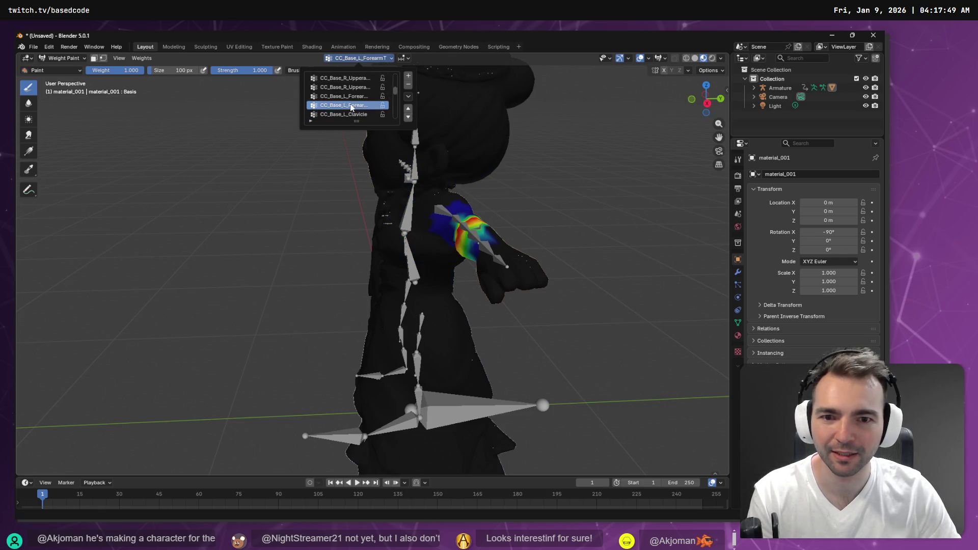
{"action": "mouse_move", "coordinate": [591, 173]}
{"action": "left_mouse_down"}
{"action": "mouse_move", "coordinate": [560, 153]}
{"action": "mouse_move", "coordinate": [622, 143]}
{"action": "mouse_move", "coordinate": [529, 144]}
{"action": "mouse_move", "coordinate": [560, 173]}
{"action": "mouse_move", "coordinate": [555, 183]}
{"action": "mouse_move", "coordinate": [350, 182]}
{"action": "mouse_move", "coordinate": [357, 168]}
{"action": "left_mouse_up"}
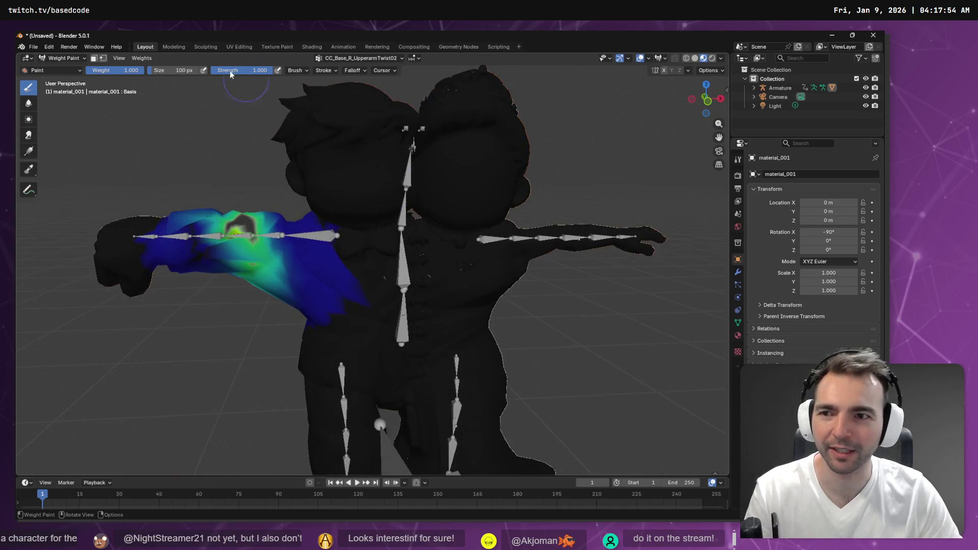
Display the CC_Base_Spine02 vertex group weights and orbit to a near-front view of the couple
{"action": "left_click", "coordinate": [357, 58]}
{"action": "left_click", "coordinate": [350, 105]}
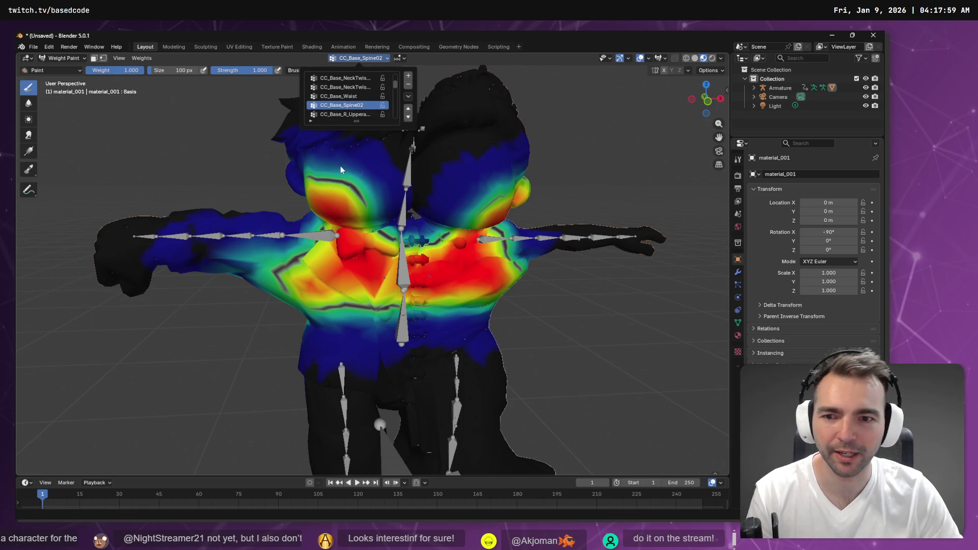
{"action": "left_click_drag", "start_coordinate": [331, 193], "coordinate": [376, 188]}
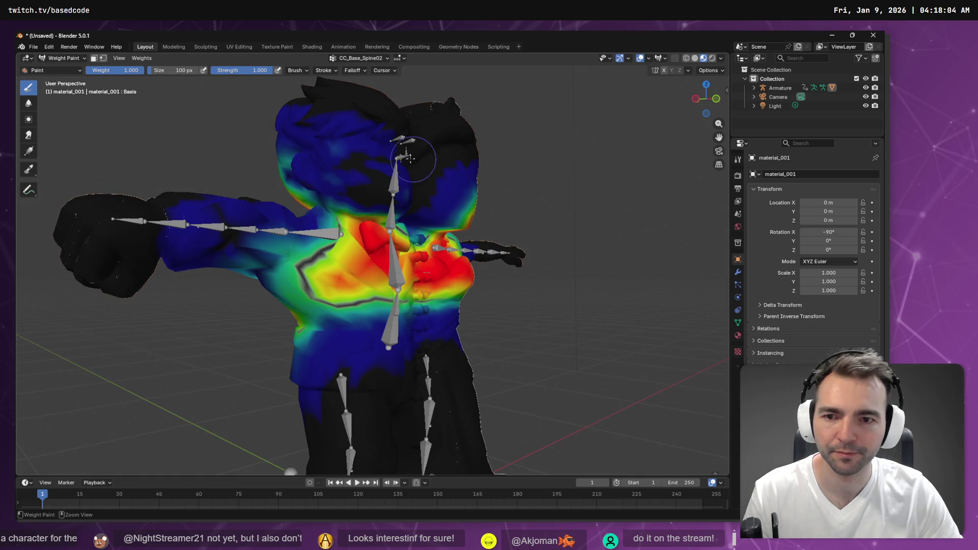
{"action": "mouse_move", "coordinate": [313, 165]}
{"action": "left_mouse_down"}
{"action": "mouse_move", "coordinate": [396, 191]}
{"action": "mouse_move", "coordinate": [384, 204]}
{"action": "mouse_move", "coordinate": [372, 165]}
{"action": "mouse_move", "coordinate": [306, 157]}
{"action": "mouse_move", "coordinate": [392, 211]}
{"action": "mouse_move", "coordinate": [357, 214]}
{"action": "mouse_move", "coordinate": [331, 204]}
{"action": "mouse_move", "coordinate": [386, 200]}
{"action": "mouse_move", "coordinate": [338, 153]}
{"action": "mouse_move", "coordinate": [415, 184]}
{"action": "mouse_move", "coordinate": [357, 191]}
{"action": "left_mouse_up"}
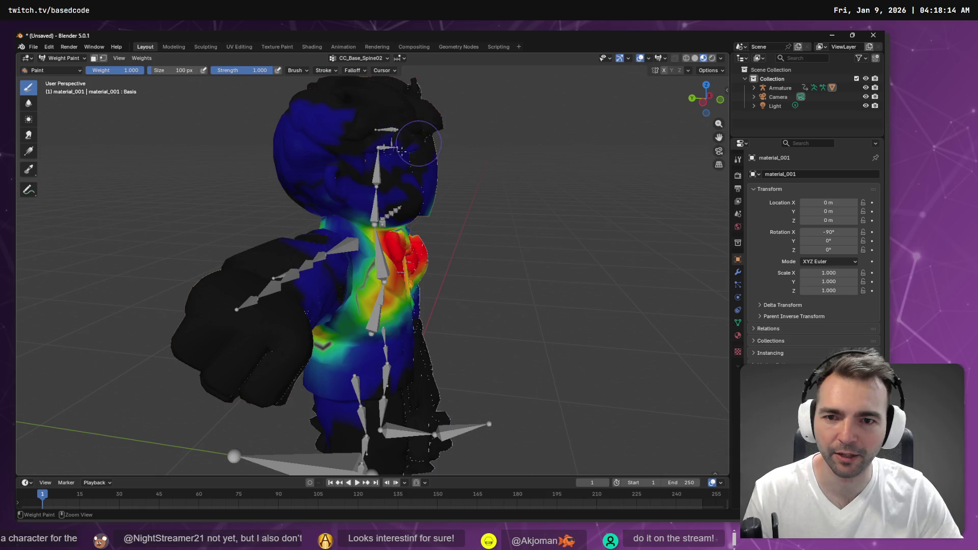
{"action": "left_click_drag", "start_coordinate": [398, 153], "coordinate": [352, 152]}
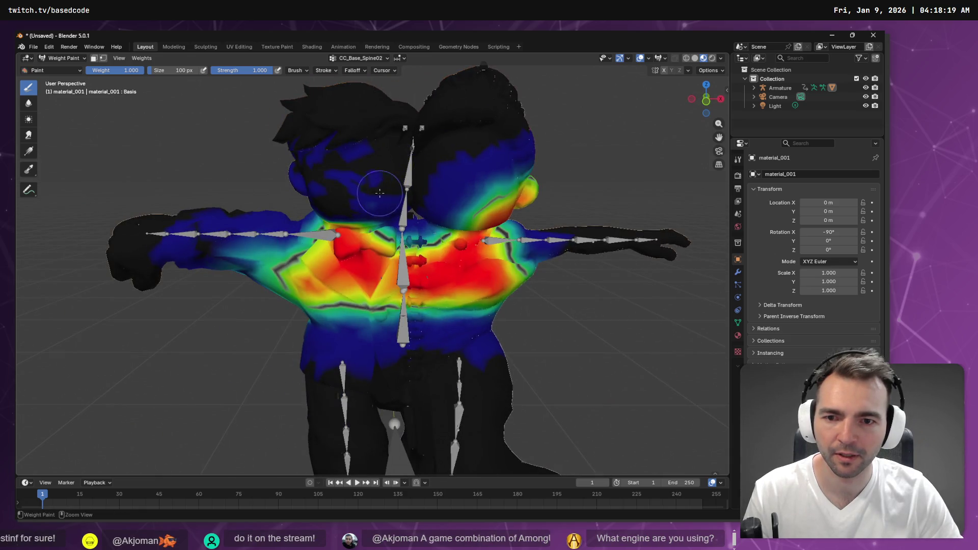
Paint out the CC_Base_Spine02 weight on the heads, then check the neck from several angles
{"action": "left_click_drag", "start_coordinate": [379, 192], "coordinate": [540, 199]}
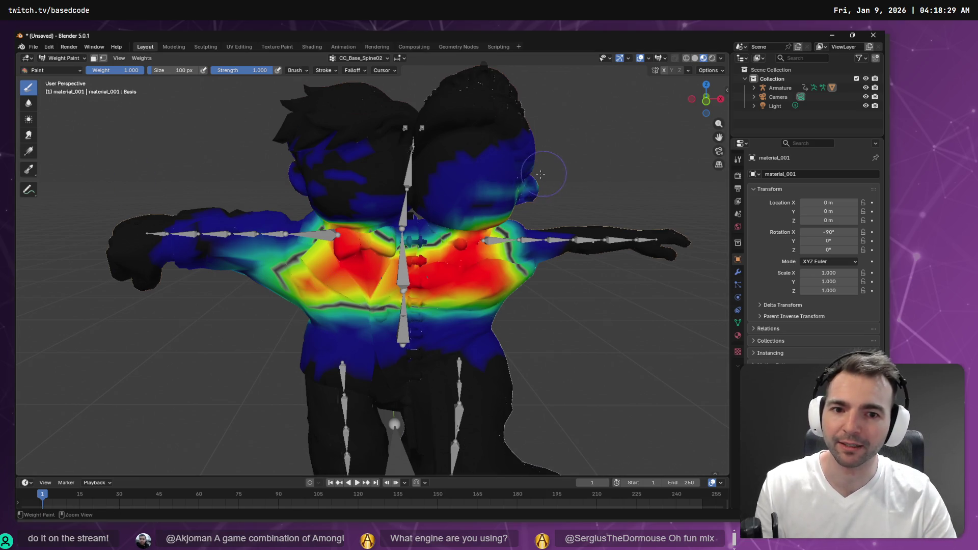
{"action": "mouse_move", "coordinate": [526, 194]}
{"action": "left_mouse_down"}
{"action": "mouse_move", "coordinate": [449, 199]}
{"action": "mouse_move", "coordinate": [490, 197]}
{"action": "left_mouse_up"}
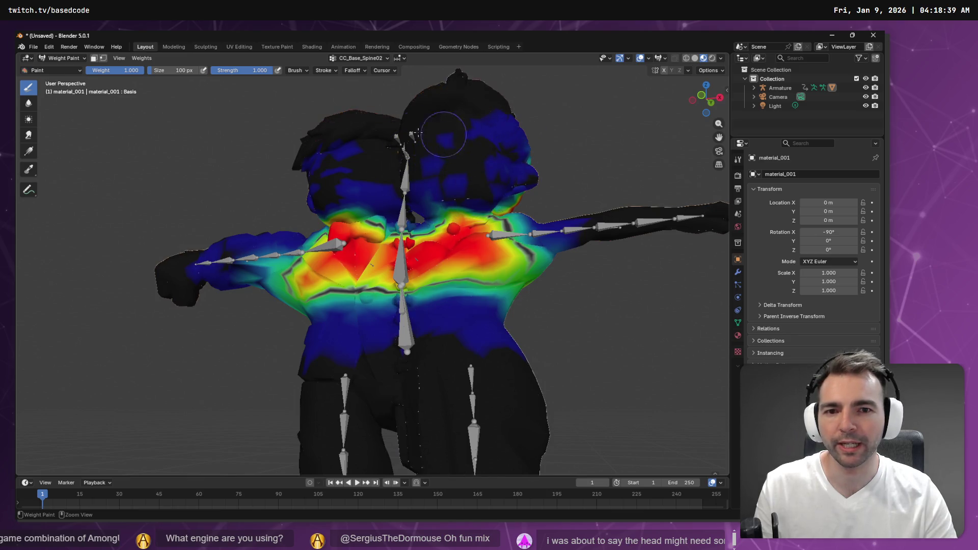
{"action": "mouse_move", "coordinate": [557, 135]}
{"action": "left_mouse_down"}
{"action": "mouse_move", "coordinate": [401, 189]}
{"action": "mouse_move", "coordinate": [346, 171]}
{"action": "mouse_move", "coordinate": [352, 153]}
{"action": "mouse_move", "coordinate": [377, 163]}
{"action": "mouse_move", "coordinate": [367, 181]}
{"action": "mouse_move", "coordinate": [305, 173]}
{"action": "mouse_move", "coordinate": [332, 179]}
{"action": "mouse_move", "coordinate": [325, 199]}
{"action": "mouse_move", "coordinate": [309, 155]}
{"action": "mouse_move", "coordinate": [285, 163]}
{"action": "mouse_move", "coordinate": [296, 148]}
{"action": "mouse_move", "coordinate": [321, 153]}
{"action": "mouse_move", "coordinate": [306, 178]}
{"action": "mouse_move", "coordinate": [331, 176]}
{"action": "mouse_move", "coordinate": [295, 153]}
{"action": "mouse_move", "coordinate": [334, 110]}
{"action": "mouse_move", "coordinate": [275, 100]}
{"action": "mouse_move", "coordinate": [313, 96]}
{"action": "mouse_move", "coordinate": [337, 127]}
{"action": "mouse_move", "coordinate": [327, 176]}
{"action": "left_mouse_up"}
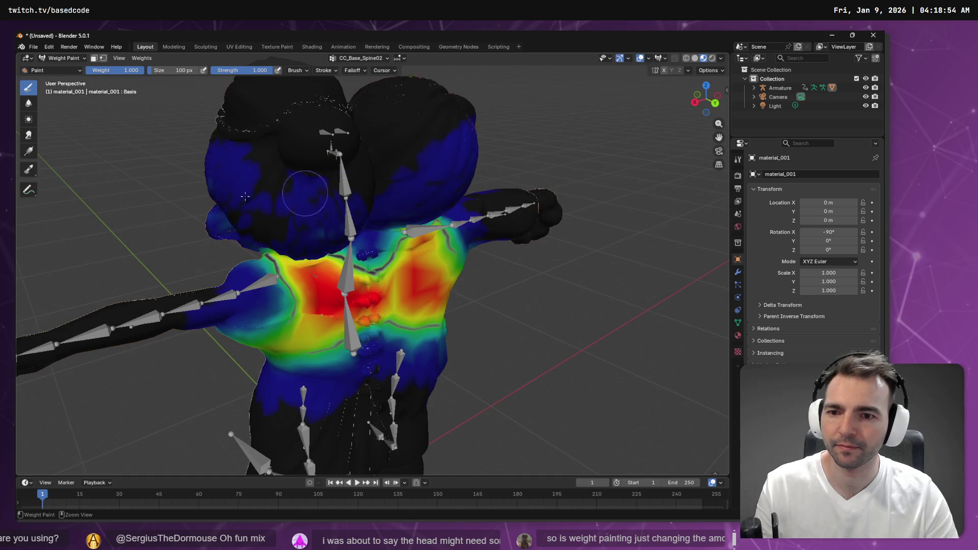
{"action": "left_click_drag", "start_coordinate": [446, 153], "coordinate": [387, 163]}
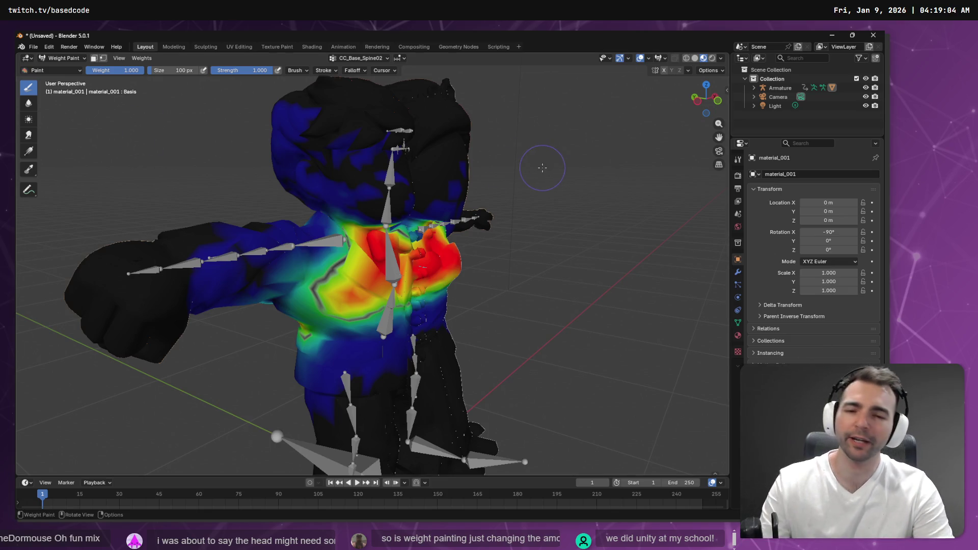
{"action": "key", "text": "alt+Tab"}
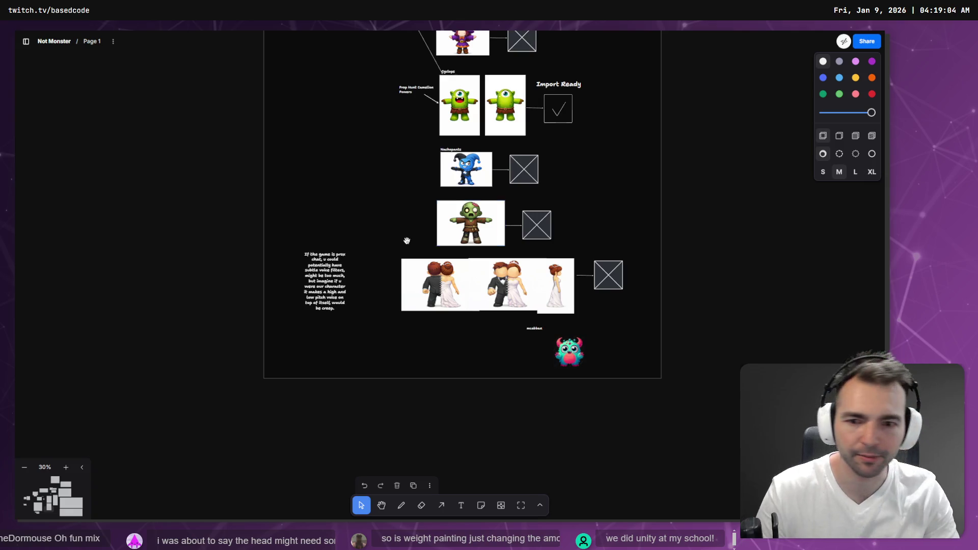
Zoom the tldraw board in on the Not Monsters character frame with the Newlyweds images
{"action": "scroll", "coordinate": [460, 267], "scroll_direction": "up", "scroll_amount": 5}
{"action": "scroll", "coordinate": [439, 124], "scroll_direction": "up", "scroll_amount": 5}
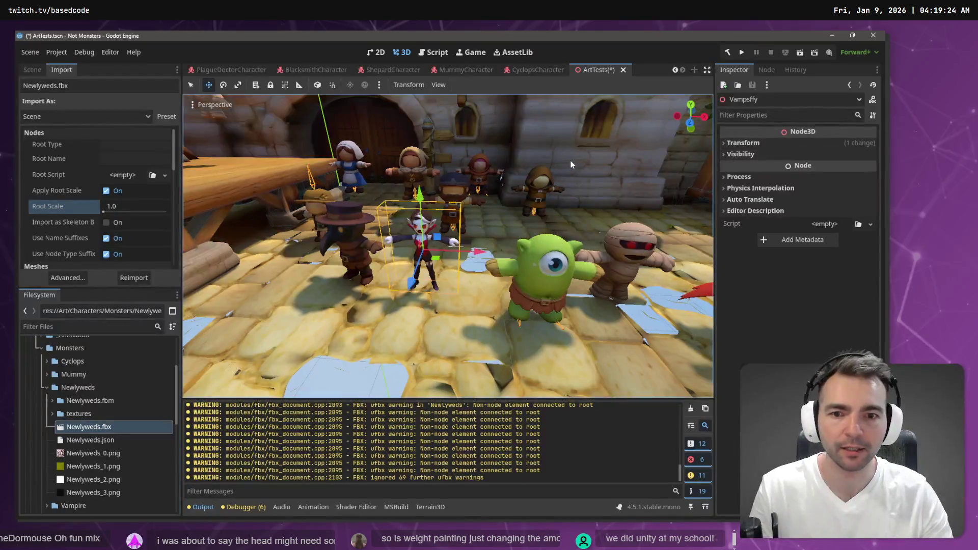
Open the Environment town scene, save it with Ctrl+S, and run the game with F5
{"action": "scroll", "coordinate": [224, 73], "scroll_direction": "up", "scroll_amount": 1}
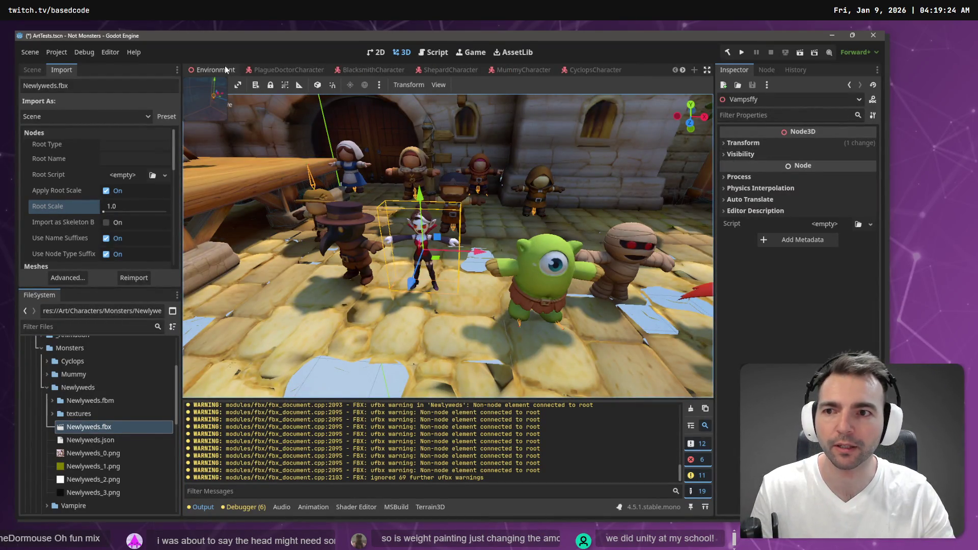
{"action": "left_click", "coordinate": [227, 70]}
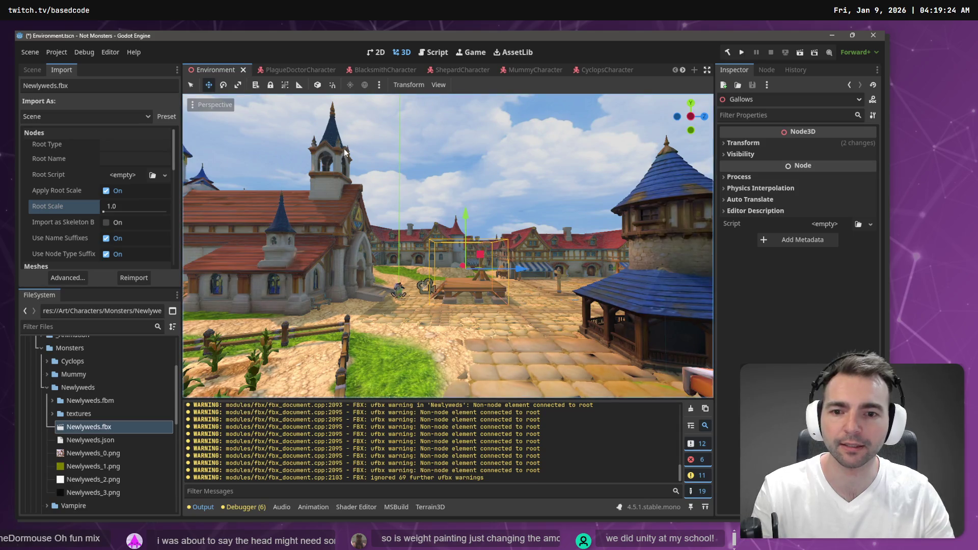
{"action": "key", "text": "ctrl+s"}
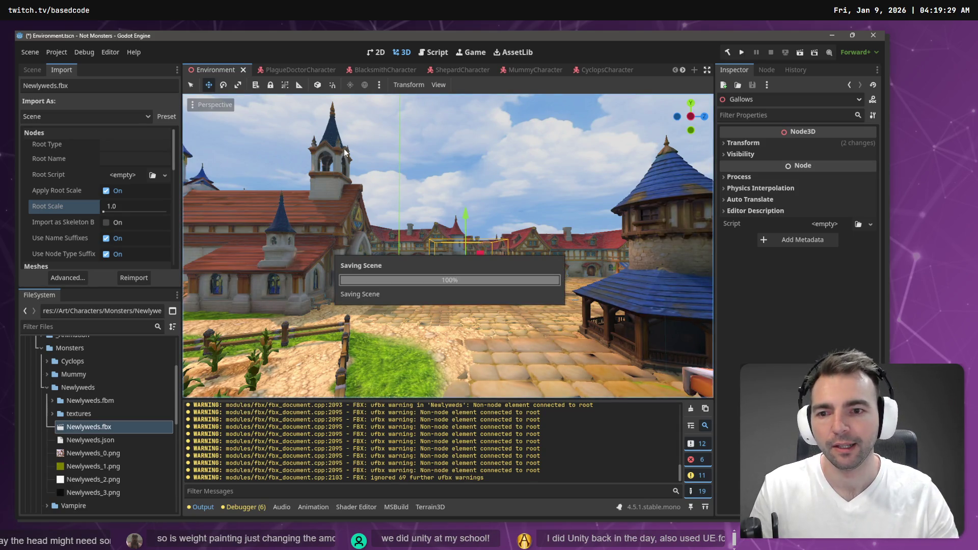
{"action": "key", "text": "F5"}
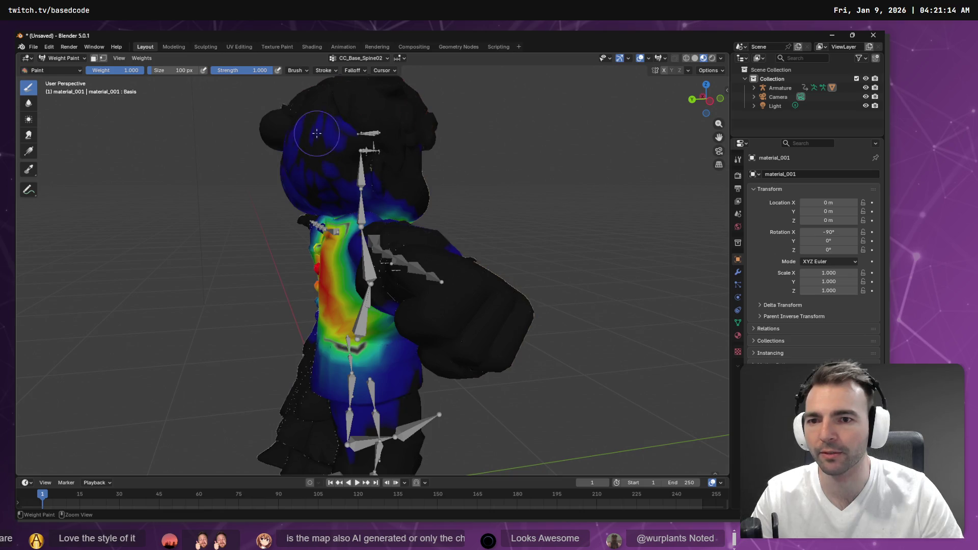
{"action": "left_click_drag", "start_coordinate": [299, 139], "coordinate": [337, 145]}
{"action": "key", "text": "ctrl+z"}
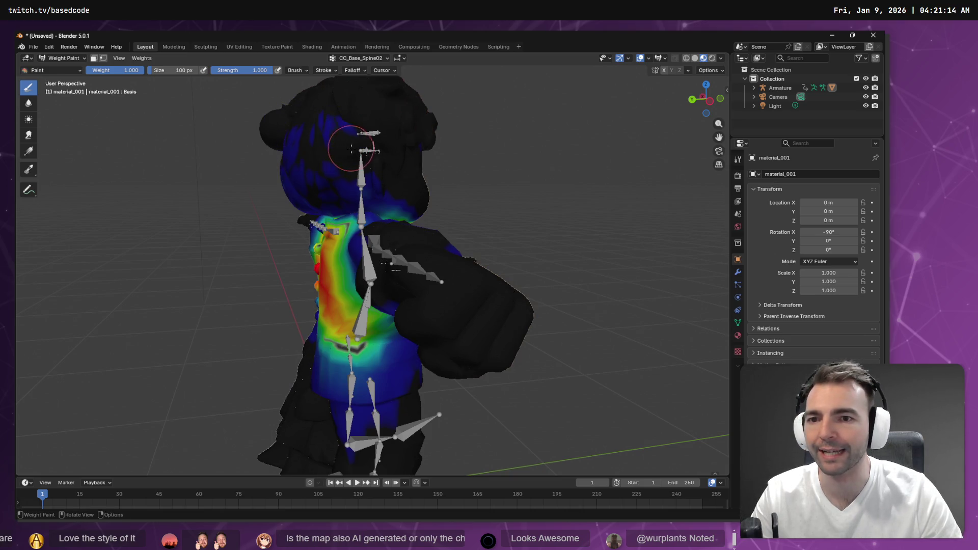
{"action": "mouse_move", "coordinate": [283, 186]}
{"action": "left_mouse_down"}
{"action": "mouse_move", "coordinate": [340, 167]}
{"action": "mouse_move", "coordinate": [433, 163]}
{"action": "left_mouse_up"}
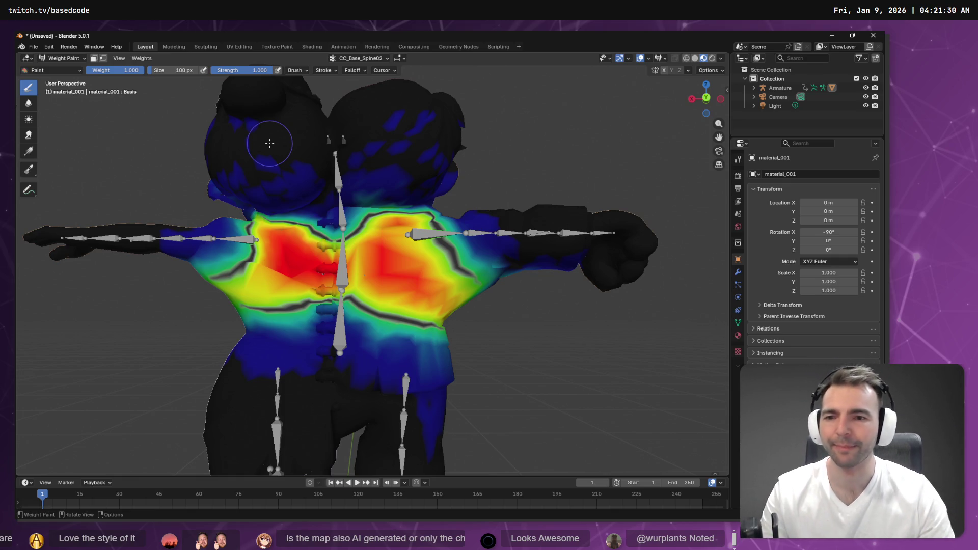
{"action": "scroll", "coordinate": [492, 224], "scroll_direction": "down", "scroll_amount": 4}
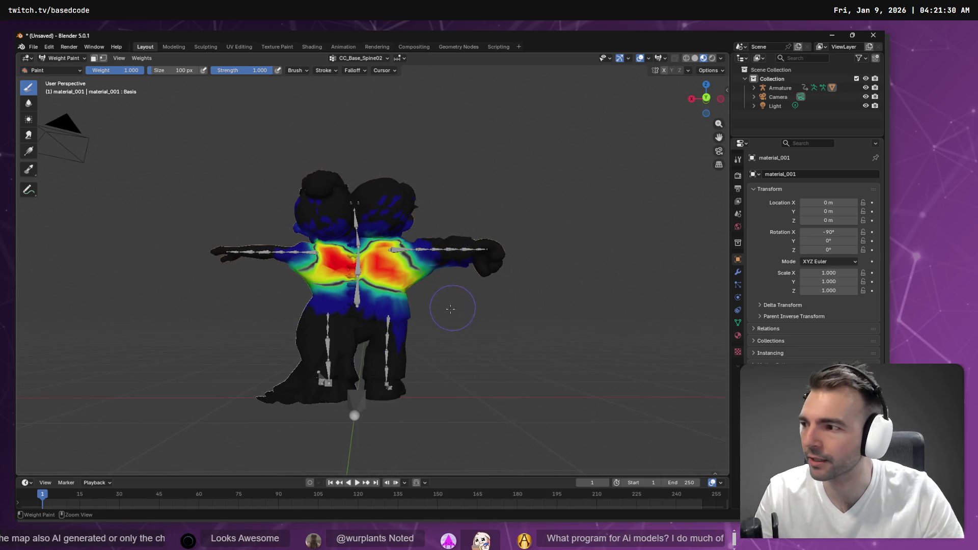
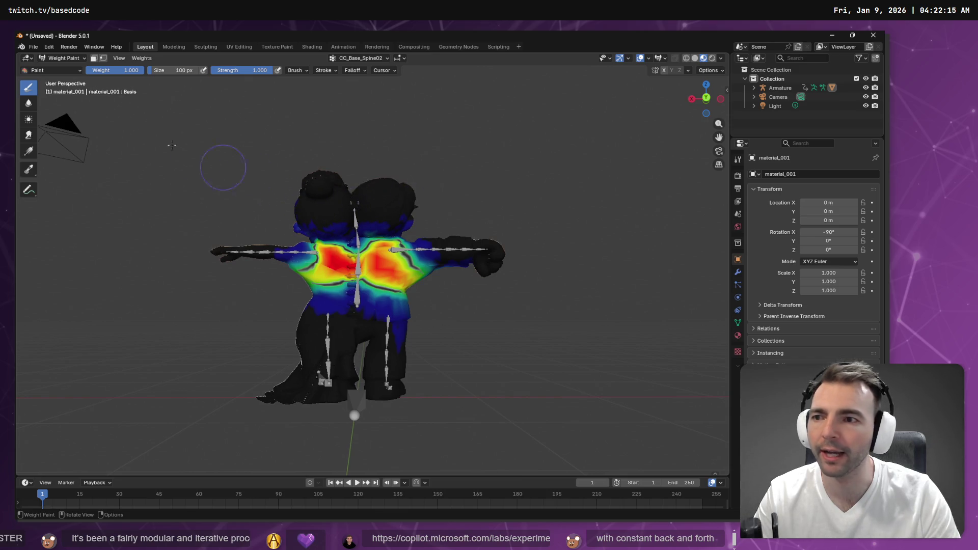
Make CC_Base_NeckTwist02 active and paint its weight off the head
{"action": "left_click", "coordinate": [357, 60]}
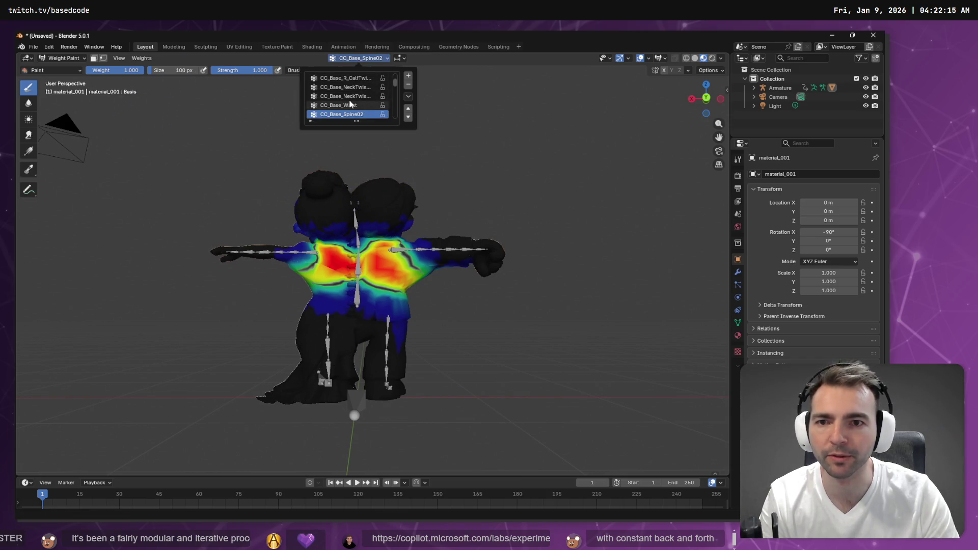
{"action": "key", "text": "Up"}
{"action": "key", "text": "Up"}
{"action": "key", "text": "Up"}
{"action": "key", "text": "Down"}
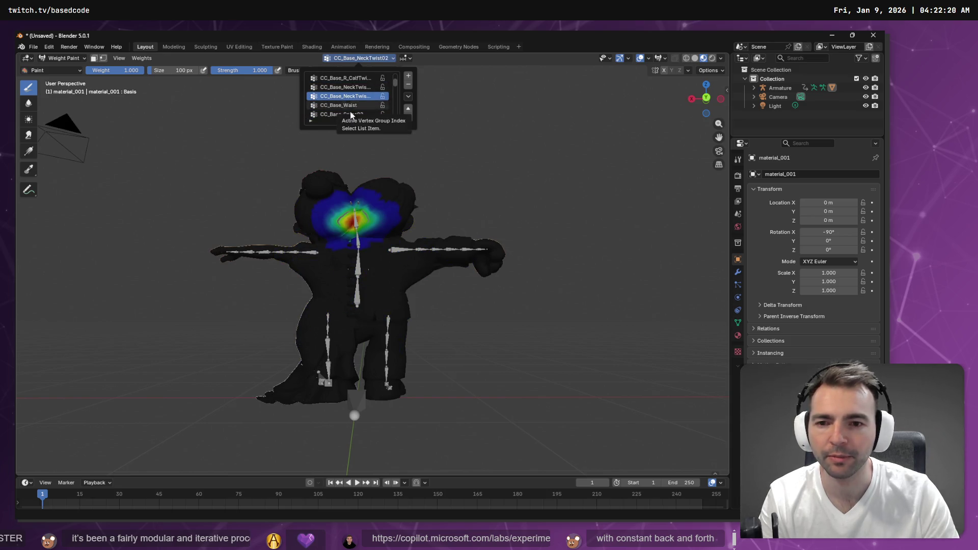
{"action": "mouse_move", "coordinate": [341, 213]}
{"action": "left_mouse_down"}
{"action": "mouse_move", "coordinate": [359, 208]}
{"action": "mouse_move", "coordinate": [331, 216]}
{"action": "mouse_move", "coordinate": [358, 201]}
{"action": "mouse_move", "coordinate": [486, 216]}
{"action": "mouse_move", "coordinate": [448, 224]}
{"action": "mouse_move", "coordinate": [355, 212]}
{"action": "mouse_move", "coordinate": [408, 227]}
{"action": "mouse_move", "coordinate": [397, 219]}
{"action": "mouse_move", "coordinate": [423, 214]}
{"action": "mouse_move", "coordinate": [390, 207]}
{"action": "left_mouse_up"}
Switch to CC_Base_NeckTwist01 and paint its weight off the head and across the neck
{"action": "left_click", "coordinate": [362, 58]}
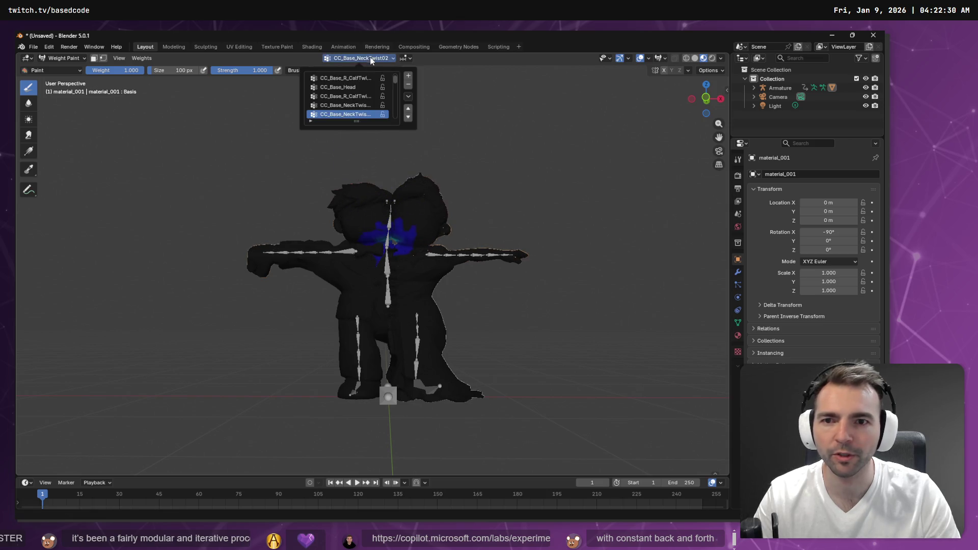
{"action": "left_click", "coordinate": [346, 105]}
{"action": "mouse_move", "coordinate": [402, 204]}
{"action": "left_mouse_down"}
{"action": "mouse_move", "coordinate": [428, 214]}
{"action": "mouse_move", "coordinate": [377, 214]}
{"action": "mouse_move", "coordinate": [433, 224]}
{"action": "mouse_move", "coordinate": [377, 219]}
{"action": "mouse_move", "coordinate": [448, 227]}
{"action": "mouse_move", "coordinate": [377, 230]}
{"action": "mouse_move", "coordinate": [451, 237]}
{"action": "left_mouse_up"}
{"action": "mouse_move", "coordinate": [510, 214]}
{"action": "left_mouse_down"}
{"action": "mouse_move", "coordinate": [316, 249]}
{"action": "mouse_move", "coordinate": [330, 231]}
{"action": "left_mouse_up"}
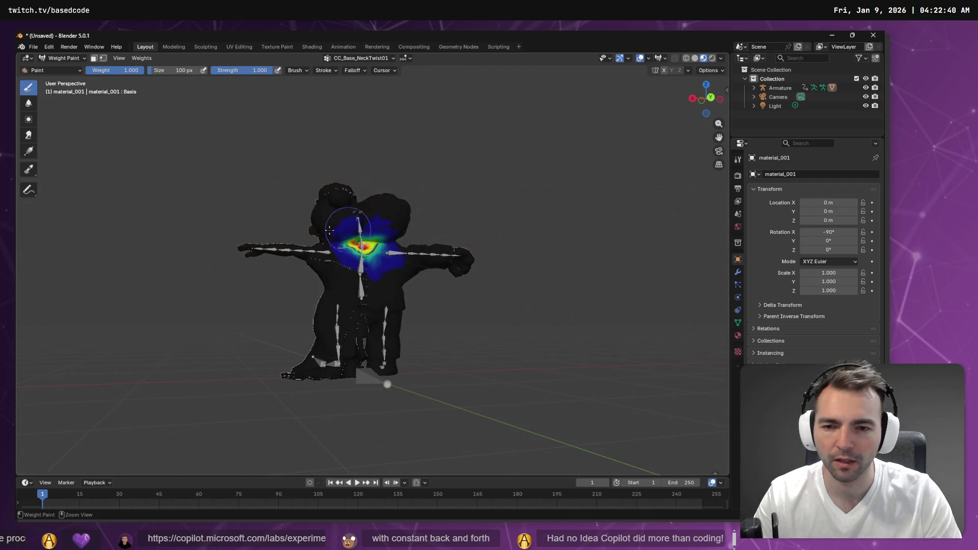
{"action": "left_click_drag", "start_coordinate": [436, 225], "coordinate": [332, 227]}
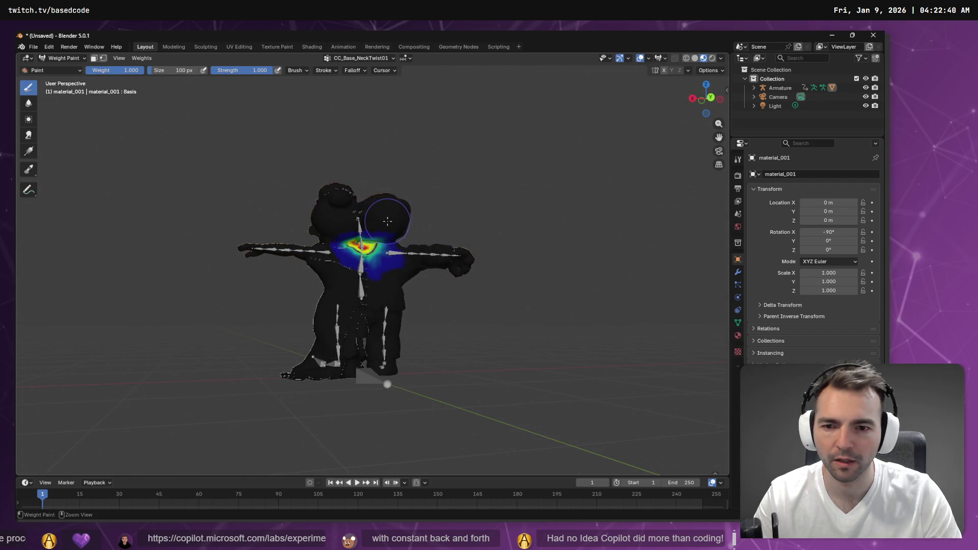
Make CC_Base_Head the active group and orbit around both heads to check their weights
{"action": "left_click", "coordinate": [364, 58]}
{"action": "left_click", "coordinate": [353, 106]}
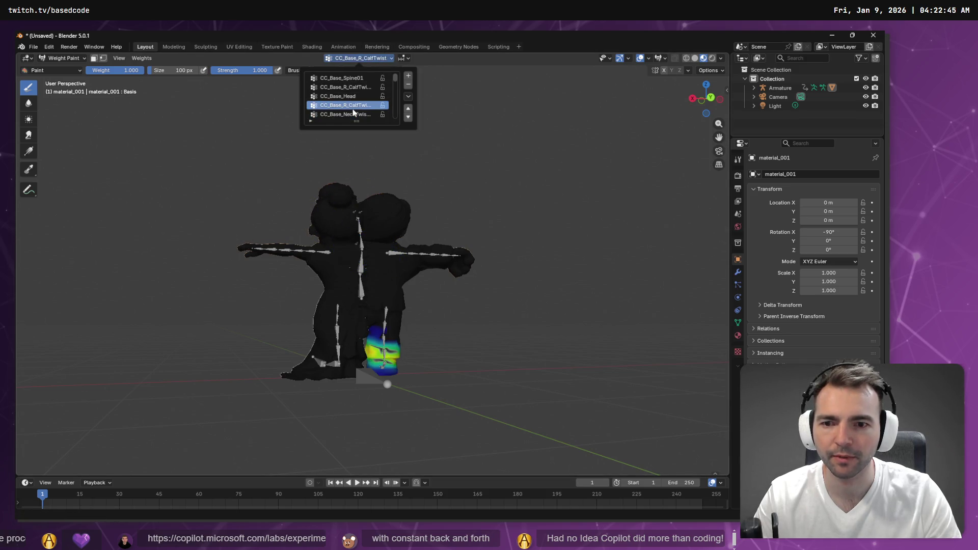
{"action": "left_click", "coordinate": [352, 97]}
{"action": "left_click", "coordinate": [351, 88]}
{"action": "left_click", "coordinate": [352, 96]}
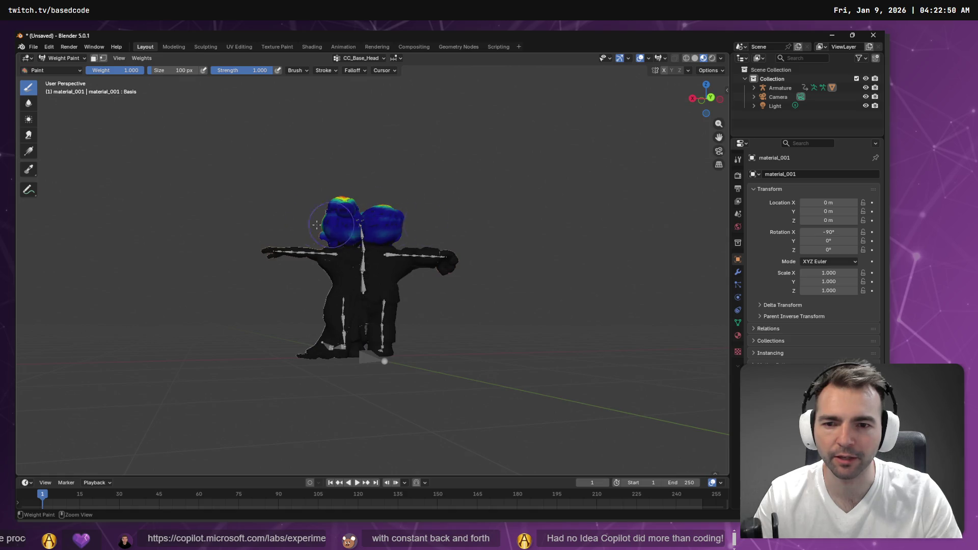
{"action": "left_click_drag", "start_coordinate": [509, 174], "coordinate": [309, 224]}
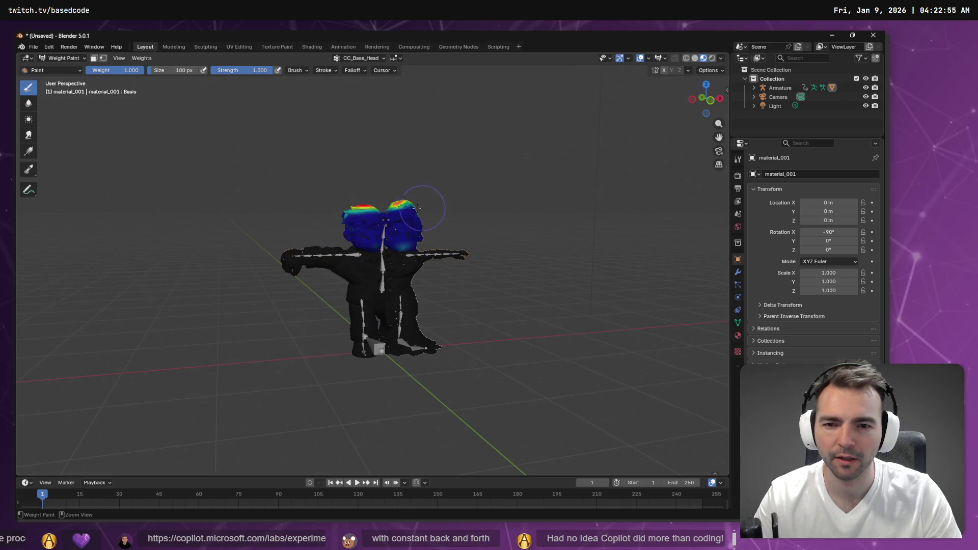
{"action": "mouse_move", "coordinate": [497, 232]}
{"action": "left_mouse_down"}
{"action": "mouse_move", "coordinate": [392, 240]}
{"action": "mouse_move", "coordinate": [389, 214]}
{"action": "mouse_move", "coordinate": [379, 219]}
{"action": "left_mouse_up"}
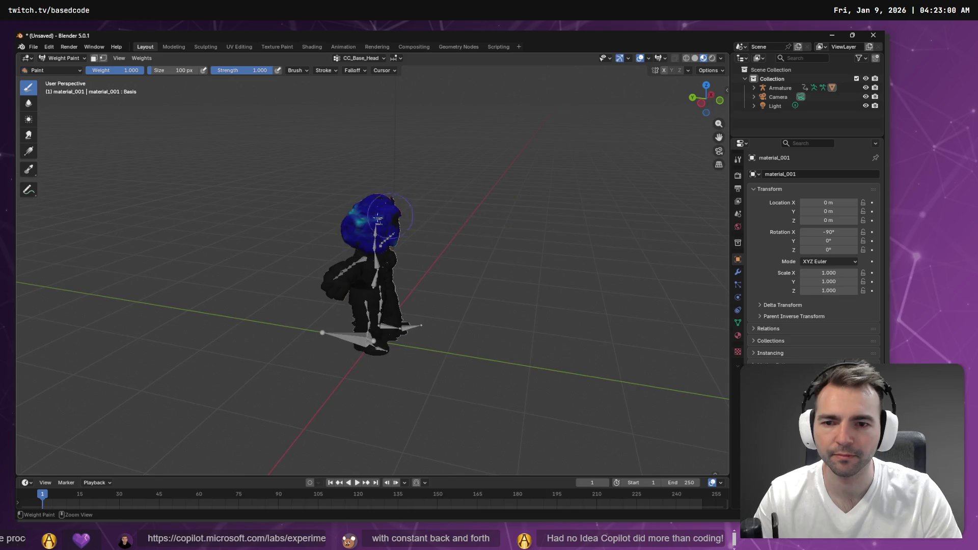
{"action": "left_click_drag", "start_coordinate": [325, 204], "coordinate": [468, 197]}
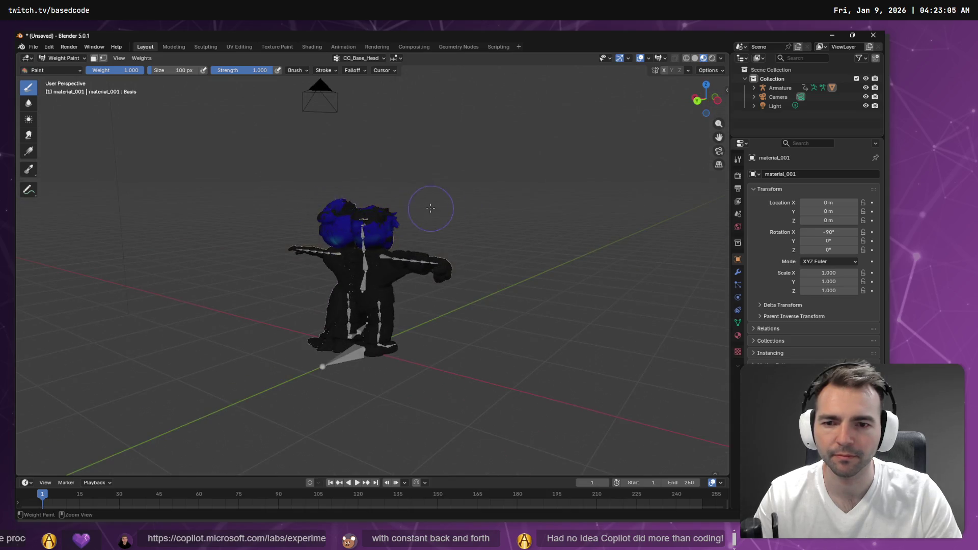
{"action": "left_click_drag", "start_coordinate": [241, 219], "coordinate": [361, 216]}
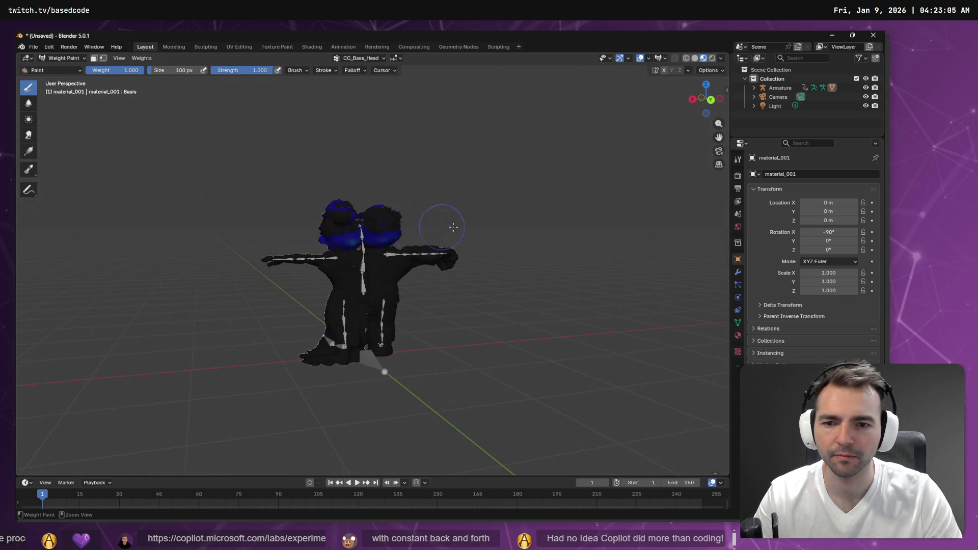
{"action": "left_click_drag", "start_coordinate": [182, 235], "coordinate": [323, 229]}
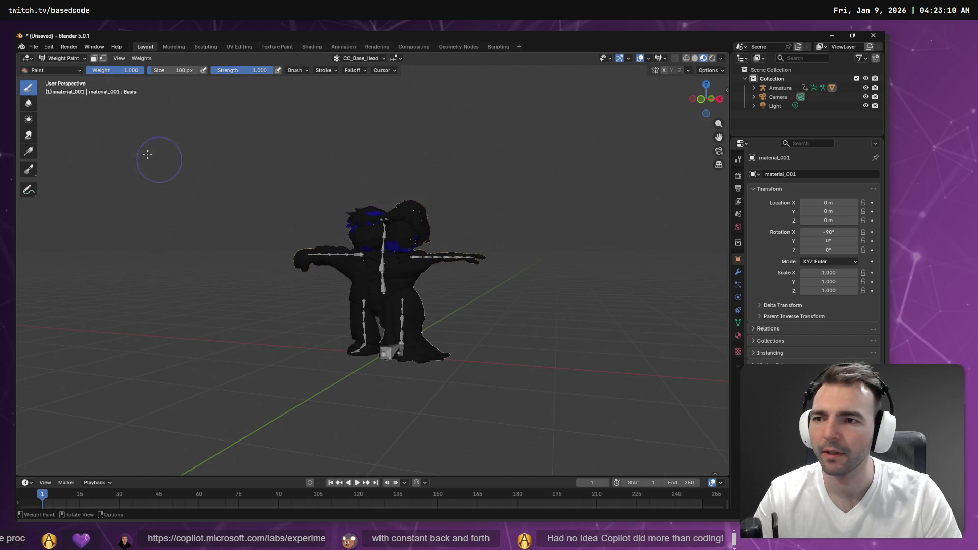
Make CC_Base_R_Clavicle the active vertex group
{"action": "left_click", "coordinate": [374, 59]}
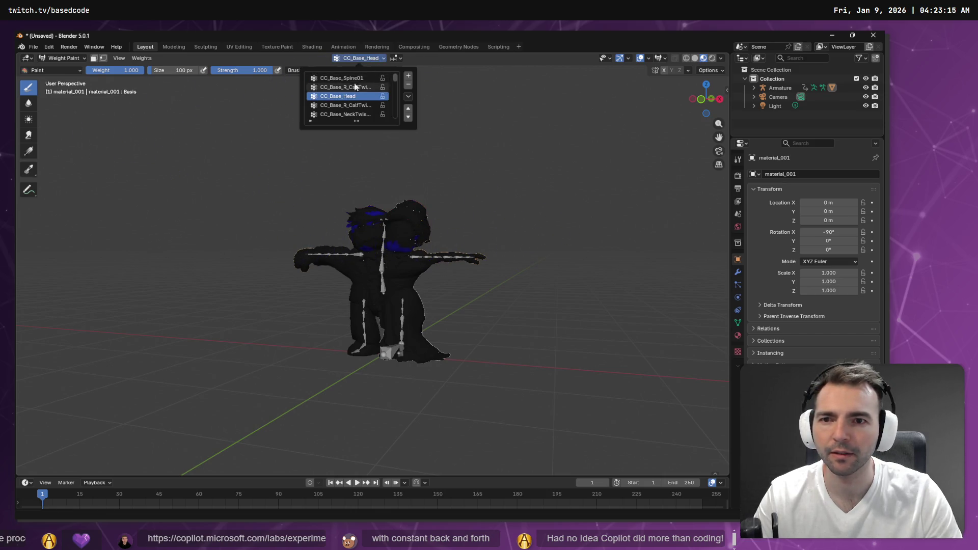
{"action": "left_click", "coordinate": [345, 105]}
{"action": "key", "text": "Up"}
{"action": "key", "text": "Up"}
{"action": "key", "text": "Up"}
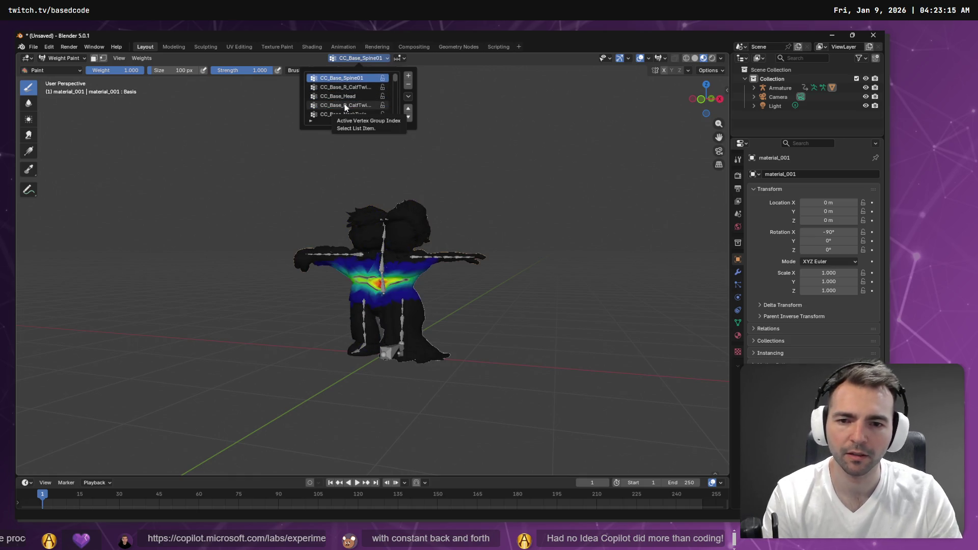
{"action": "key", "text": "Down"}
{"action": "key", "text": "Down"}
{"action": "key", "text": "Down"}
{"action": "key", "text": "Down"}
{"action": "key", "text": "Down"}
{"action": "key", "text": "Down"}
{"action": "key", "text": "Up"}
{"action": "key", "text": "Up"}
{"action": "key", "text": "Up"}
{"action": "key", "text": "Down"}
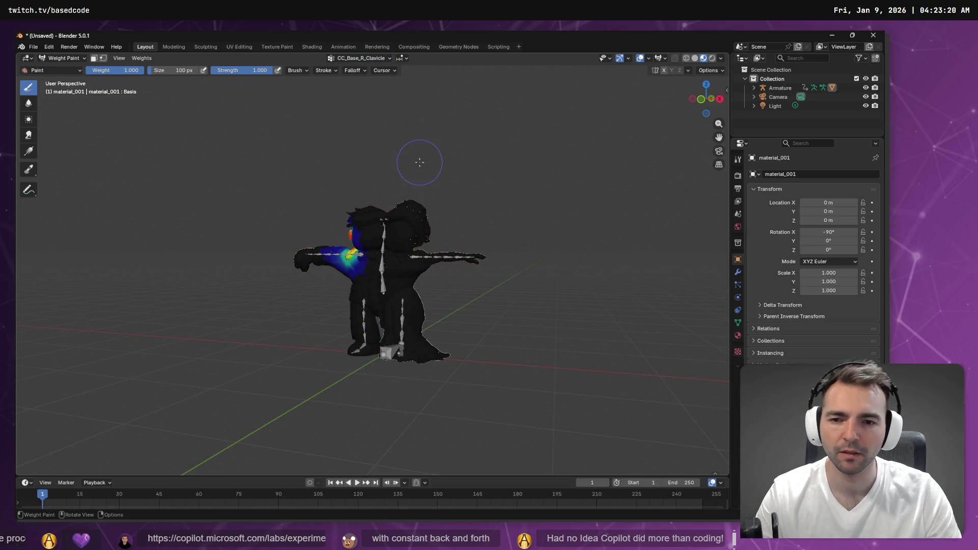
Orbit and zoom around the right shoulder, chest and arms to inspect the clavicle weights
{"action": "mouse_move", "coordinate": [419, 162]}
{"action": "left_mouse_down"}
{"action": "mouse_move", "coordinate": [350, 180]}
{"action": "mouse_move", "coordinate": [316, 168]}
{"action": "mouse_move", "coordinate": [301, 176]}
{"action": "mouse_move", "coordinate": [388, 160]}
{"action": "mouse_move", "coordinate": [305, 122]}
{"action": "mouse_move", "coordinate": [328, 166]}
{"action": "mouse_move", "coordinate": [306, 132]}
{"action": "mouse_move", "coordinate": [319, 147]}
{"action": "mouse_move", "coordinate": [305, 157]}
{"action": "mouse_move", "coordinate": [280, 136]}
{"action": "mouse_move", "coordinate": [377, 173]}
{"action": "left_mouse_up"}
{"action": "scroll", "coordinate": [348, 180], "scroll_direction": "up", "scroll_amount": 5}
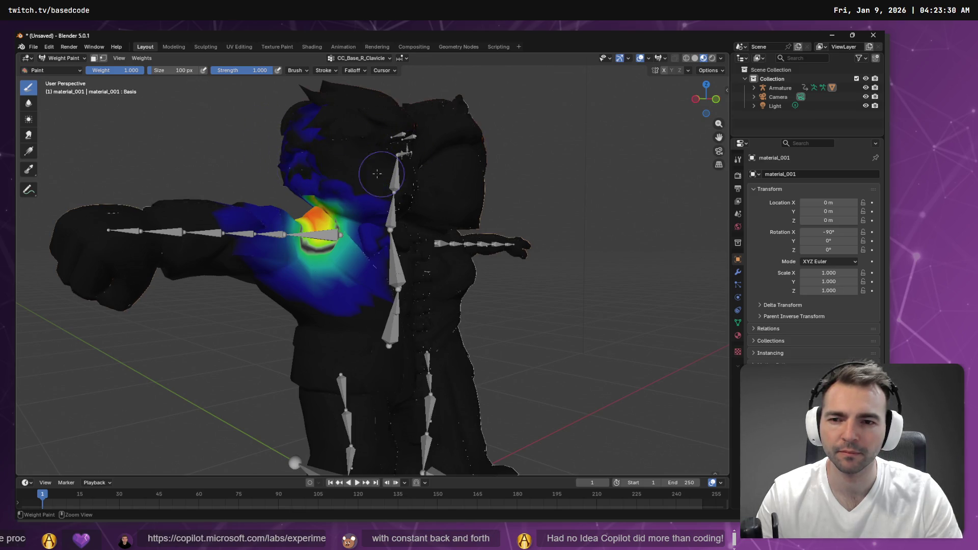
{"action": "left_click_drag", "start_coordinate": [256, 153], "coordinate": [321, 165]}
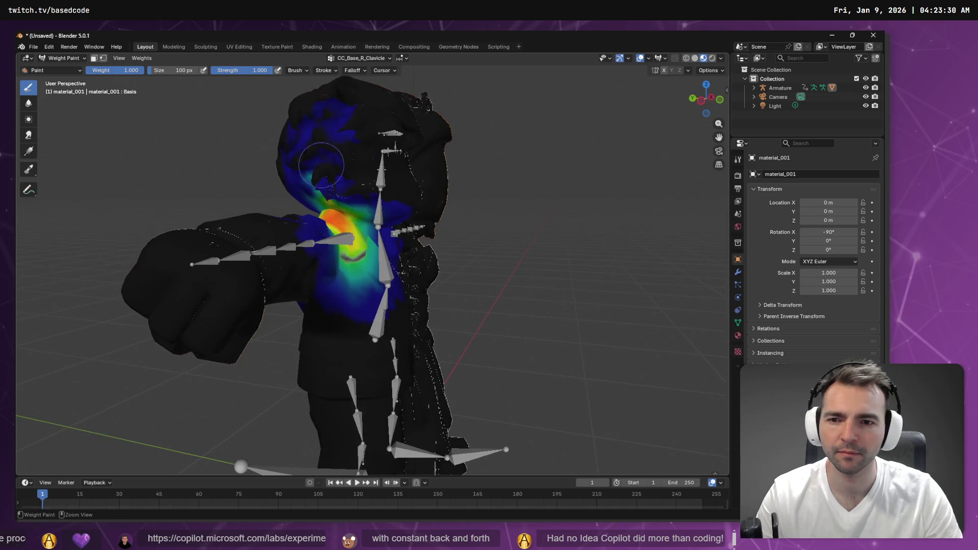
{"action": "key", "text": "KP_9"}
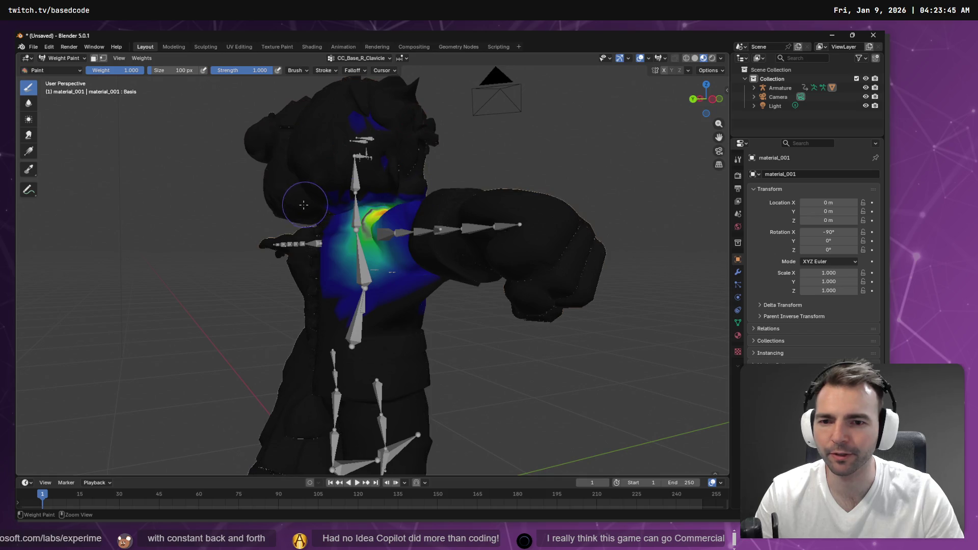
{"action": "left_click_drag", "start_coordinate": [524, 149], "coordinate": [387, 160]}
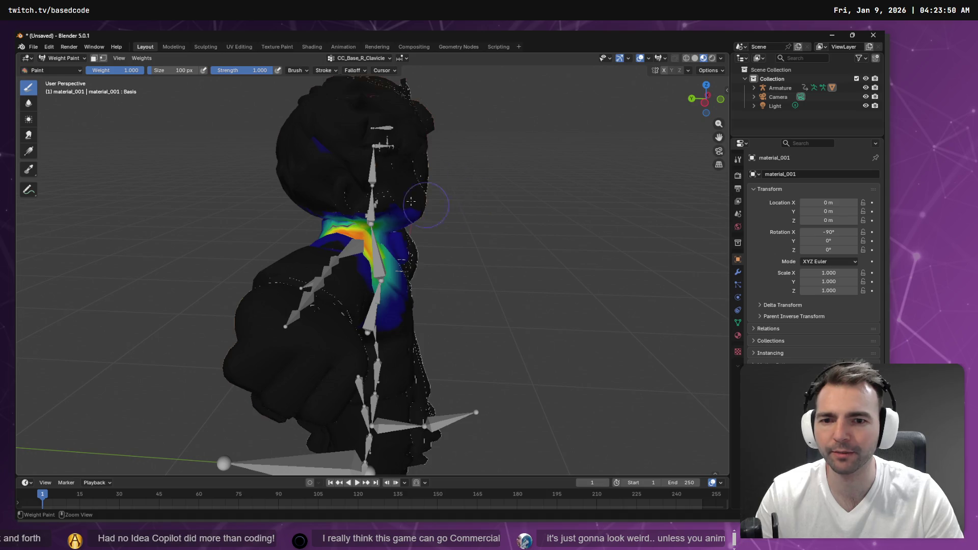
{"action": "left_click_drag", "start_coordinate": [481, 218], "coordinate": [338, 175]}
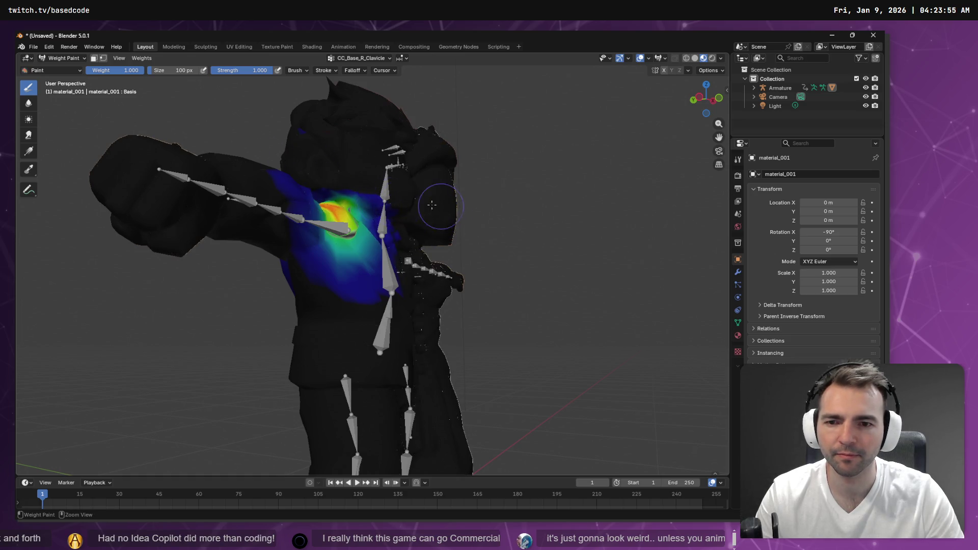
{"action": "left_click_drag", "start_coordinate": [538, 227], "coordinate": [434, 220]}
{"action": "scroll", "coordinate": [434, 220], "scroll_direction": "down", "scroll_amount": 7}
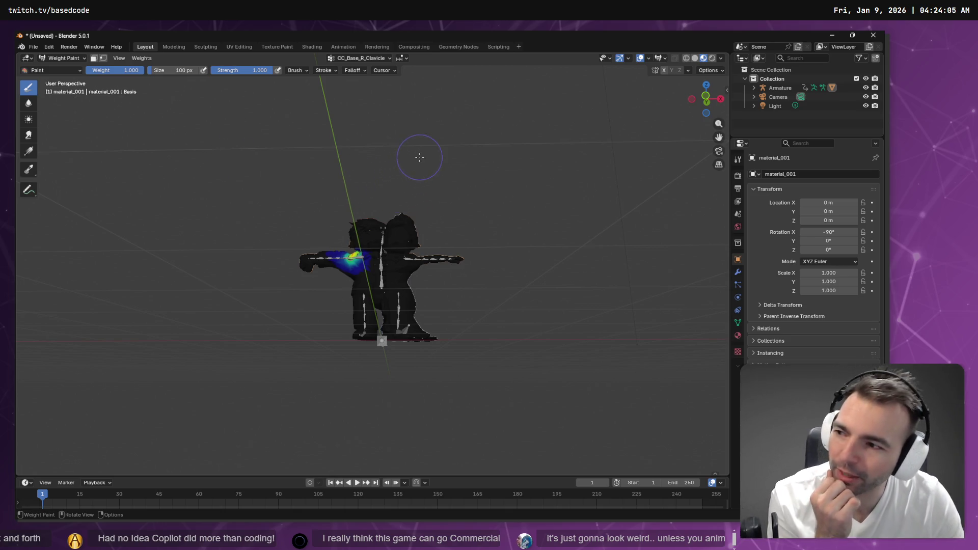
{"action": "mouse_move", "coordinate": [526, 203]}
{"action": "left_mouse_down"}
{"action": "mouse_move", "coordinate": [510, 214]}
{"action": "mouse_move", "coordinate": [592, 231]}
{"action": "mouse_move", "coordinate": [359, 248]}
{"action": "mouse_move", "coordinate": [559, 226]}
{"action": "left_mouse_up"}
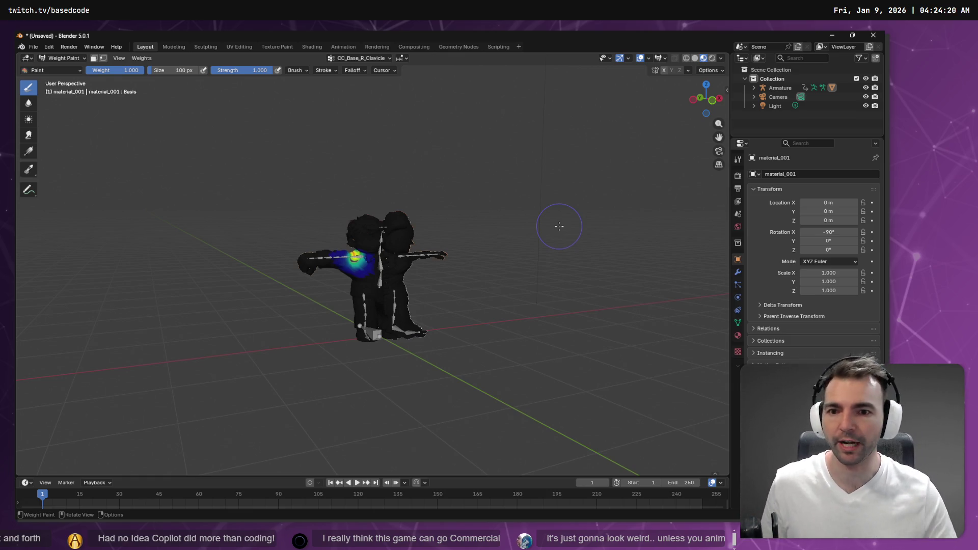
Reselect CC_Base_Head and brush the remaining blue weights off the right head
{"action": "left_click", "coordinate": [345, 59]}
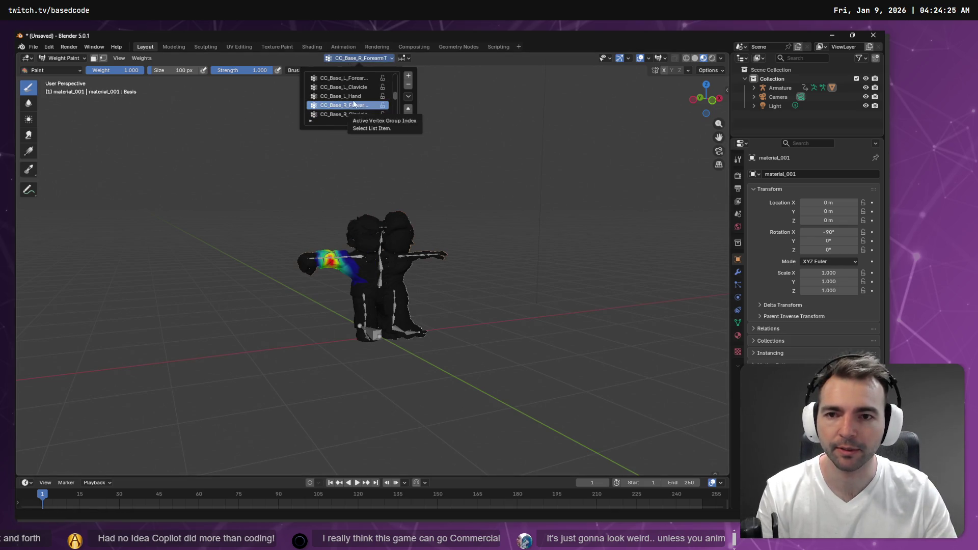
{"action": "scroll", "coordinate": [351, 96], "scroll_direction": "up", "scroll_amount": 5}
{"action": "scroll", "coordinate": [352, 96], "scroll_direction": "up", "scroll_amount": 6}
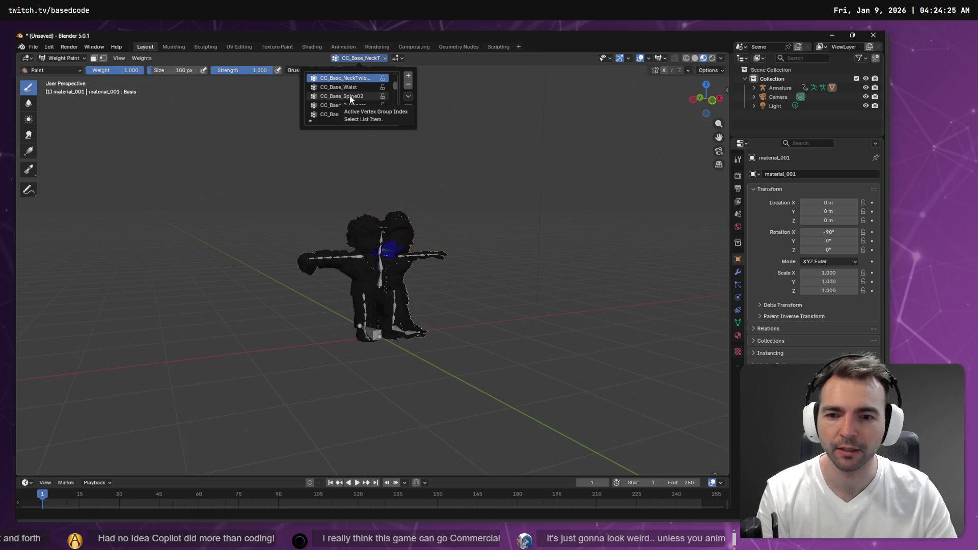
{"action": "scroll", "coordinate": [369, 108], "scroll_direction": "up", "scroll_amount": 1}
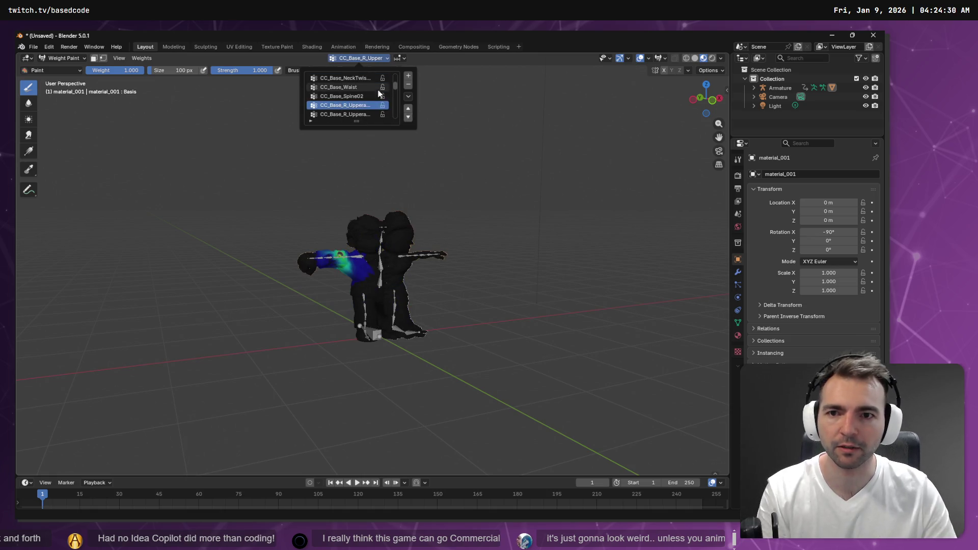
{"action": "left_click", "coordinate": [353, 63]}
{"action": "scroll", "coordinate": [353, 96], "scroll_direction": "up", "scroll_amount": 4}
{"action": "scroll", "coordinate": [353, 97], "scroll_direction": "down", "scroll_amount": 1}
{"action": "scroll", "coordinate": [354, 97], "scroll_direction": "up", "scroll_amount": 1}
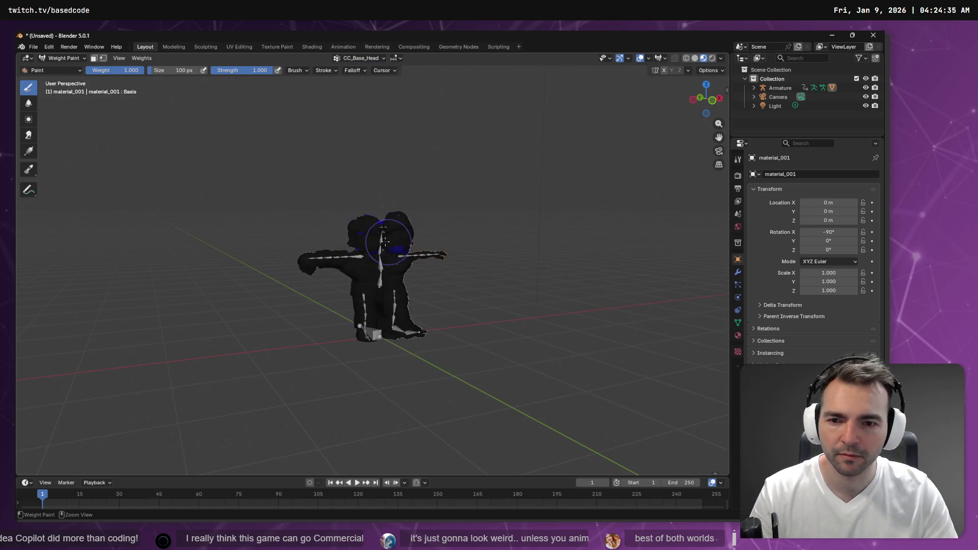
{"action": "left_click_drag", "start_coordinate": [283, 217], "coordinate": [421, 202]}
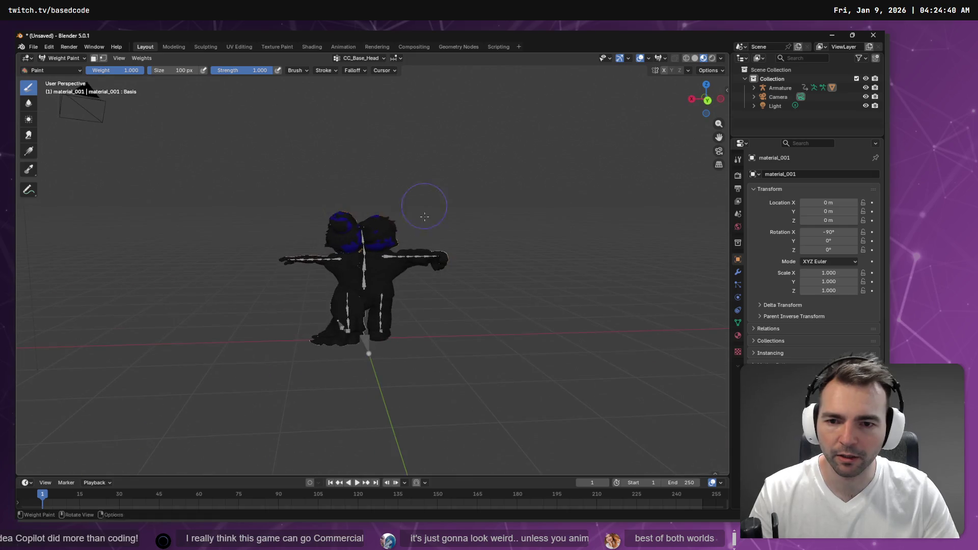
{"action": "mouse_move", "coordinate": [362, 243]}
{"action": "left_mouse_down"}
{"action": "mouse_move", "coordinate": [398, 243]}
{"action": "mouse_move", "coordinate": [351, 232]}
{"action": "mouse_move", "coordinate": [316, 240]}
{"action": "mouse_move", "coordinate": [371, 238]}
{"action": "left_mouse_up"}
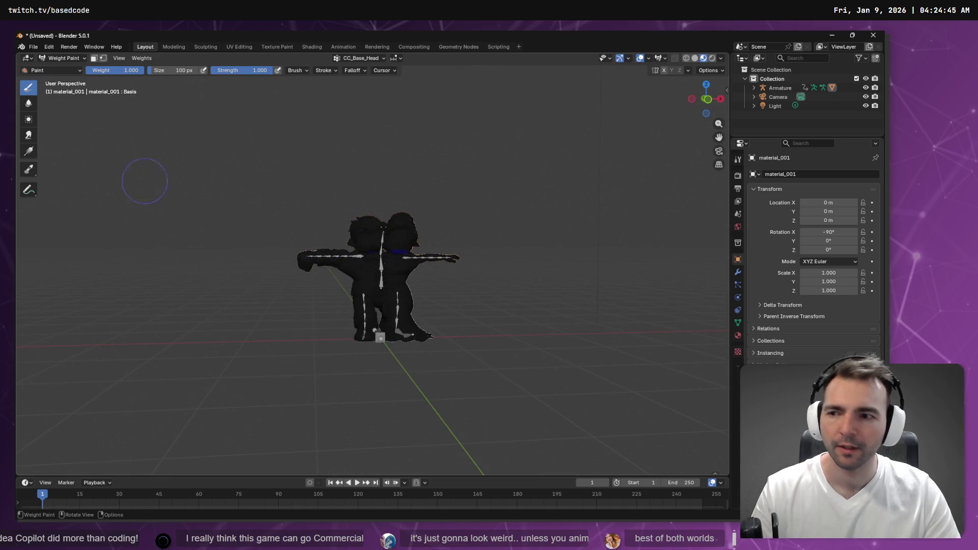
Toggle Edit Mode, then drop back to Object Mode to view the posed couple
{"action": "key", "text": "Tab"}
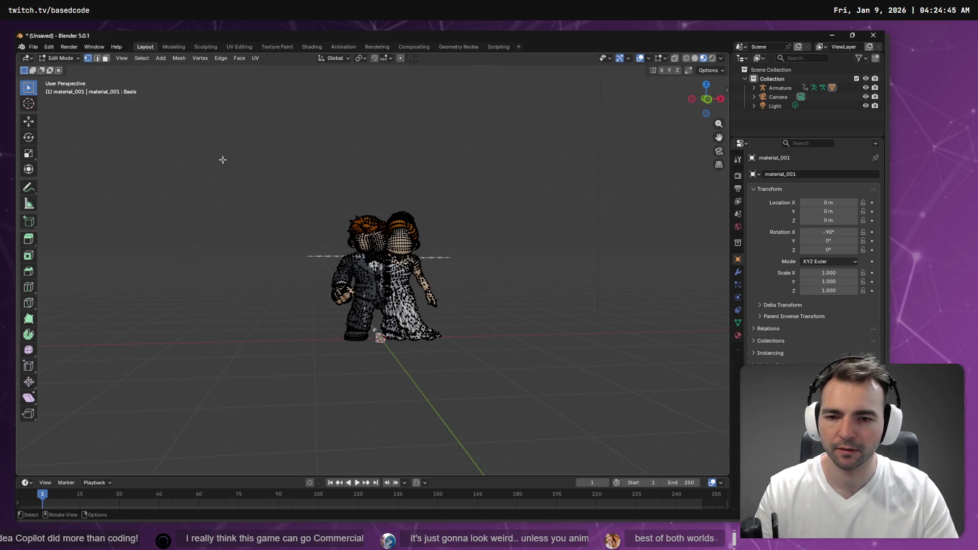
{"action": "key", "text": "Tab"}
{"action": "key", "text": "Tab"}
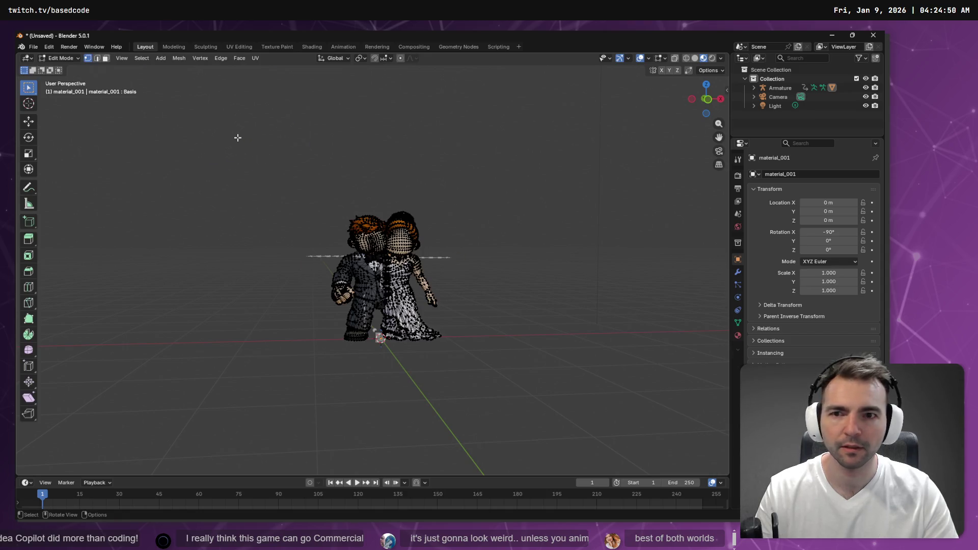
{"action": "left_click", "coordinate": [60, 58]}
{"action": "left_click", "coordinate": [64, 69]}
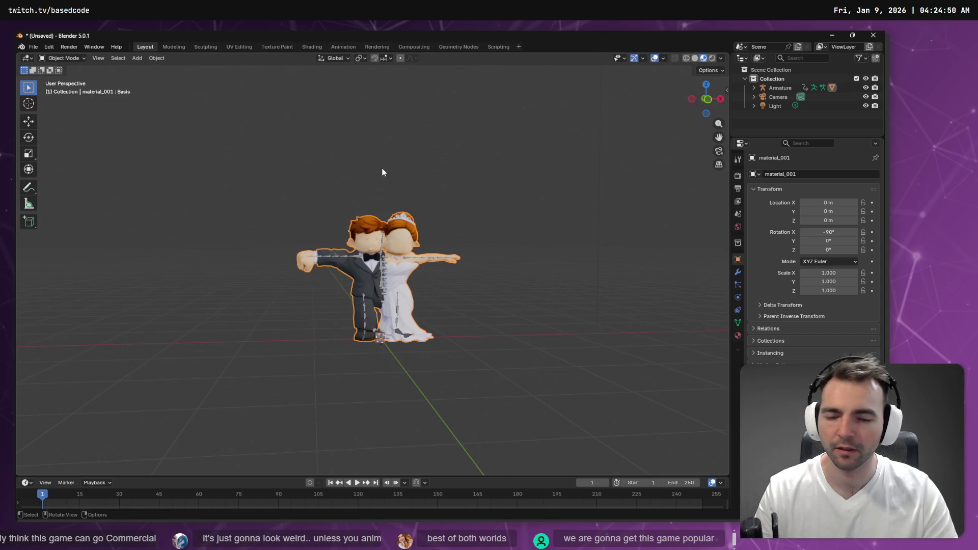
{"action": "scroll", "coordinate": [384, 172], "scroll_direction": "up", "scroll_amount": 3}
{"action": "mouse_move", "coordinate": [359, 184]}
{"action": "left_mouse_down"}
{"action": "mouse_move", "coordinate": [462, 198]}
{"action": "mouse_move", "coordinate": [328, 196]}
{"action": "mouse_move", "coordinate": [324, 161]}
{"action": "mouse_move", "coordinate": [376, 188]}
{"action": "mouse_move", "coordinate": [356, 189]}
{"action": "left_mouse_up"}
Move the mesh from Edit Mode into Weight Paint mode
{"action": "key", "text": "Tab"}
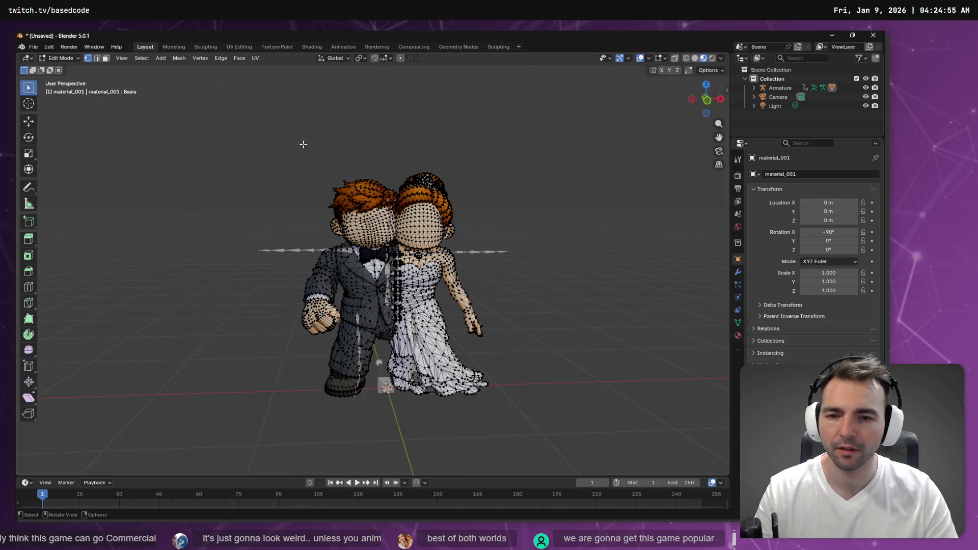
{"action": "key", "text": "Tab"}
{"action": "key", "text": "Tab"}
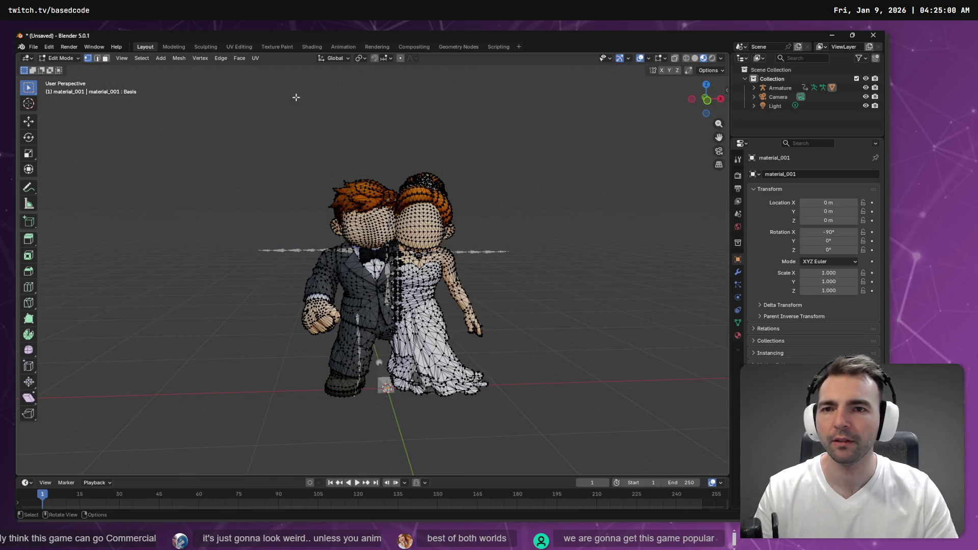
{"action": "left_click", "coordinate": [342, 60]}
{"action": "left_click", "coordinate": [64, 58]}
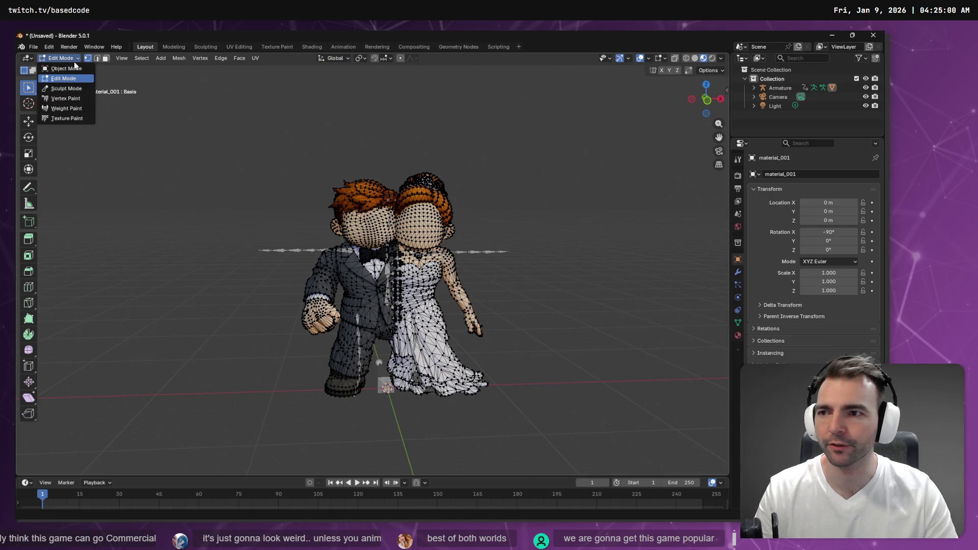
{"action": "left_click", "coordinate": [66, 109]}
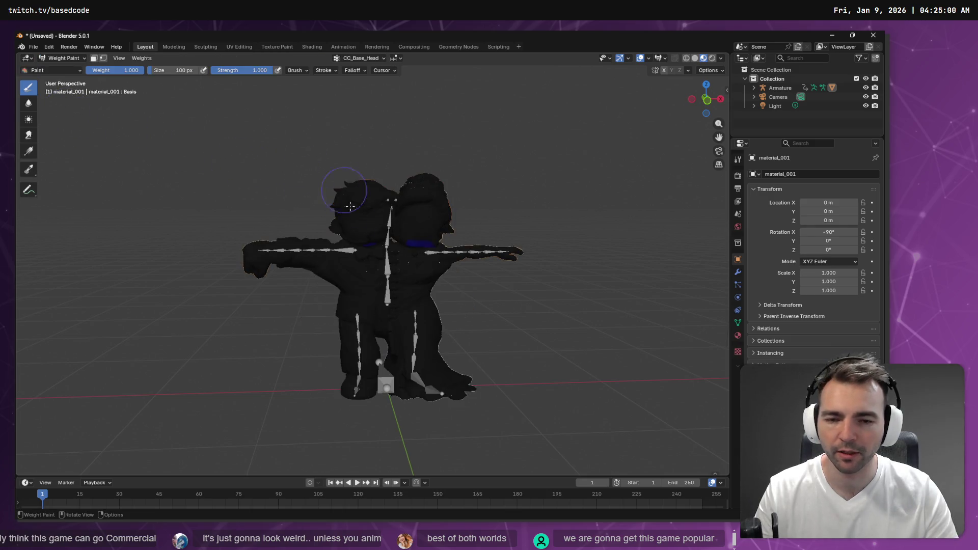
Set the brush size to 100 px
{"action": "left_click", "coordinate": [390, 240], "text": "ctrl"}
{"action": "left_click", "coordinate": [446, 243], "text": "ctrl"}
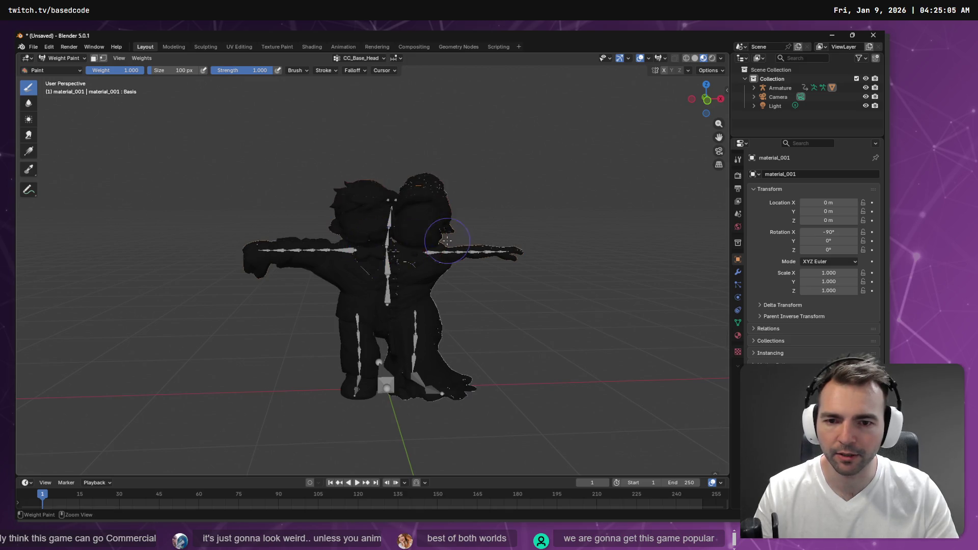
{"action": "left_click", "coordinate": [166, 71]}
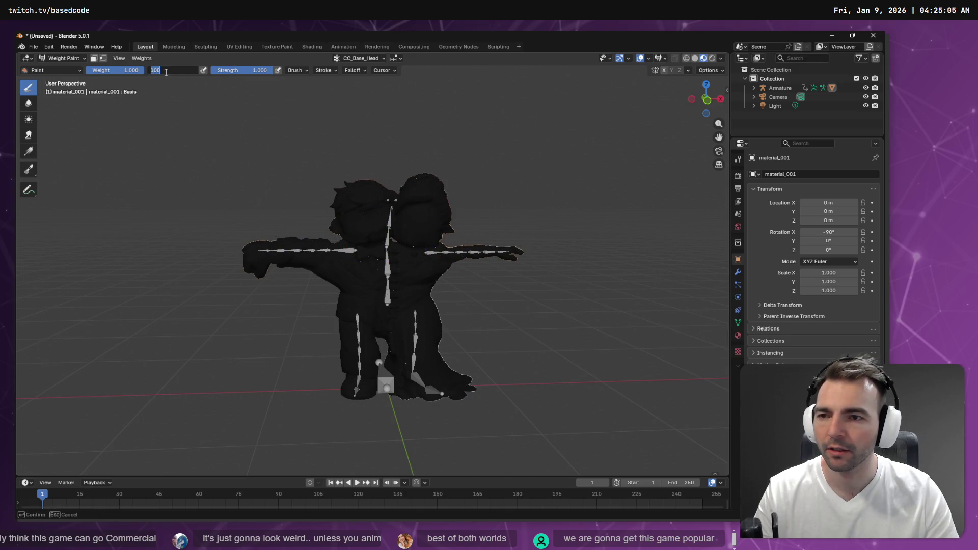
{"action": "key", "text": "Return"}
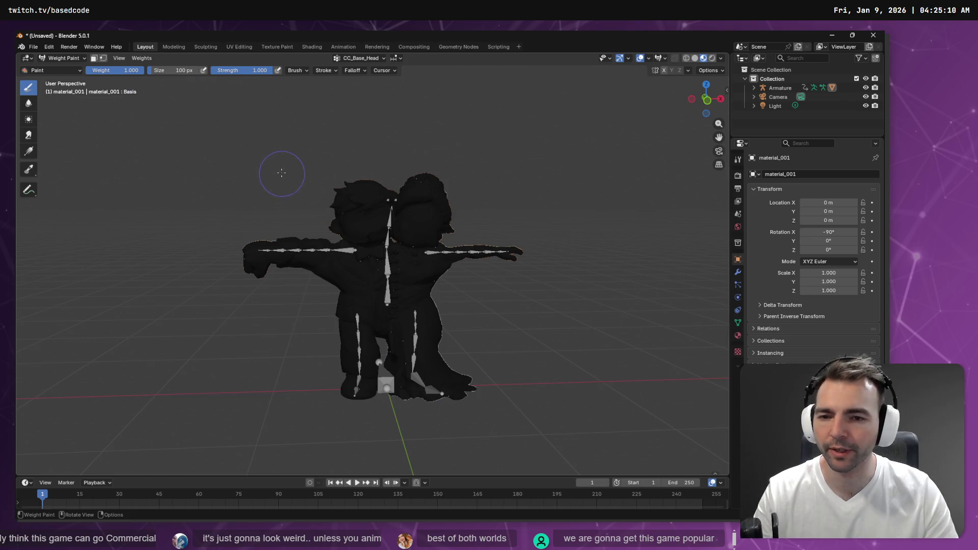
Make CC_Base_NeckTwist02 active and paint its blue patch off the chest
{"action": "left_click", "coordinate": [350, 59]}
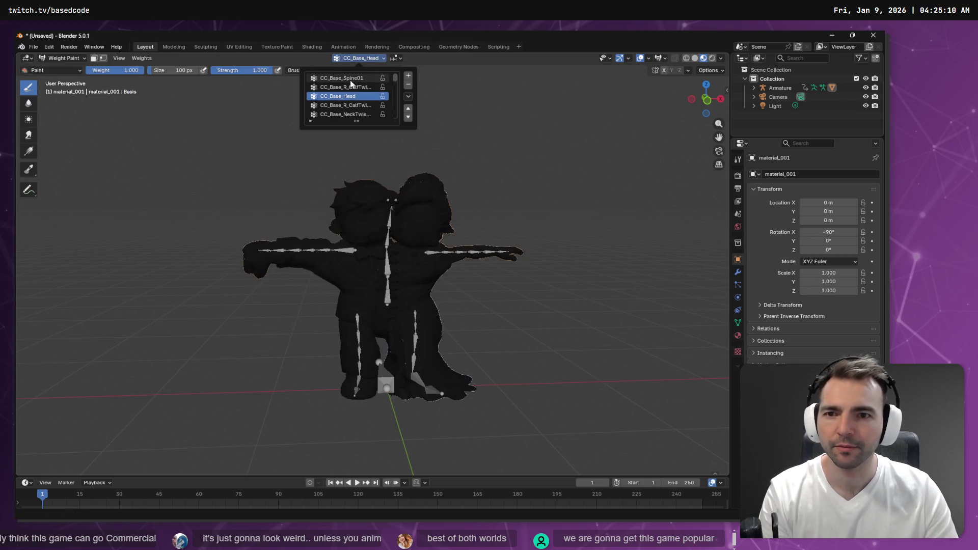
{"action": "left_click", "coordinate": [350, 81]}
{"action": "key", "text": "Down"}
{"action": "key", "text": "Down"}
{"action": "key", "text": "Down"}
{"action": "key", "text": "Up"}
{"action": "key", "text": "Up"}
{"action": "mouse_move", "coordinate": [446, 179]}
{"action": "left_mouse_down"}
{"action": "mouse_move", "coordinate": [398, 240]}
{"action": "mouse_move", "coordinate": [407, 234]}
{"action": "mouse_move", "coordinate": [373, 243]}
{"action": "left_mouse_up"}
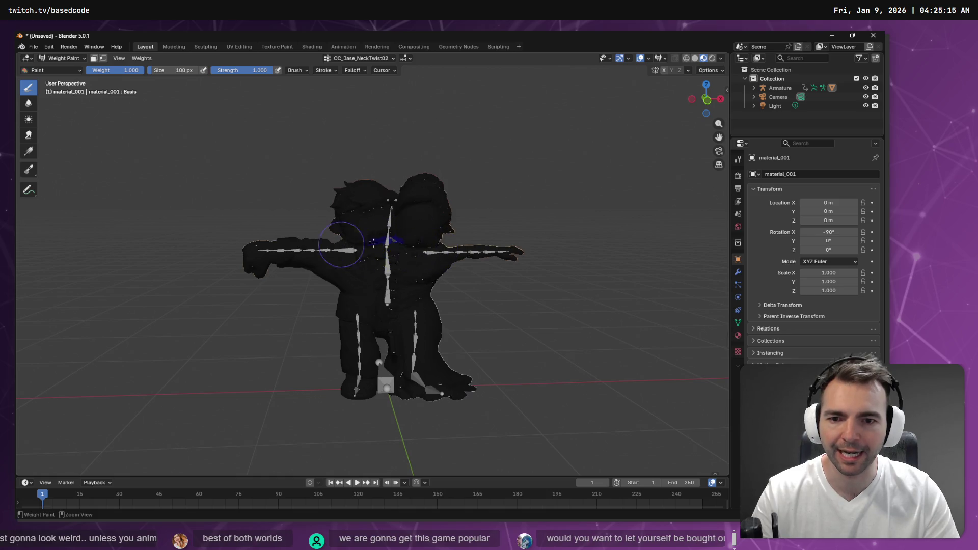
{"action": "scroll", "coordinate": [408, 229], "scroll_direction": "up", "scroll_amount": 3}
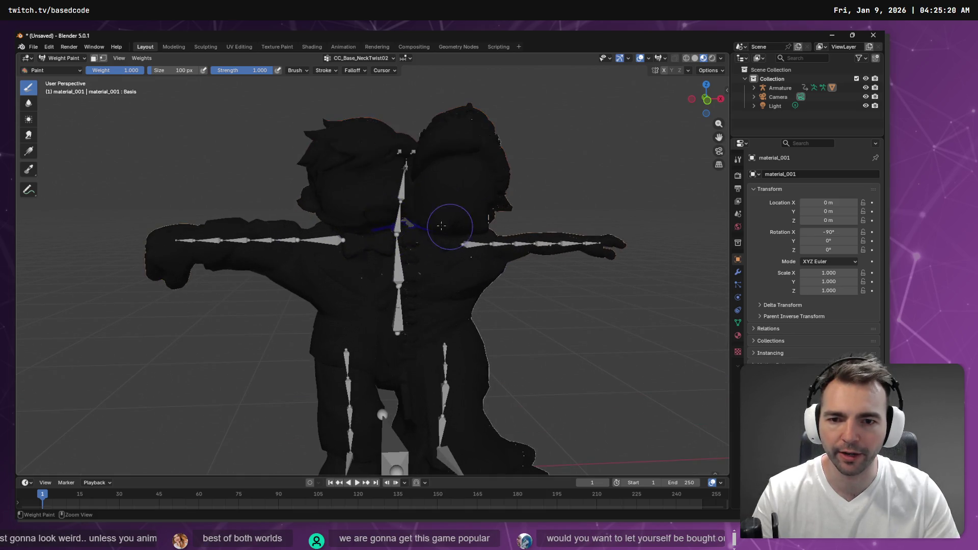
{"action": "mouse_move", "coordinate": [441, 226]}
{"action": "left_mouse_down"}
{"action": "mouse_move", "coordinate": [271, 213]}
{"action": "mouse_move", "coordinate": [366, 196]}
{"action": "mouse_move", "coordinate": [349, 142]}
{"action": "mouse_move", "coordinate": [328, 153]}
{"action": "mouse_move", "coordinate": [359, 184]}
{"action": "mouse_move", "coordinate": [366, 209]}
{"action": "mouse_move", "coordinate": [277, 224]}
{"action": "mouse_move", "coordinate": [236, 209]}
{"action": "mouse_move", "coordinate": [356, 214]}
{"action": "mouse_move", "coordinate": [305, 192]}
{"action": "mouse_move", "coordinate": [334, 167]}
{"action": "mouse_move", "coordinate": [327, 224]}
{"action": "mouse_move", "coordinate": [310, 207]}
{"action": "mouse_move", "coordinate": [277, 218]}
{"action": "mouse_move", "coordinate": [390, 211]}
{"action": "left_mouse_up"}
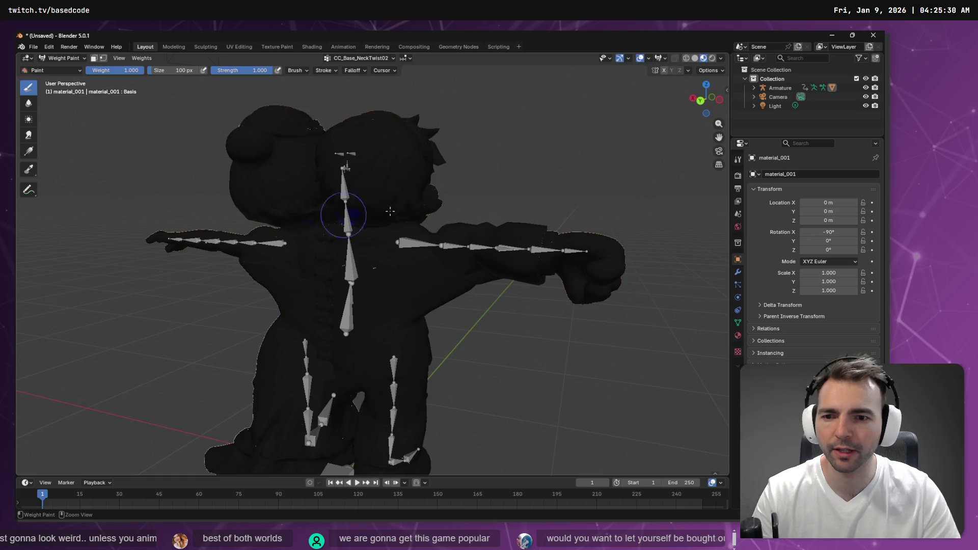
{"action": "mouse_move", "coordinate": [517, 124]}
{"action": "left_mouse_down"}
{"action": "mouse_move", "coordinate": [464, 136]}
{"action": "mouse_move", "coordinate": [332, 121]}
{"action": "left_mouse_up"}
Switch to CC_Base_NeckTwist01 and fade its neck weights toward zero
{"action": "left_click", "coordinate": [359, 58]}
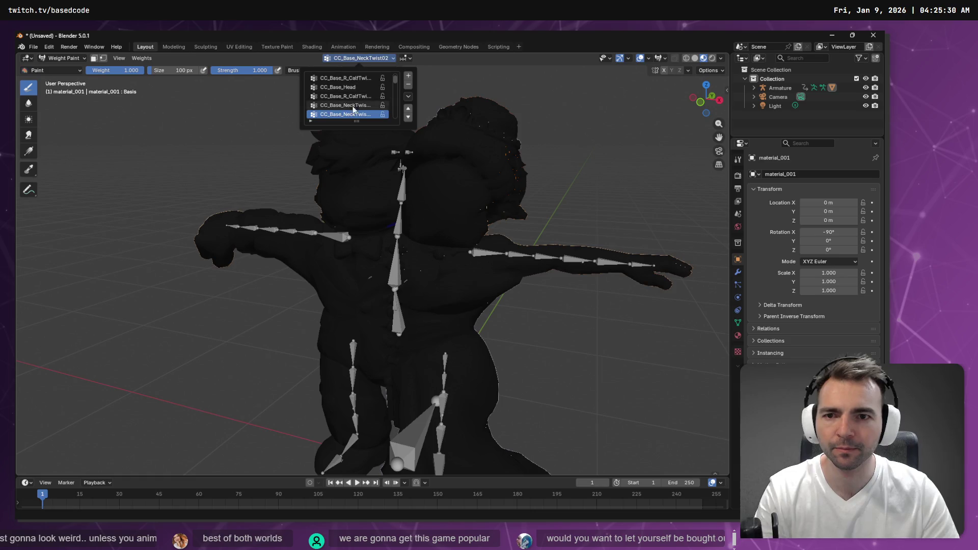
{"action": "left_click", "coordinate": [351, 106]}
{"action": "left_click", "coordinate": [344, 114]}
{"action": "left_click", "coordinate": [345, 105]}
{"action": "mouse_move", "coordinate": [579, 159]}
{"action": "left_mouse_down"}
{"action": "mouse_move", "coordinate": [541, 142]}
{"action": "mouse_move", "coordinate": [376, 186]}
{"action": "left_mouse_up"}
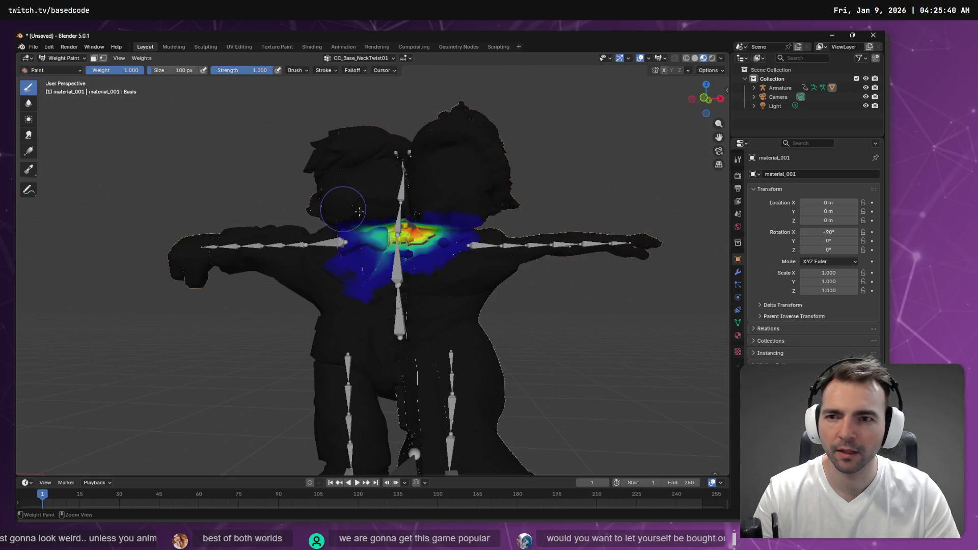
{"action": "mouse_move", "coordinate": [394, 182]}
{"action": "left_mouse_down"}
{"action": "mouse_move", "coordinate": [366, 219]}
{"action": "mouse_move", "coordinate": [449, 224]}
{"action": "mouse_move", "coordinate": [289, 232]}
{"action": "left_mouse_up"}
{"action": "mouse_move", "coordinate": [351, 222]}
{"action": "left_mouse_down"}
{"action": "mouse_move", "coordinate": [457, 231]}
{"action": "mouse_move", "coordinate": [347, 250]}
{"action": "mouse_move", "coordinate": [430, 209]}
{"action": "mouse_move", "coordinate": [423, 270]}
{"action": "mouse_move", "coordinate": [356, 269]}
{"action": "mouse_move", "coordinate": [413, 270]}
{"action": "mouse_move", "coordinate": [375, 278]}
{"action": "mouse_move", "coordinate": [381, 294]}
{"action": "mouse_move", "coordinate": [363, 300]}
{"action": "mouse_move", "coordinate": [437, 223]}
{"action": "mouse_move", "coordinate": [451, 227]}
{"action": "mouse_move", "coordinate": [457, 206]}
{"action": "left_mouse_up"}
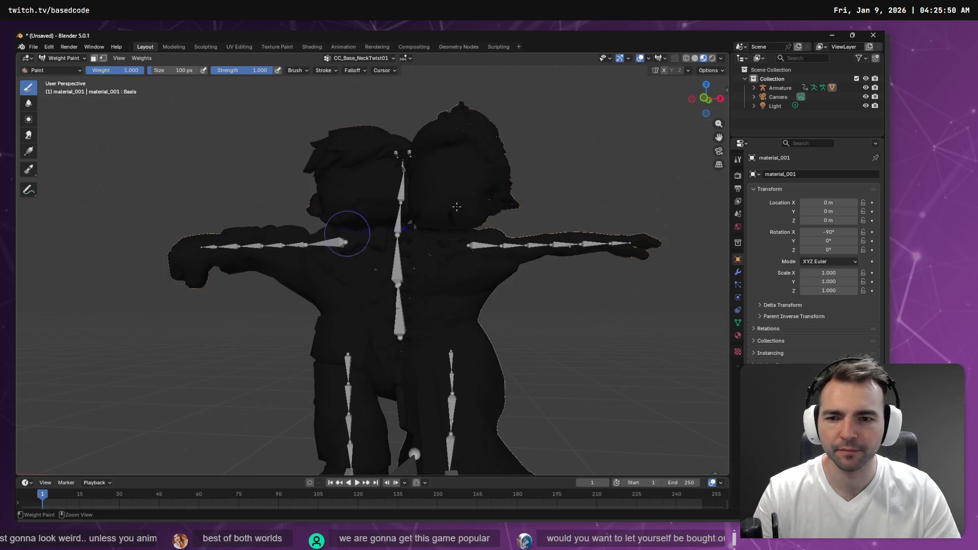
Recheck CC_Base_NeckTwist02, then return to CC_Base_NeckTwist01 in the weight painting layout
{"action": "left_click", "coordinate": [359, 58]}
{"action": "left_click", "coordinate": [355, 106]}
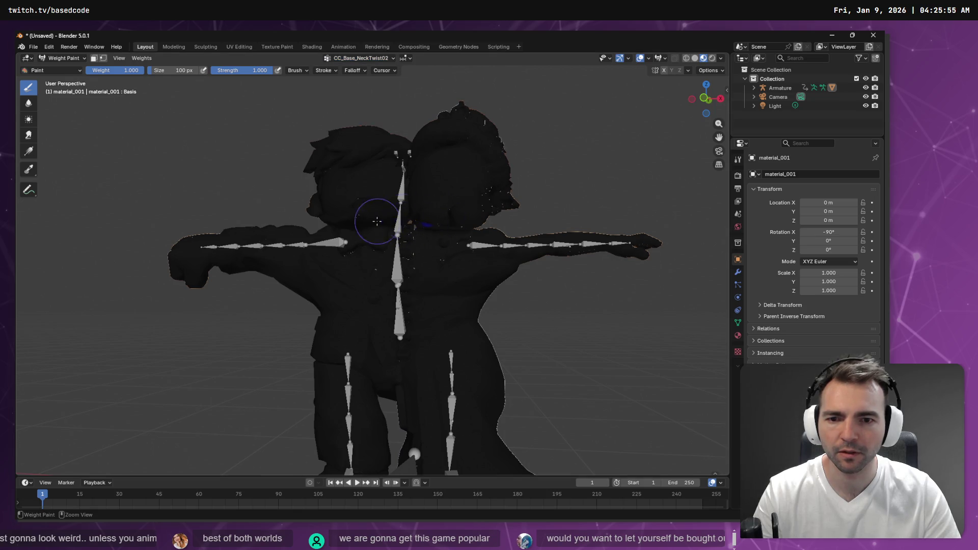
{"action": "mouse_move", "coordinate": [408, 214]}
{"action": "left_mouse_down"}
{"action": "mouse_move", "coordinate": [442, 171]}
{"action": "mouse_move", "coordinate": [382, 69]}
{"action": "left_mouse_up"}
{"action": "left_click", "coordinate": [377, 47]}
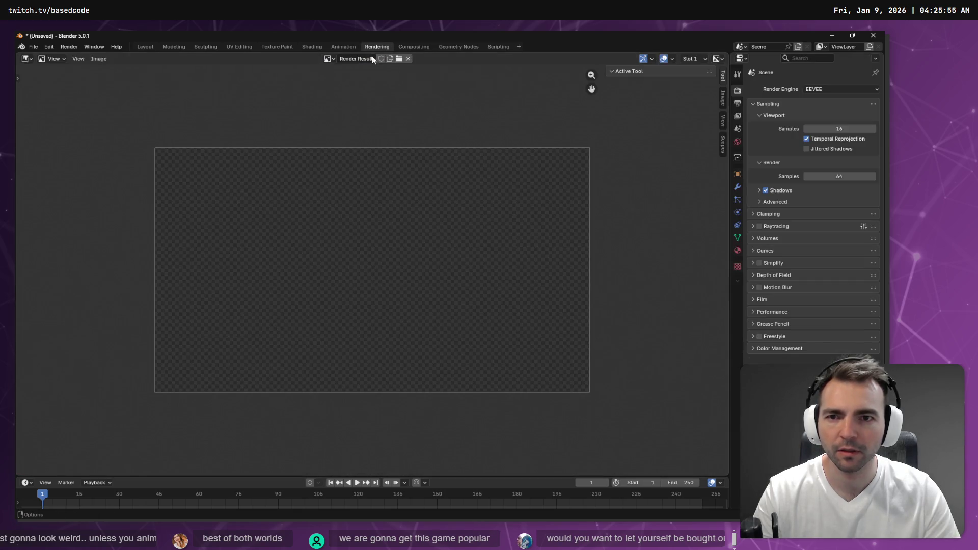
{"action": "left_click", "coordinate": [145, 47]}
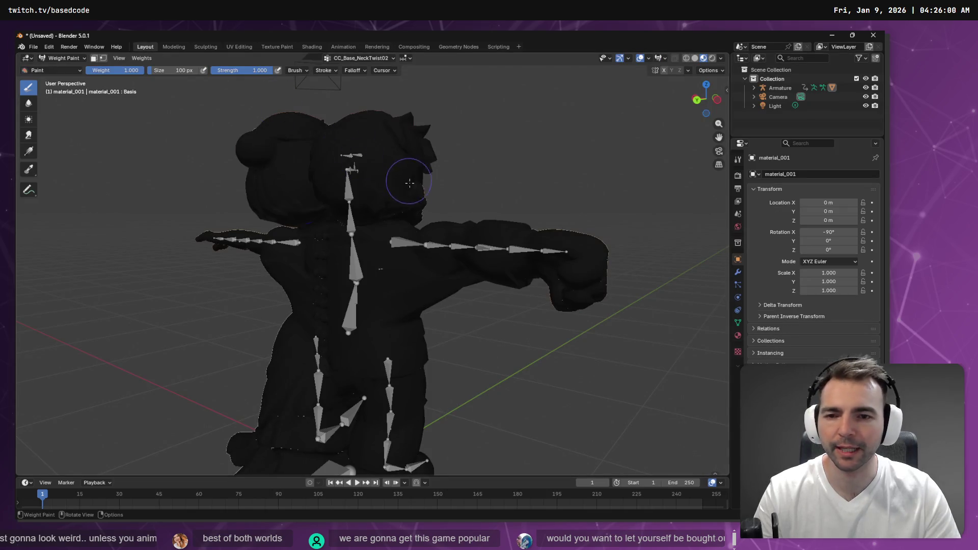
{"action": "left_click", "coordinate": [358, 58]}
{"action": "left_click", "coordinate": [345, 105]}
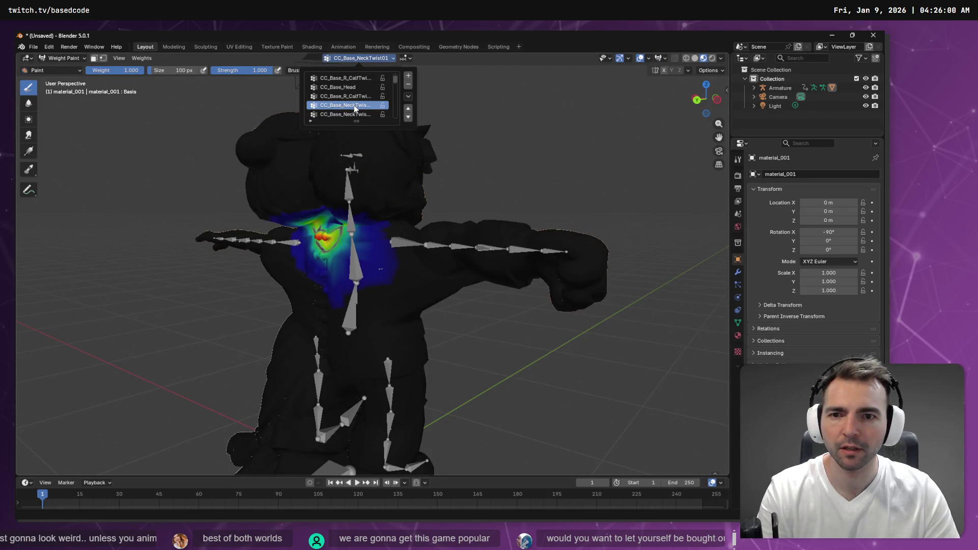
{"action": "mouse_move", "coordinate": [189, 188]}
{"action": "left_mouse_down"}
{"action": "mouse_move", "coordinate": [316, 198]}
{"action": "mouse_move", "coordinate": [305, 217]}
{"action": "mouse_move", "coordinate": [372, 204]}
{"action": "mouse_move", "coordinate": [261, 211]}
{"action": "left_mouse_up"}
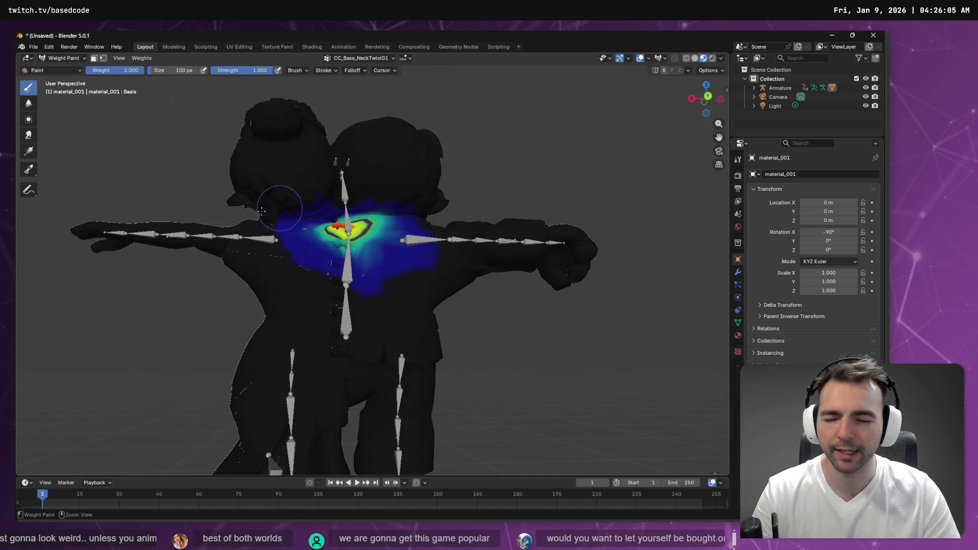
Make CC_Base_Spine02 the active vertex group
{"action": "left_click", "coordinate": [352, 58]}
{"action": "key", "text": "Up"}
{"action": "key", "text": "Up"}
{"action": "key", "text": "Up"}
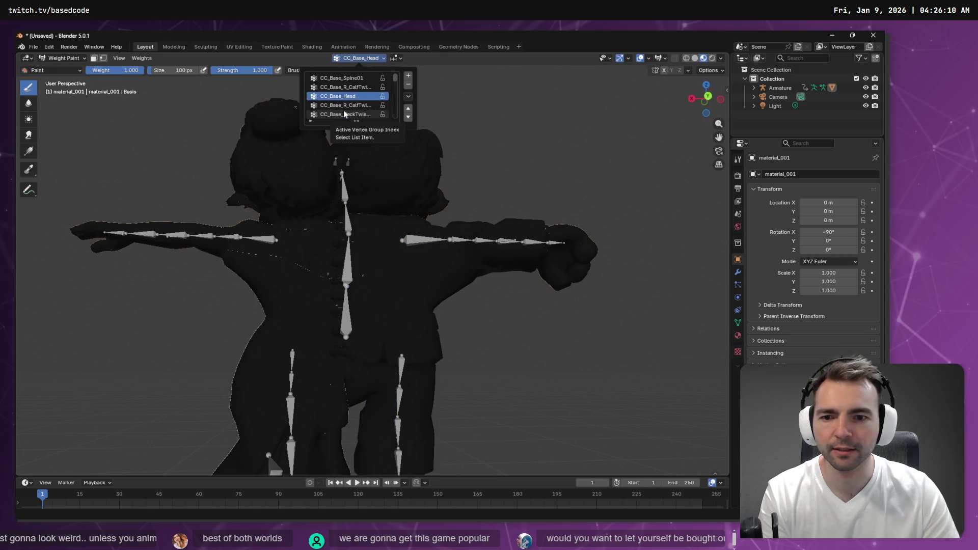
{"action": "key", "text": "Down"}
{"action": "key", "text": "Down"}
{"action": "key", "text": "Down"}
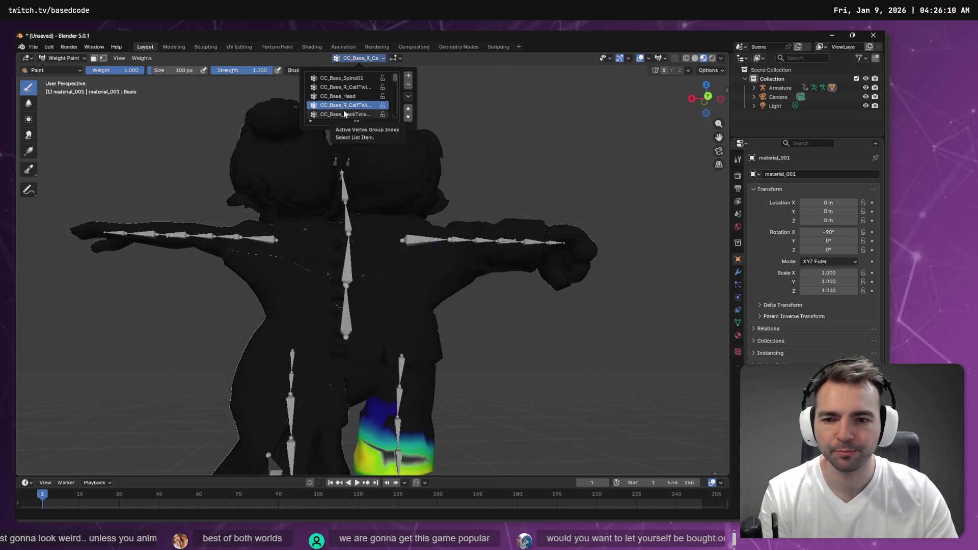
{"action": "left_click", "coordinate": [343, 113]}
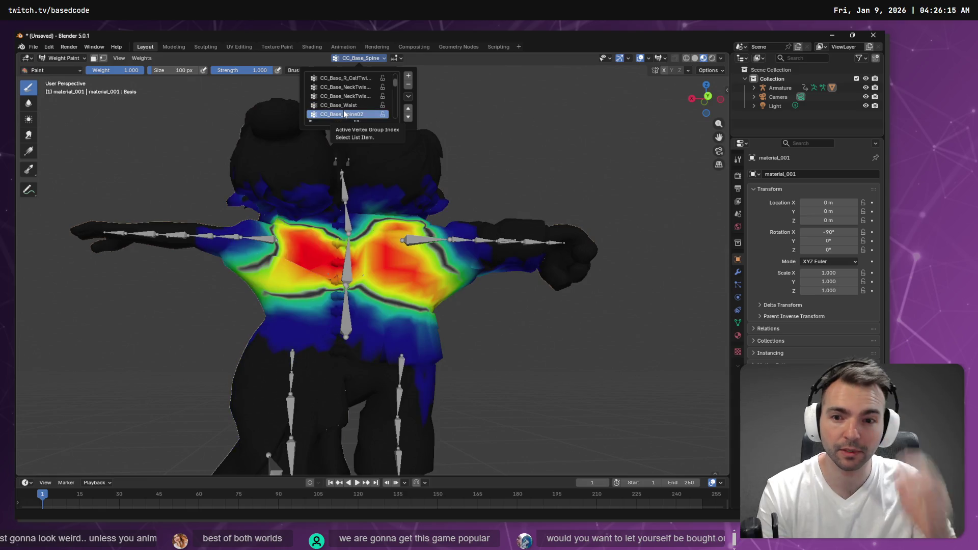
Paint stray Spine02 weight off the head's left side and neck, orbiting to check all sides
{"action": "mouse_move", "coordinate": [525, 164]}
{"action": "left_mouse_down"}
{"action": "mouse_move", "coordinate": [434, 175]}
{"action": "mouse_move", "coordinate": [434, 185]}
{"action": "left_mouse_up"}
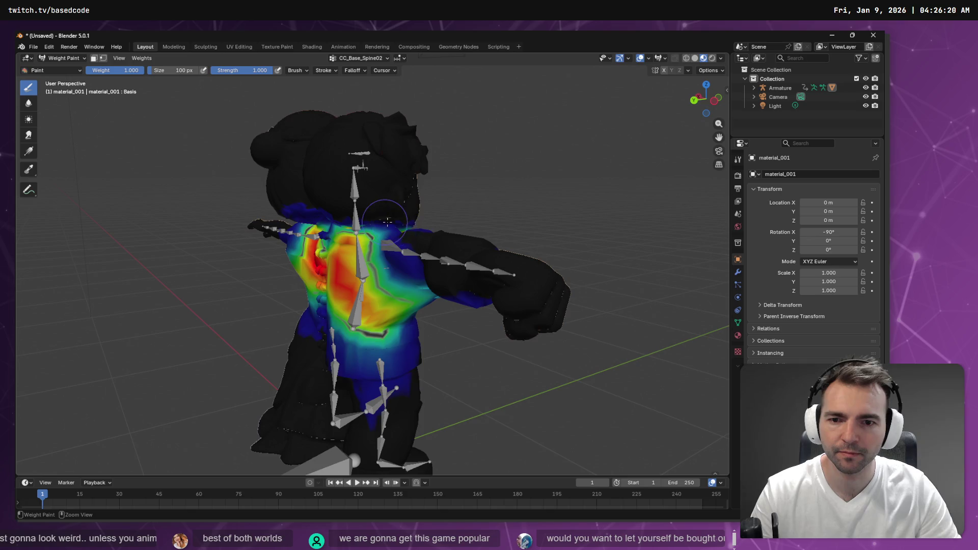
{"action": "left_click_drag", "start_coordinate": [371, 217], "coordinate": [400, 214]}
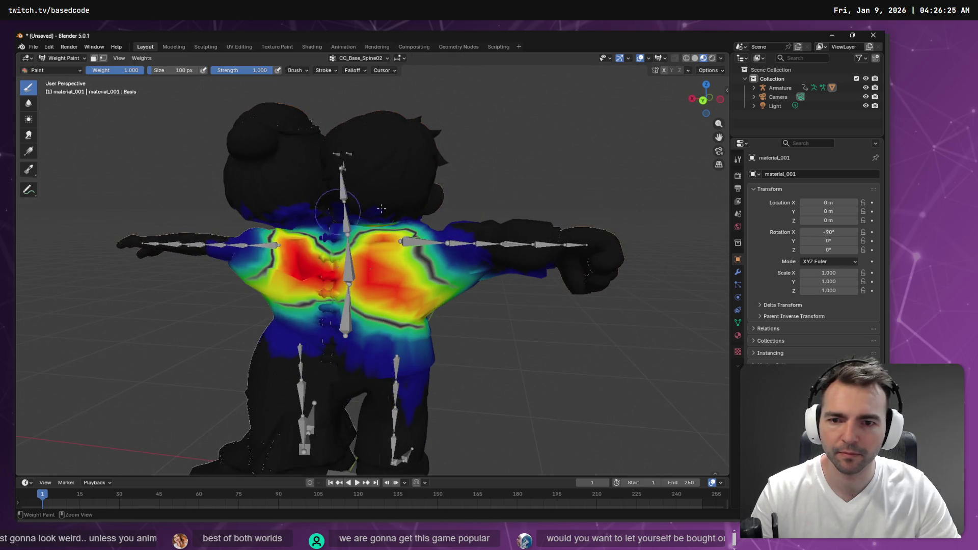
{"action": "left_click_drag", "start_coordinate": [239, 214], "coordinate": [387, 200]}
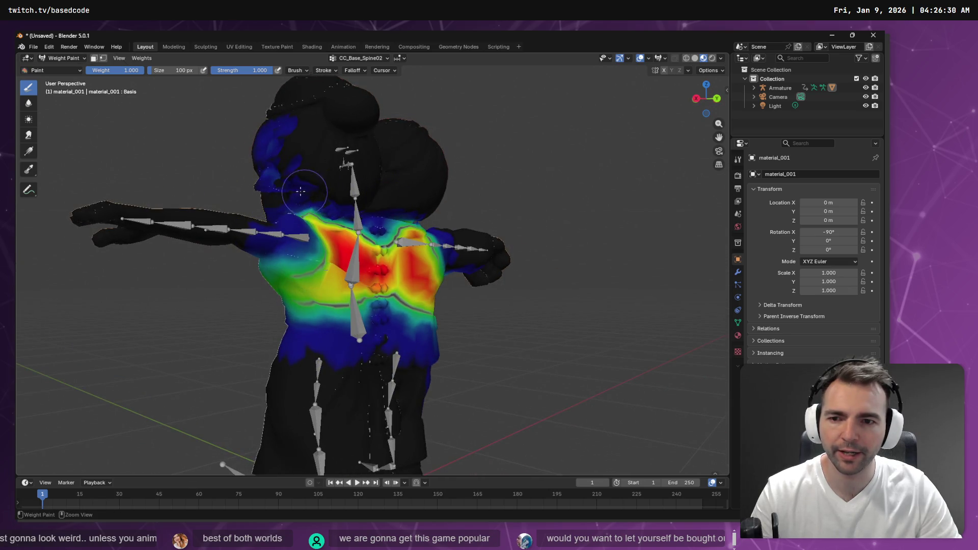
{"action": "mouse_move", "coordinate": [271, 102]}
{"action": "left_mouse_down"}
{"action": "mouse_move", "coordinate": [291, 98]}
{"action": "mouse_move", "coordinate": [280, 149]}
{"action": "mouse_move", "coordinate": [305, 165]}
{"action": "mouse_move", "coordinate": [275, 174]}
{"action": "mouse_move", "coordinate": [288, 175]}
{"action": "mouse_move", "coordinate": [277, 194]}
{"action": "left_mouse_up"}
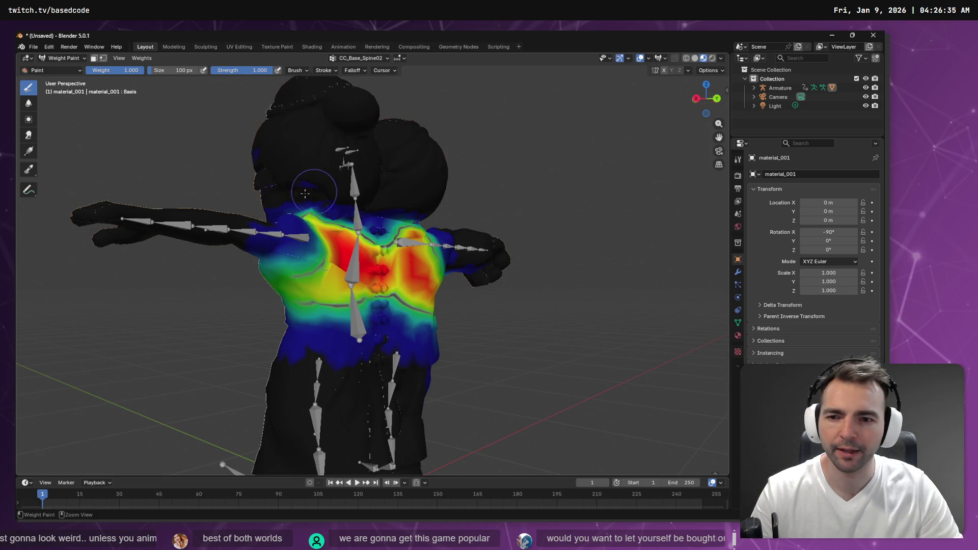
{"action": "left_click_drag", "start_coordinate": [339, 207], "coordinate": [340, 206]}
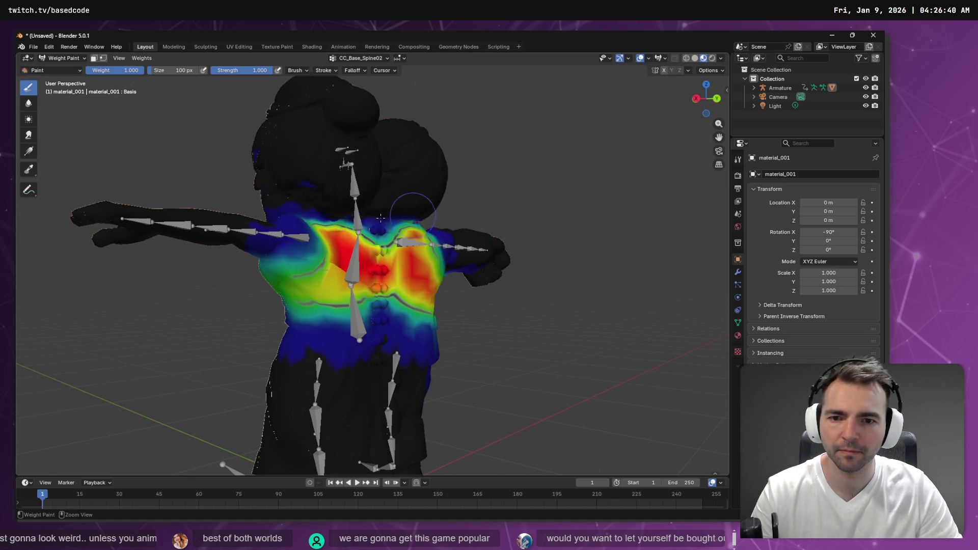
{"action": "left_click_drag", "start_coordinate": [465, 201], "coordinate": [377, 219]}
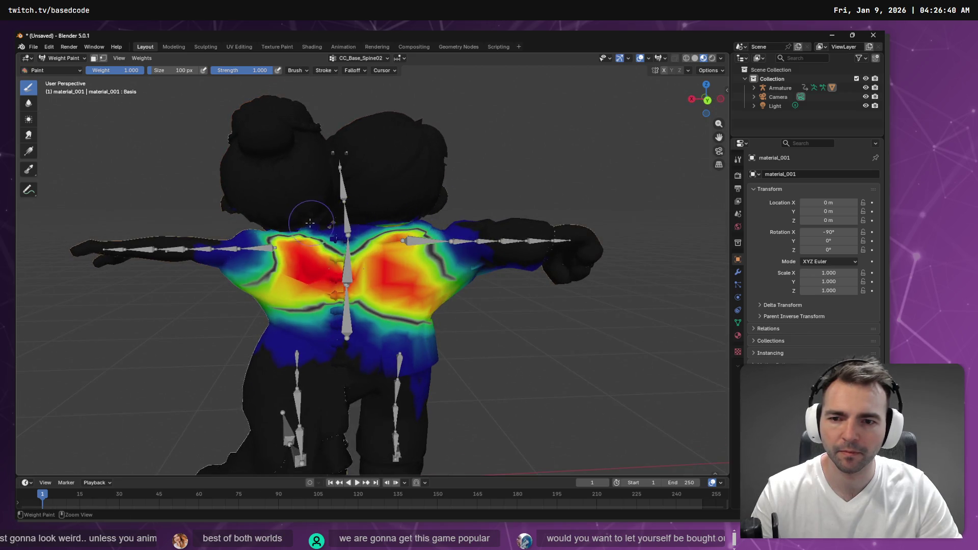
{"action": "left_click_drag", "start_coordinate": [218, 198], "coordinate": [433, 199]}
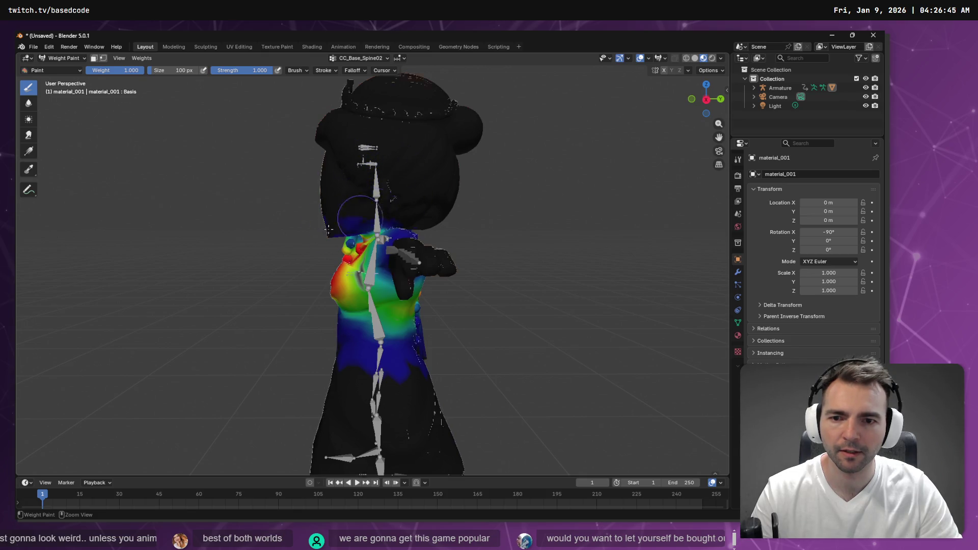
{"action": "mouse_move", "coordinate": [235, 219]}
{"action": "left_mouse_down"}
{"action": "mouse_move", "coordinate": [365, 182]}
{"action": "mouse_move", "coordinate": [420, 179]}
{"action": "mouse_move", "coordinate": [420, 191]}
{"action": "left_mouse_up"}
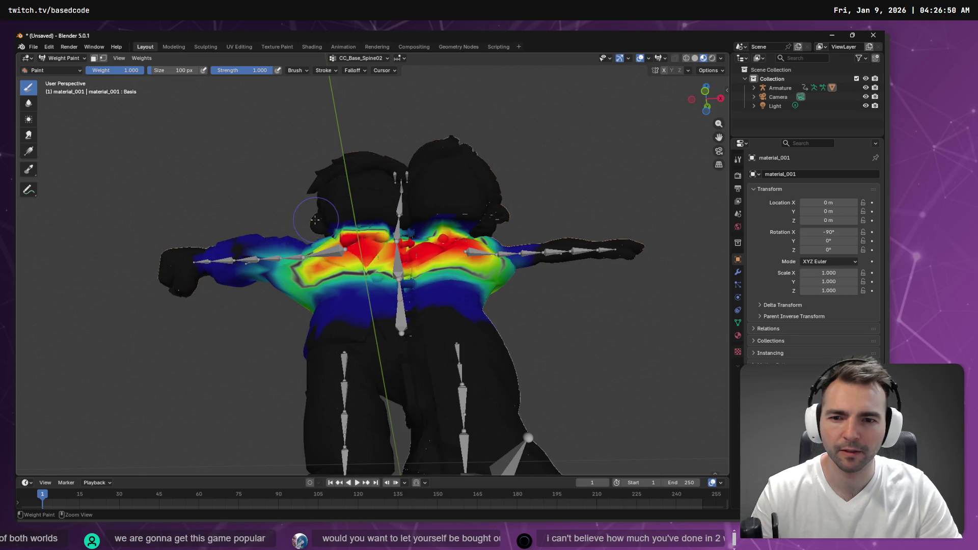
{"action": "left_click_drag", "start_coordinate": [217, 190], "coordinate": [252, 244]}
Scroll the vertex group list to CC_Base_NeckTwist01 and turn the view to the couple's backs
{"action": "left_click", "coordinate": [375, 57]}
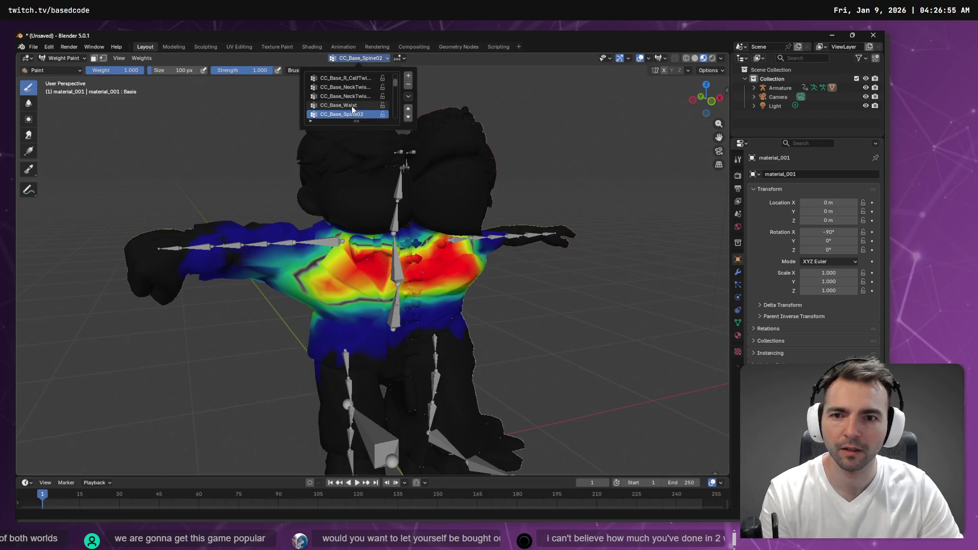
{"action": "scroll", "coordinate": [352, 106], "scroll_direction": "down", "scroll_amount": 2}
{"action": "scroll", "coordinate": [353, 93], "scroll_direction": "down", "scroll_amount": 4}
{"action": "scroll", "coordinate": [355, 97], "scroll_direction": "down", "scroll_amount": 6}
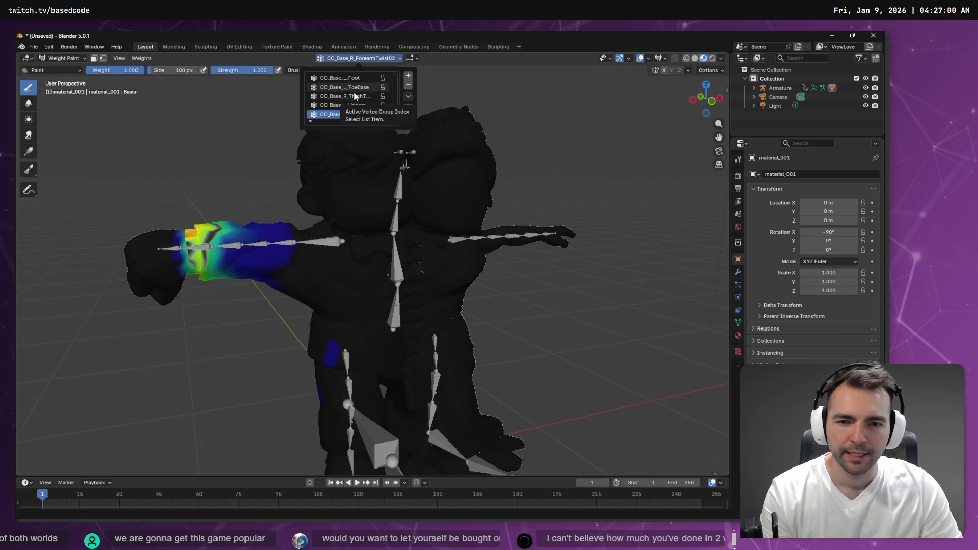
{"action": "scroll", "coordinate": [356, 96], "scroll_direction": "down", "scroll_amount": 2}
{"action": "scroll", "coordinate": [355, 96], "scroll_direction": "down", "scroll_amount": 8}
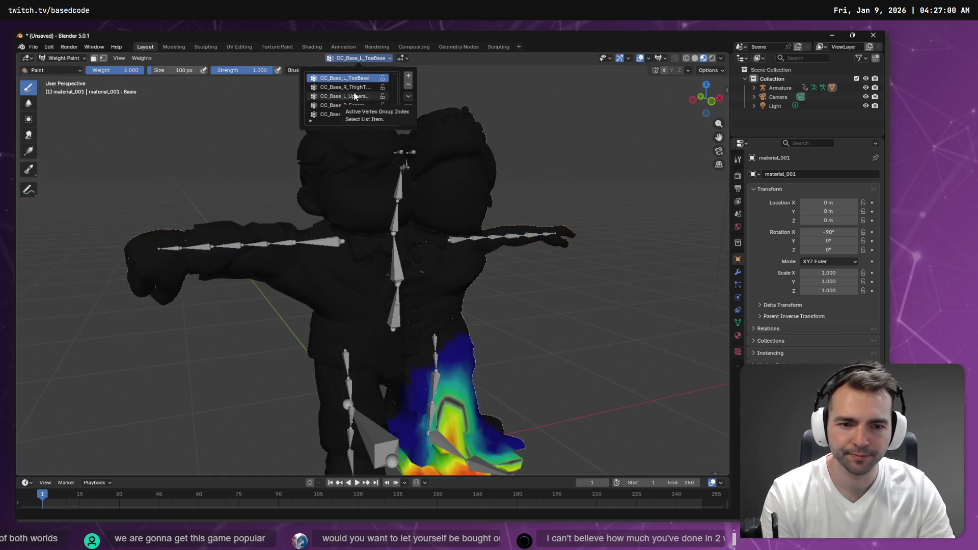
{"action": "scroll", "coordinate": [355, 96], "scroll_direction": "down", "scroll_amount": 8}
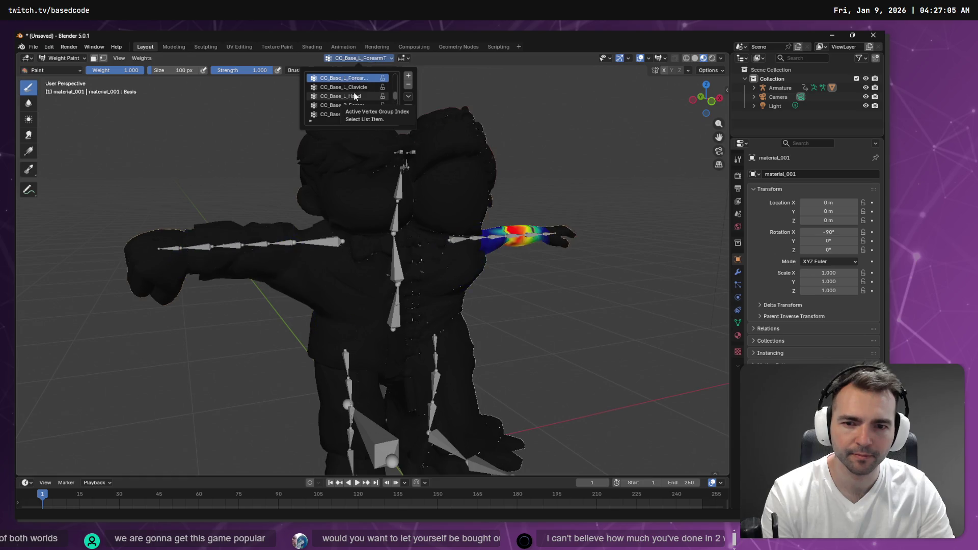
{"action": "scroll", "coordinate": [355, 96], "scroll_direction": "up", "scroll_amount": 3}
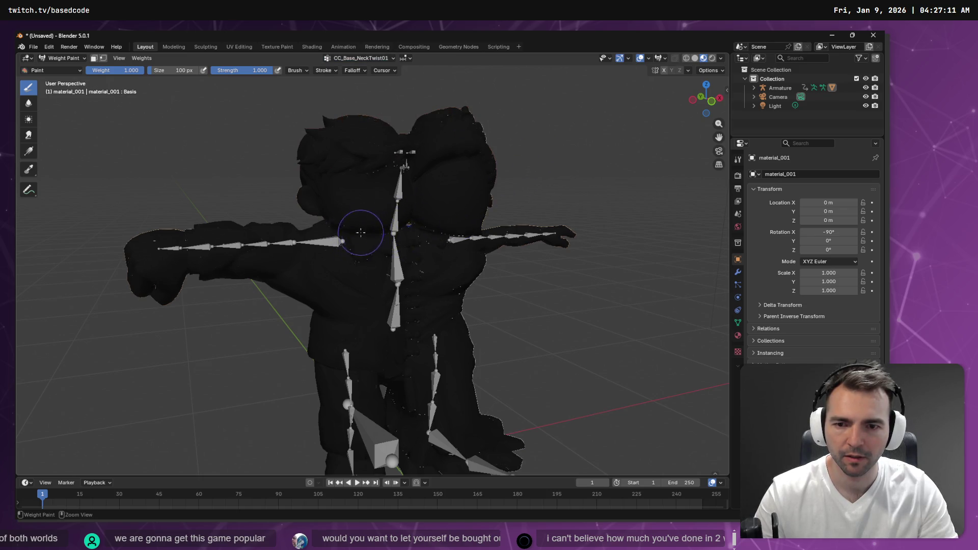
{"action": "left_click", "coordinate": [402, 224]}
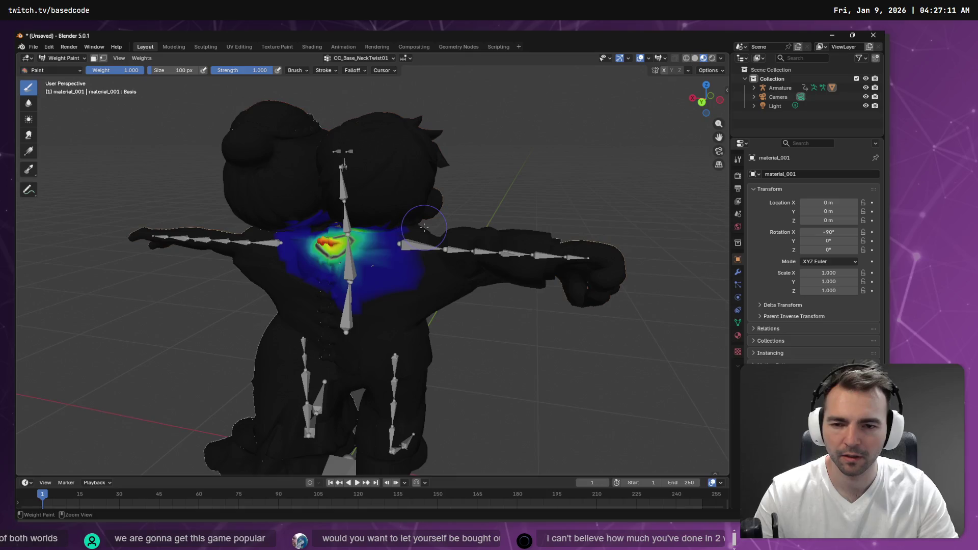
{"action": "left_click_drag", "start_coordinate": [426, 203], "coordinate": [367, 209]}
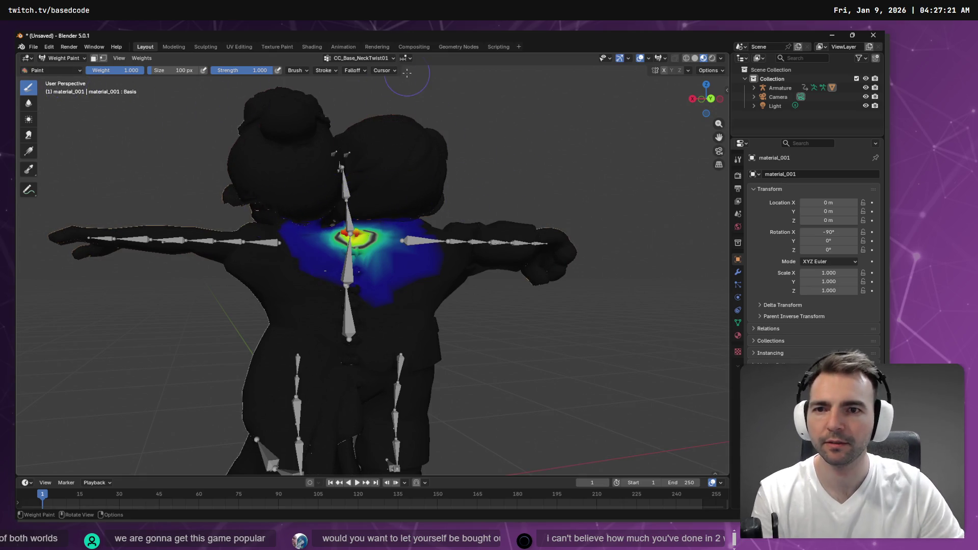
{"action": "left_click", "coordinate": [56, 70]}
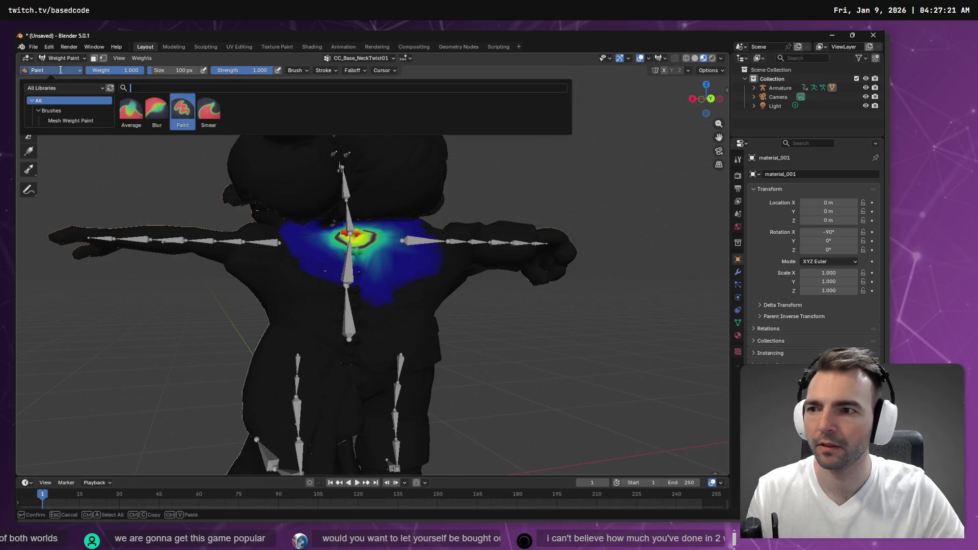
Switch to Object Mode to inspect the textured couple from the front, then return to Weight Paint
{"action": "left_click", "coordinate": [64, 58]}
{"action": "left_click", "coordinate": [57, 68]}
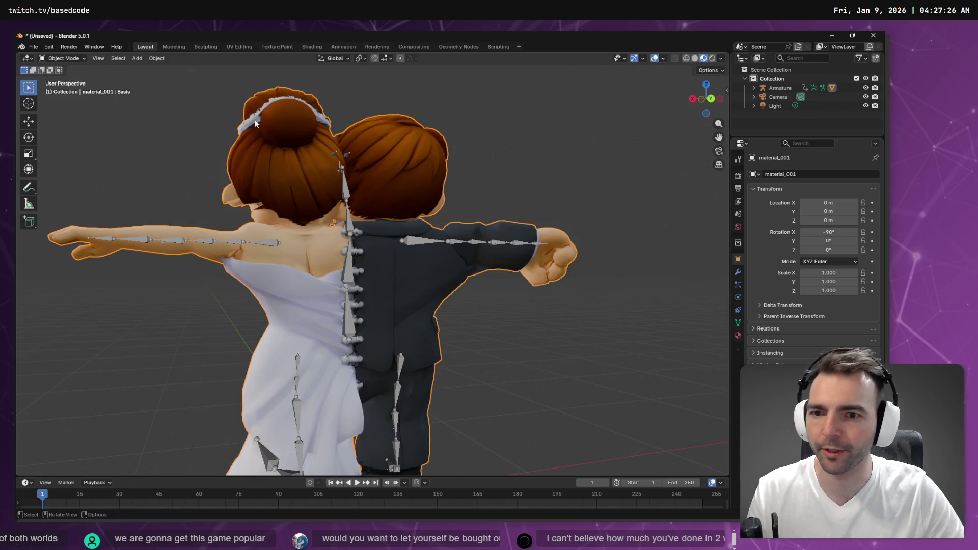
{"action": "mouse_move", "coordinate": [192, 156]}
{"action": "left_mouse_down"}
{"action": "mouse_move", "coordinate": [322, 148]}
{"action": "mouse_move", "coordinate": [265, 153]}
{"action": "mouse_move", "coordinate": [485, 157]}
{"action": "left_mouse_up"}
{"action": "mouse_move", "coordinate": [483, 210]}
{"action": "left_mouse_down"}
{"action": "mouse_move", "coordinate": [483, 176]}
{"action": "mouse_move", "coordinate": [362, 178]}
{"action": "mouse_move", "coordinate": [342, 158]}
{"action": "mouse_move", "coordinate": [354, 179]}
{"action": "mouse_move", "coordinate": [484, 206]}
{"action": "left_mouse_up"}
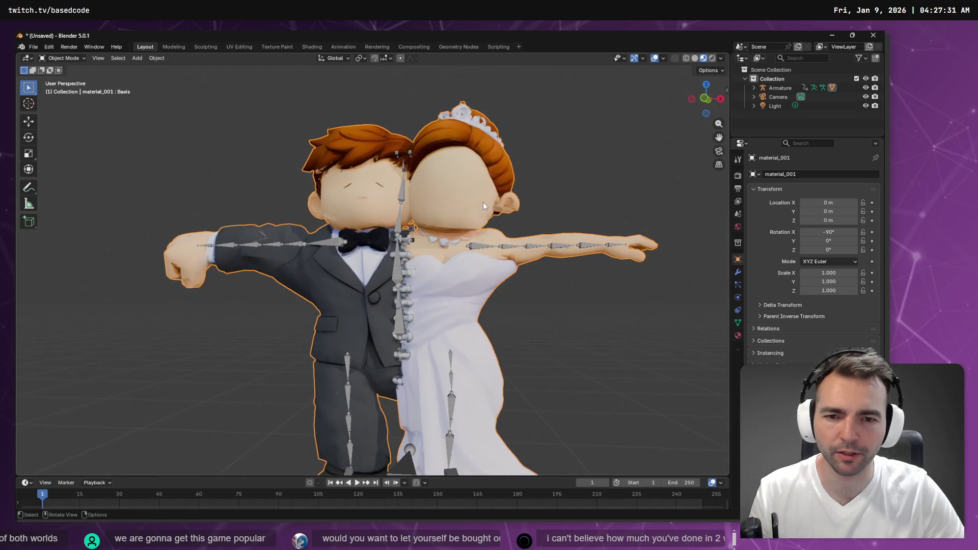
{"action": "left_click", "coordinate": [42, 59]}
{"action": "left_click", "coordinate": [60, 111]}
{"action": "left_click_drag", "start_coordinate": [520, 164], "coordinate": [364, 75]}
{"action": "left_click", "coordinate": [362, 59]}
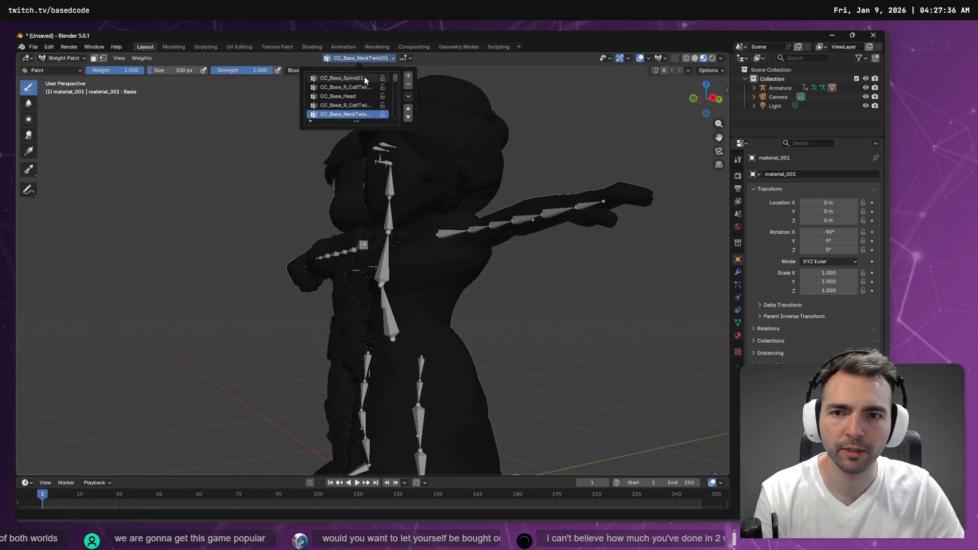
Show CC_Base_Head, then CC_Base_L_Clavicle, and orbit toward the left shoulder
{"action": "left_click", "coordinate": [346, 96]}
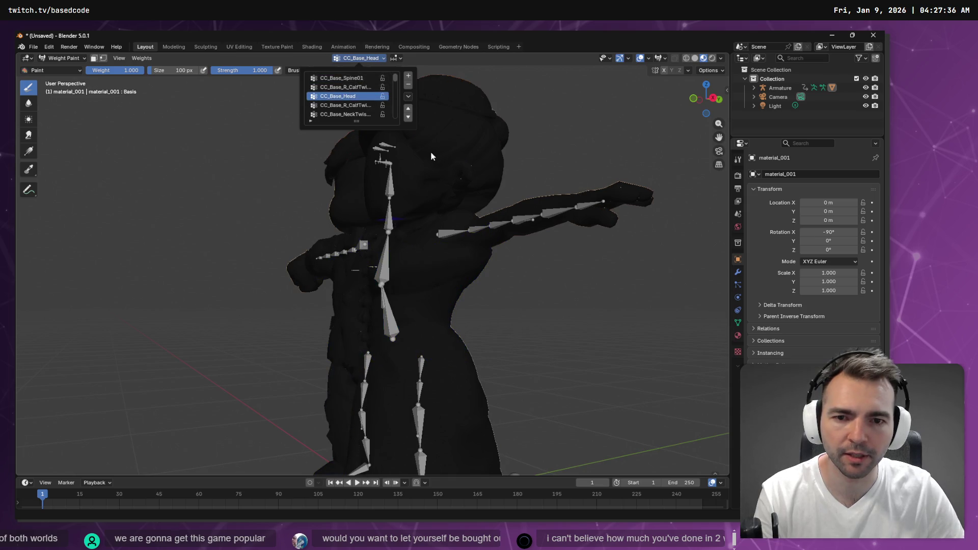
{"action": "scroll", "coordinate": [350, 99], "scroll_direction": "down", "scroll_amount": 4}
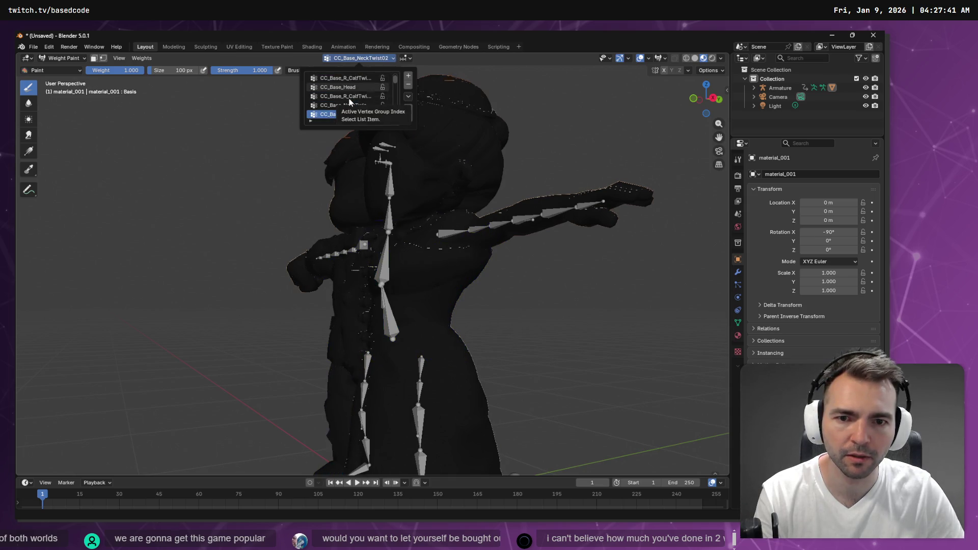
{"action": "scroll", "coordinate": [350, 98], "scroll_direction": "down", "scroll_amount": 4}
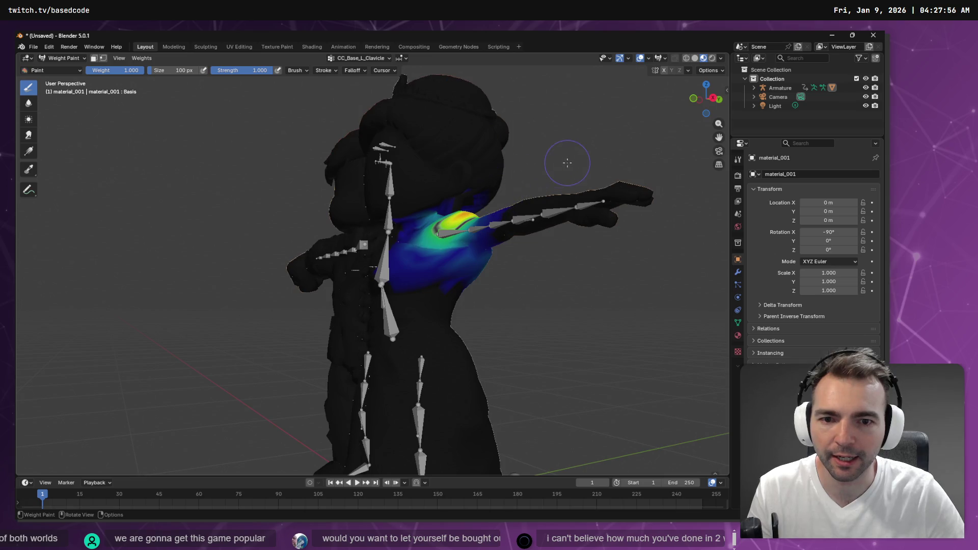
{"action": "right_click", "coordinate": [594, 156]}
{"action": "mouse_move", "coordinate": [551, 92]}
{"action": "left_mouse_down"}
{"action": "mouse_move", "coordinate": [546, 128]}
{"action": "mouse_move", "coordinate": [385, 148]}
{"action": "left_mouse_up"}
{"action": "left_click_drag", "start_coordinate": [479, 161], "coordinate": [399, 183]}
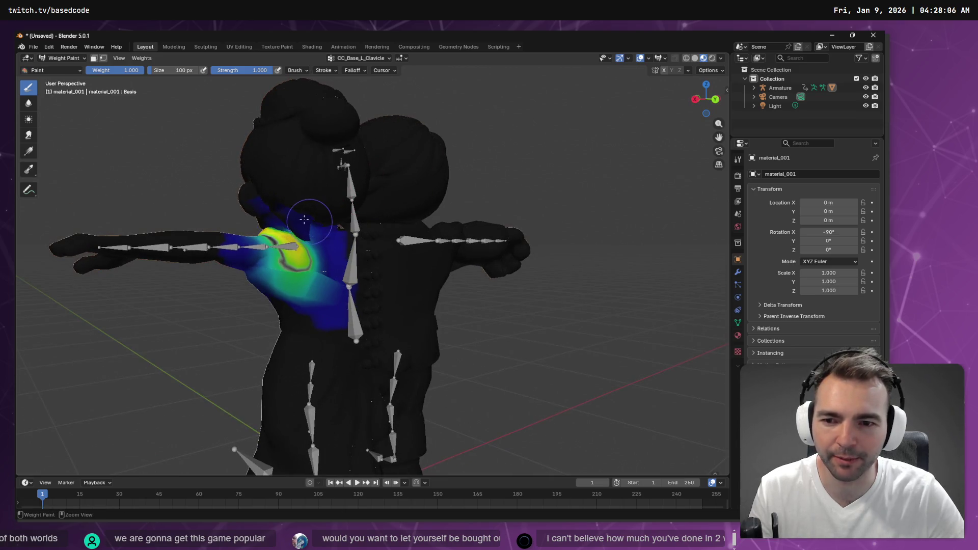
{"action": "left_click_drag", "start_coordinate": [314, 206], "coordinate": [309, 189]}
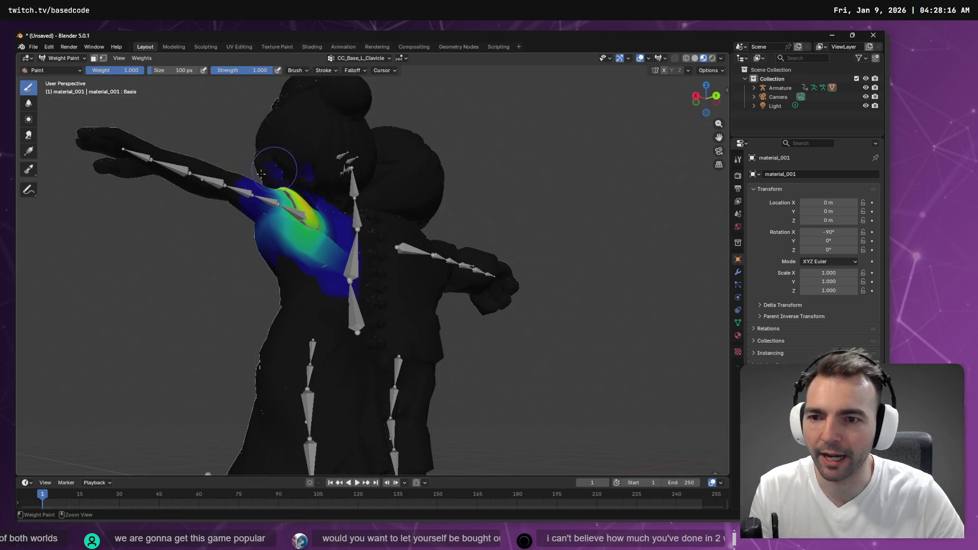
Zoom and orbit around the left shoulder to review clavicle weights spilling onto the head
{"action": "scroll", "coordinate": [317, 157], "scroll_direction": "down", "scroll_amount": 3}
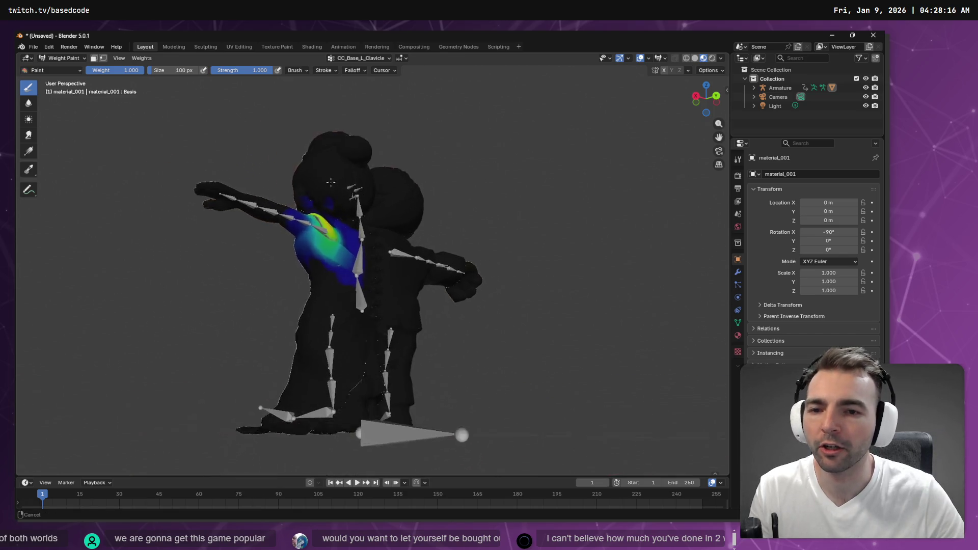
{"action": "scroll", "coordinate": [314, 163], "scroll_direction": "up", "scroll_amount": 8}
{"action": "left_click_drag", "start_coordinate": [312, 166], "coordinate": [415, 234]}
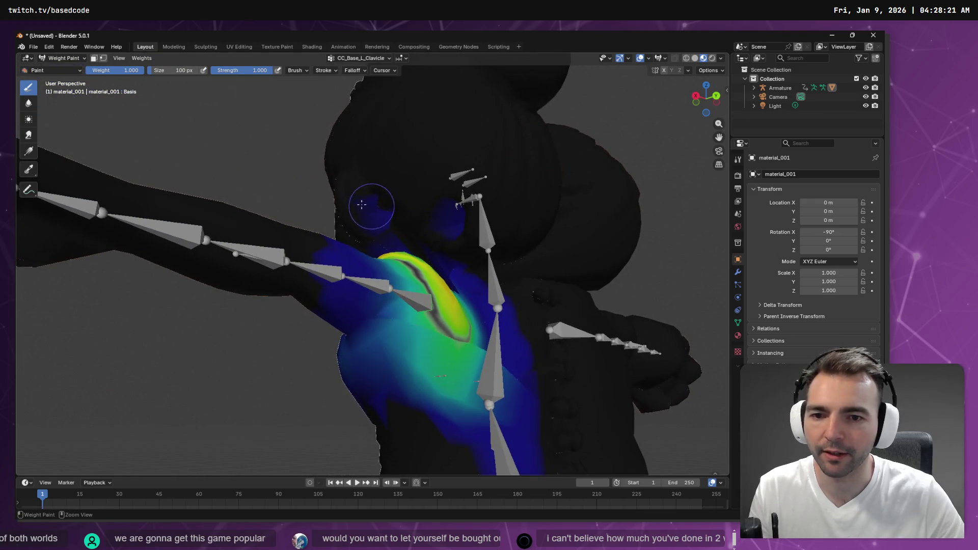
{"action": "mouse_move", "coordinate": [493, 212]}
{"action": "left_mouse_down"}
{"action": "mouse_move", "coordinate": [472, 208]}
{"action": "mouse_move", "coordinate": [362, 246]}
{"action": "left_mouse_up"}
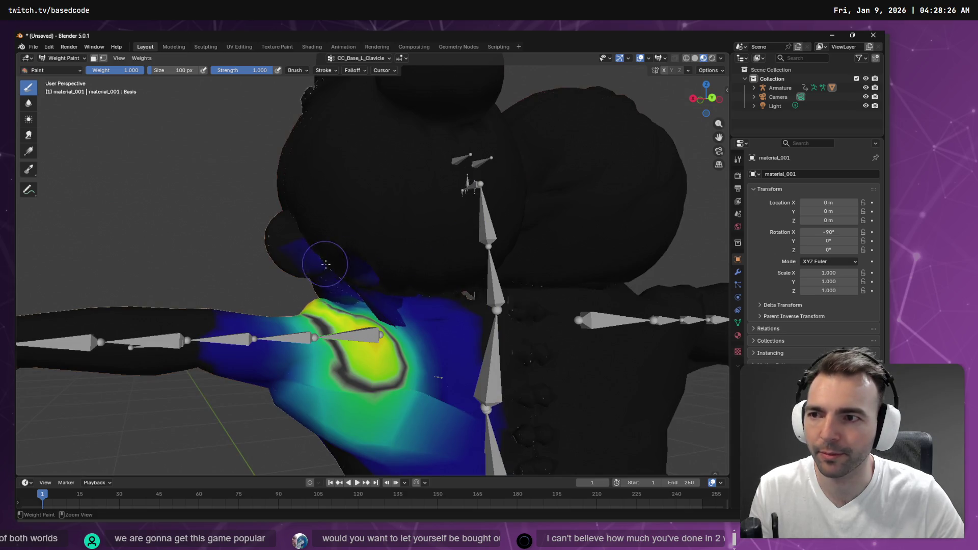
{"action": "left_click_drag", "start_coordinate": [356, 239], "coordinate": [353, 206]}
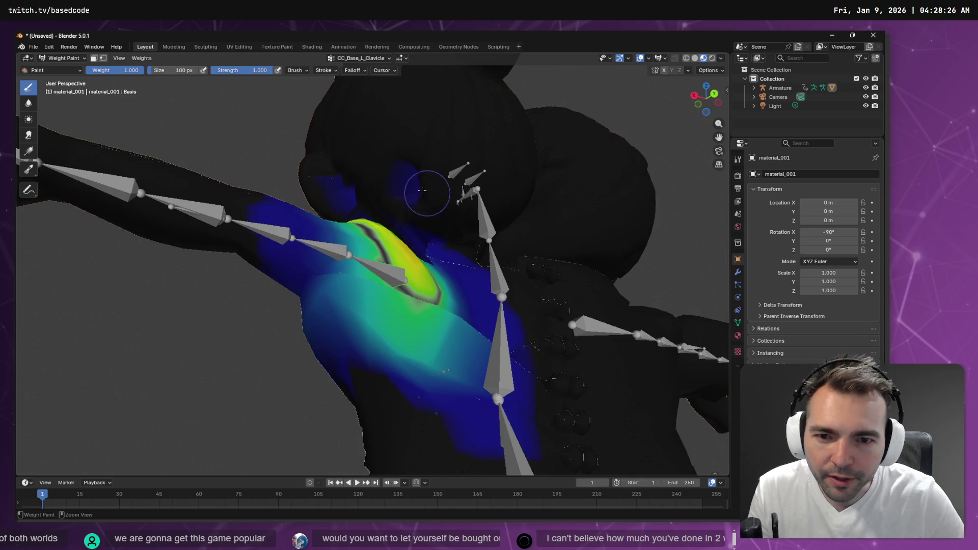
{"action": "mouse_move", "coordinate": [381, 187]}
{"action": "left_mouse_down"}
{"action": "mouse_move", "coordinate": [453, 193]}
{"action": "mouse_move", "coordinate": [343, 264]}
{"action": "left_mouse_up"}
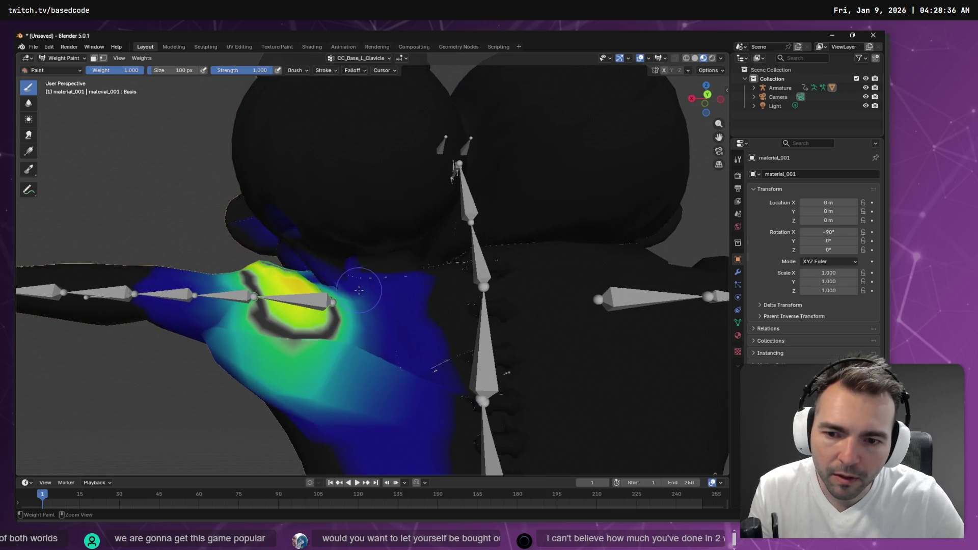
{"action": "mouse_move", "coordinate": [339, 289]}
{"action": "left_mouse_down"}
{"action": "mouse_move", "coordinate": [371, 270]}
{"action": "mouse_move", "coordinate": [550, 339]}
{"action": "mouse_move", "coordinate": [458, 298]}
{"action": "mouse_move", "coordinate": [389, 316]}
{"action": "left_mouse_up"}
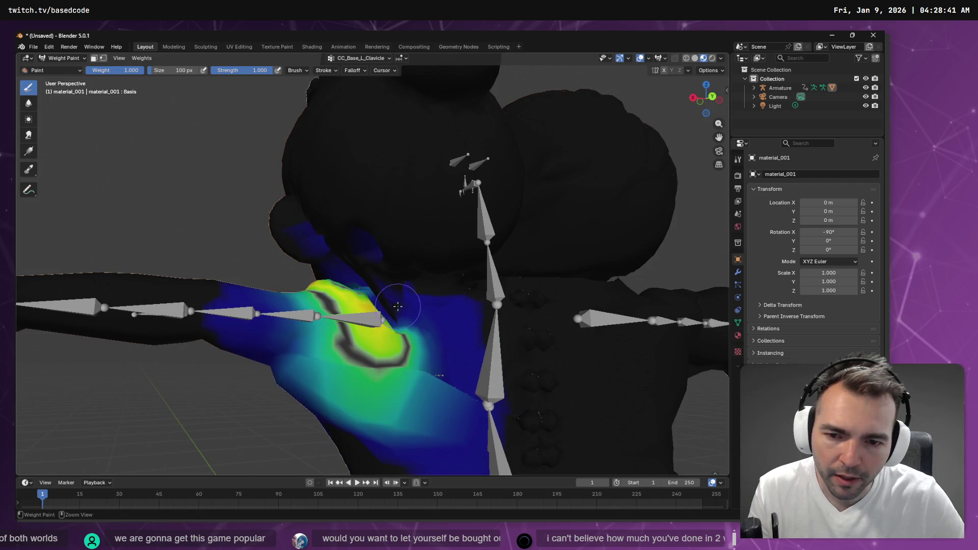
{"action": "left_click", "coordinate": [379, 59]}
Subtract clavicle weight from the side of the head and recheck the shoulder
{"action": "scroll", "coordinate": [357, 102], "scroll_direction": "up", "scroll_amount": 8}
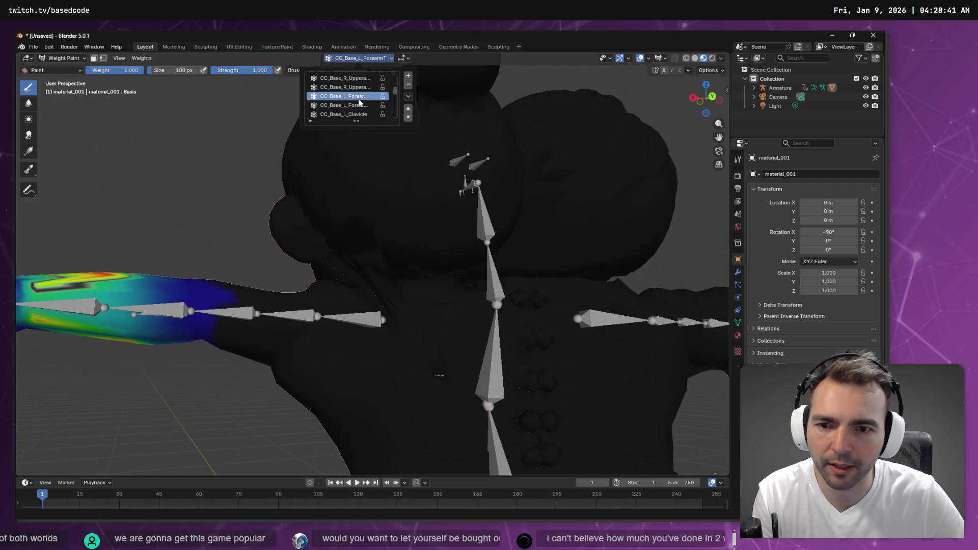
{"action": "scroll", "coordinate": [357, 106], "scroll_direction": "up", "scroll_amount": 4}
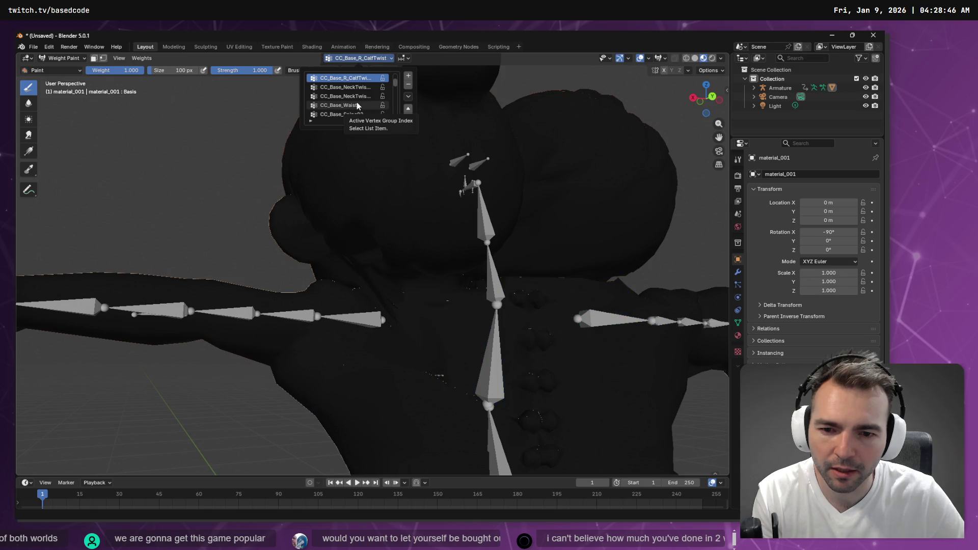
{"action": "scroll", "coordinate": [357, 102], "scroll_direction": "down", "scroll_amount": 6}
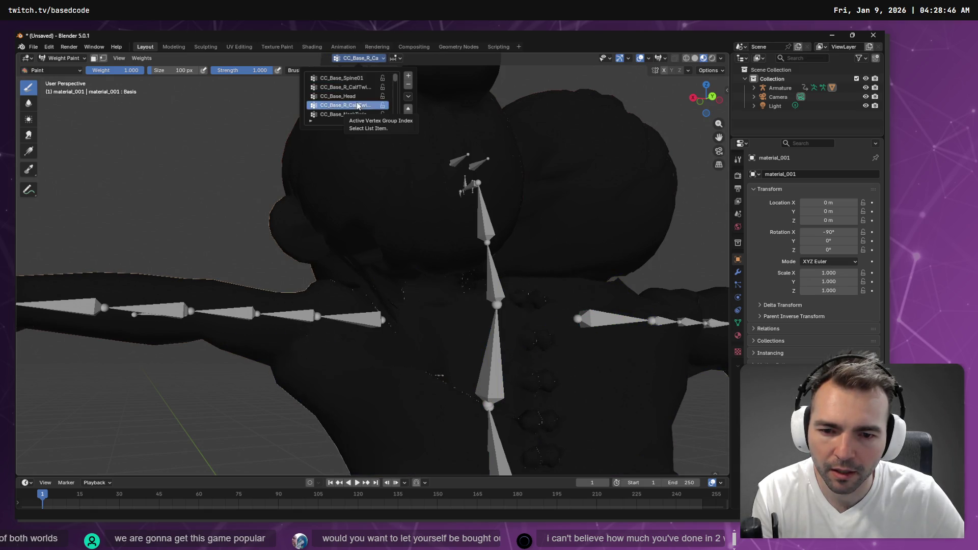
{"action": "scroll", "coordinate": [359, 118], "scroll_direction": "down", "scroll_amount": 1}
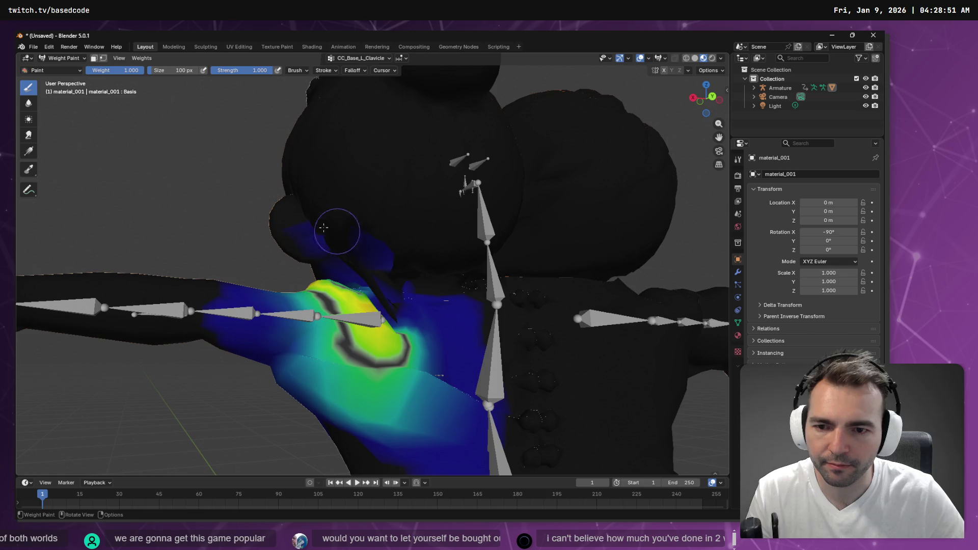
{"action": "mouse_move", "coordinate": [350, 251]}
{"action": "left_mouse_down"}
{"action": "mouse_move", "coordinate": [262, 212]}
{"action": "mouse_move", "coordinate": [316, 221]}
{"action": "left_mouse_up"}
{"action": "key", "text": "ctrl"}
{"action": "mouse_move", "coordinate": [299, 211]}
{"action": "left_mouse_down"}
{"action": "mouse_move", "coordinate": [447, 212]}
{"action": "mouse_move", "coordinate": [502, 240]}
{"action": "left_mouse_up"}
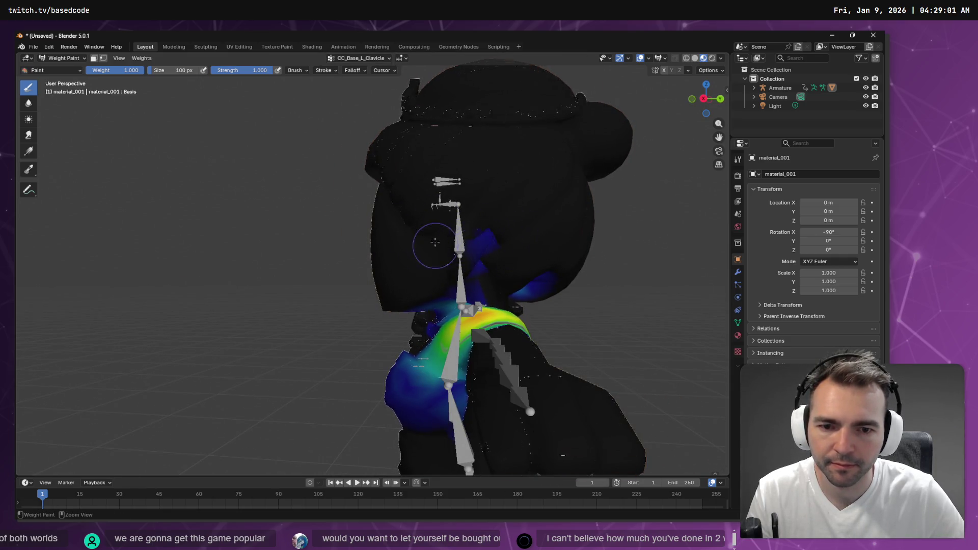
{"action": "left_click_drag", "start_coordinate": [436, 244], "coordinate": [447, 261]}
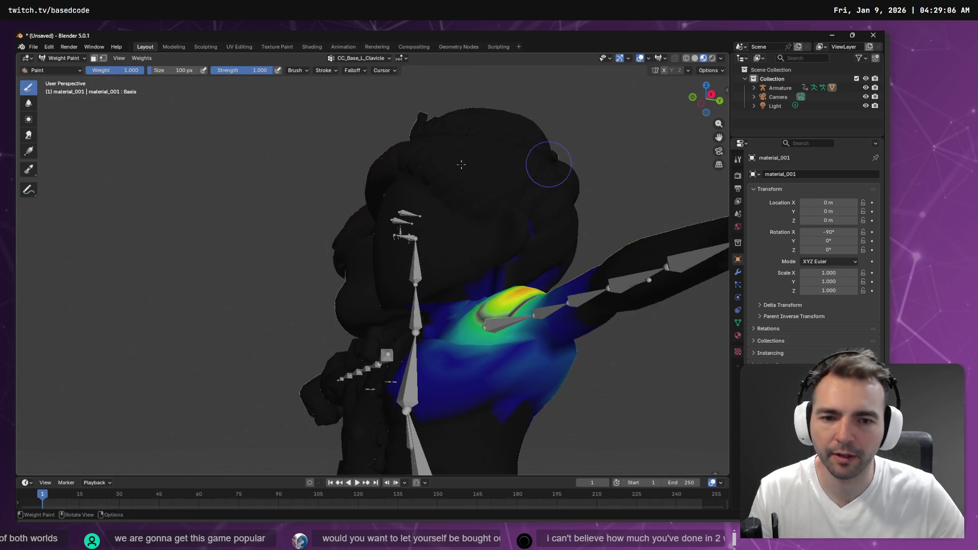
Toggle Edit Mode, then switch to Object Mode to view the textured couple from behind
{"action": "key", "text": "Tab"}
{"action": "left_click_drag", "start_coordinate": [310, 201], "coordinate": [549, 257]}
{"action": "key", "text": "Tab"}
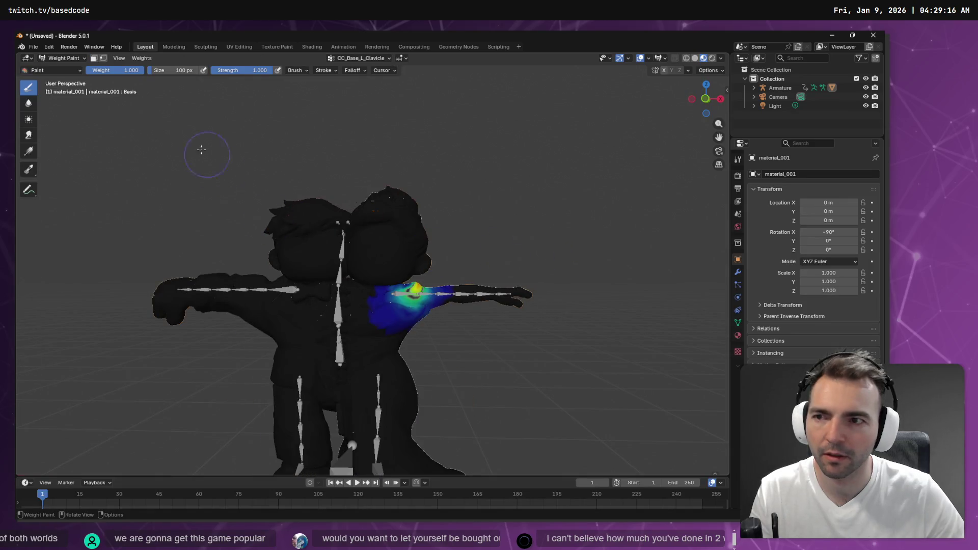
{"action": "left_click", "coordinate": [61, 58]}
{"action": "left_click", "coordinate": [63, 70]}
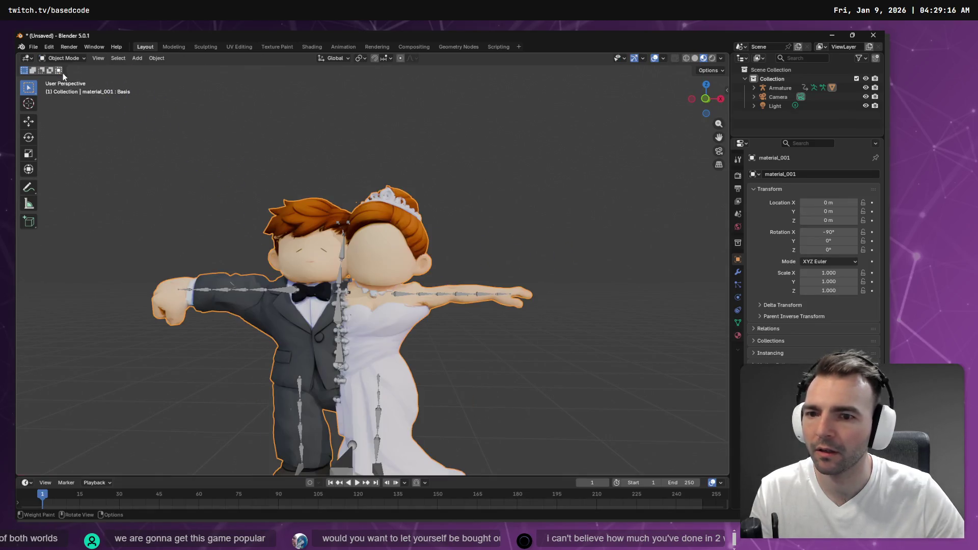
{"action": "mouse_move", "coordinate": [530, 175]}
{"action": "left_mouse_down"}
{"action": "mouse_move", "coordinate": [370, 175]}
{"action": "mouse_move", "coordinate": [352, 153]}
{"action": "mouse_move", "coordinate": [320, 180]}
{"action": "left_mouse_up"}
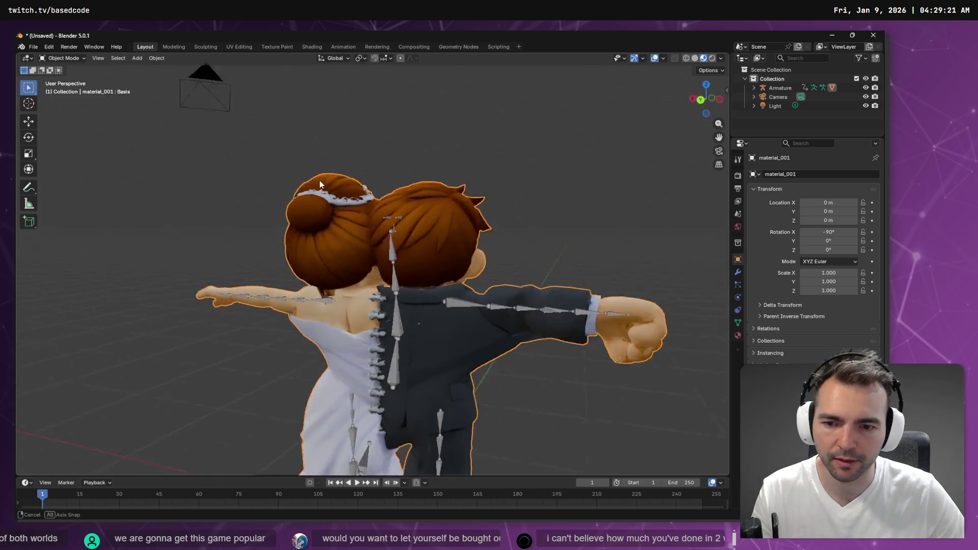
{"action": "scroll", "coordinate": [351, 219], "scroll_direction": "up", "scroll_amount": 5}
{"action": "scroll", "coordinate": [360, 237], "scroll_direction": "down", "scroll_amount": 6}
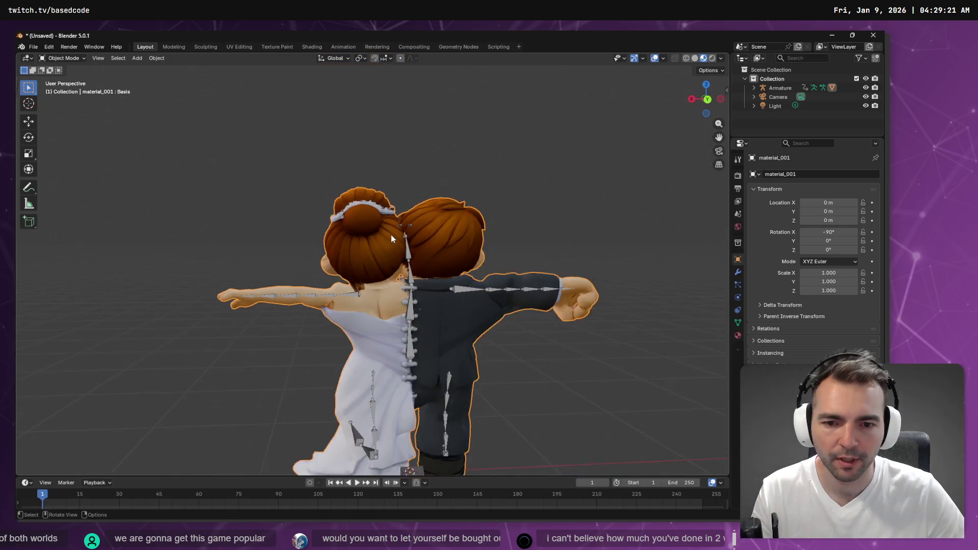
{"action": "scroll", "coordinate": [390, 234], "scroll_direction": "up", "scroll_amount": 1}
{"action": "left_click", "coordinate": [71, 58]}
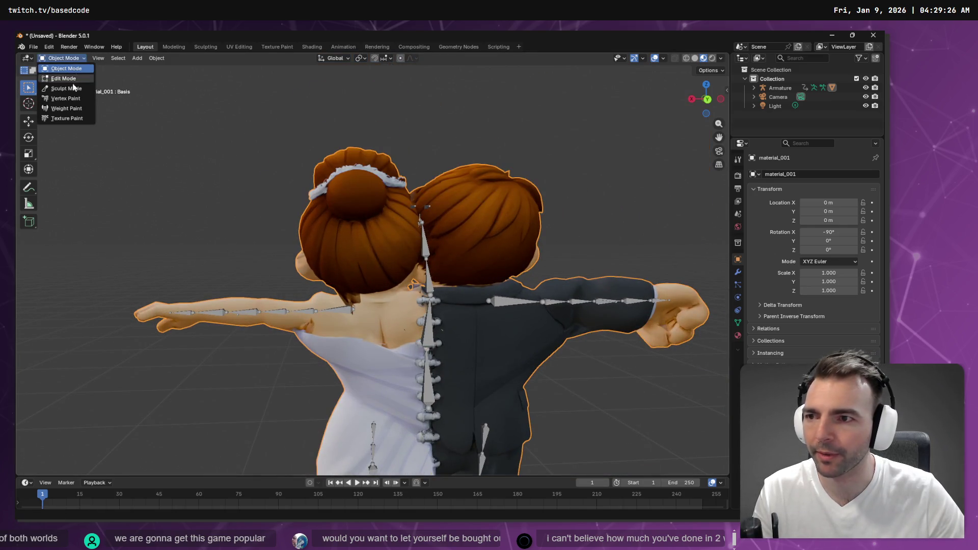
{"action": "left_click", "coordinate": [89, 70]}
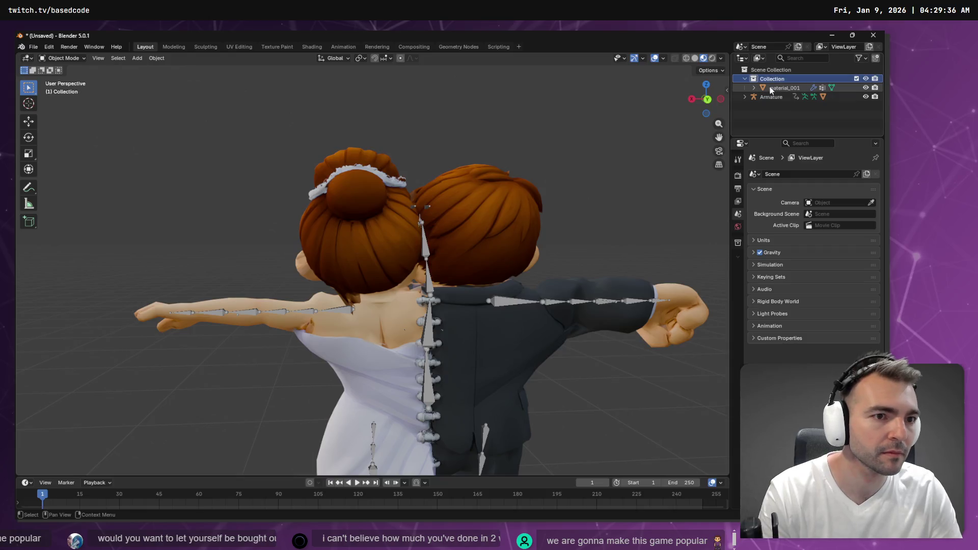
Parent material_001 to the Armature, delete the Collection, and expand the Armature
{"action": "left_click_drag", "start_coordinate": [777, 87], "coordinate": [772, 99]}
{"action": "left_click", "coordinate": [749, 80]}
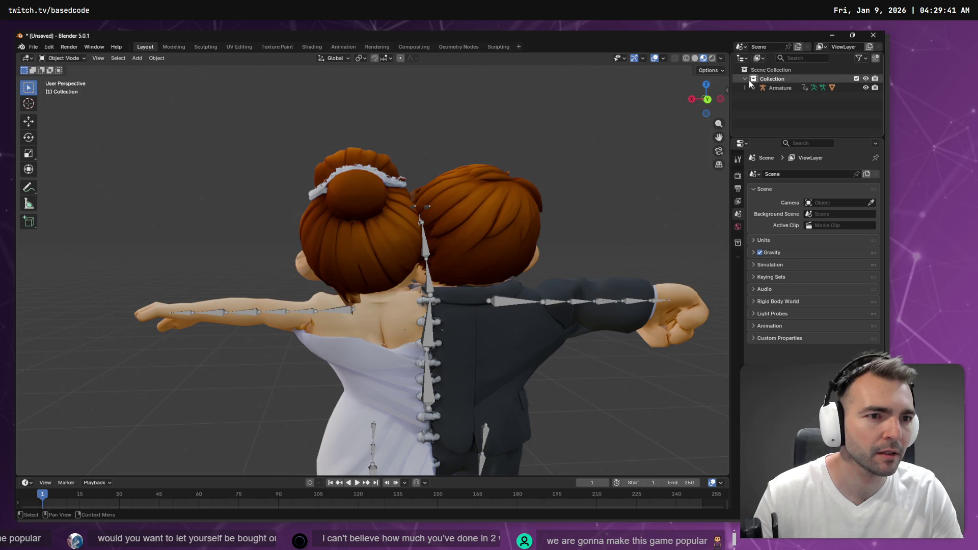
{"action": "key", "text": "Delete"}
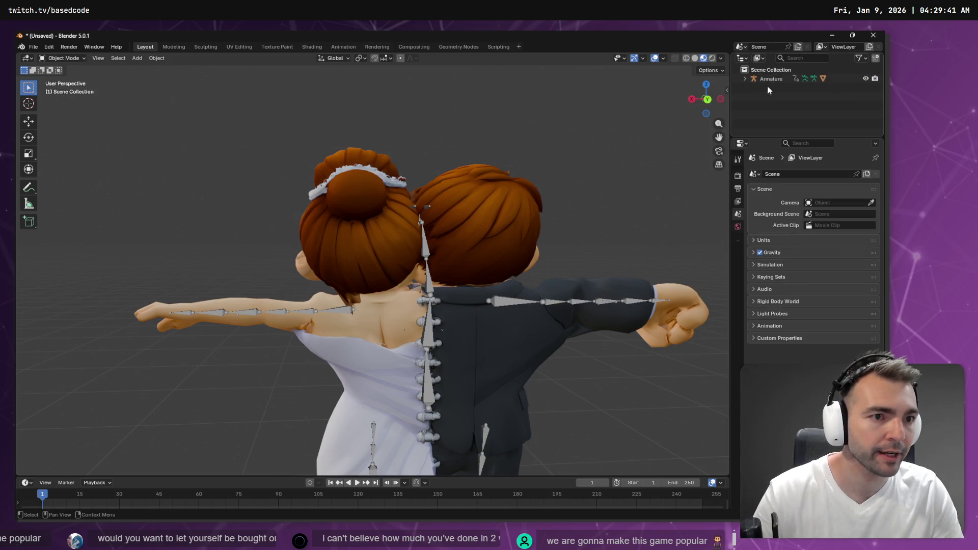
{"action": "left_click", "coordinate": [745, 79]}
{"action": "left_click", "coordinate": [769, 97]}
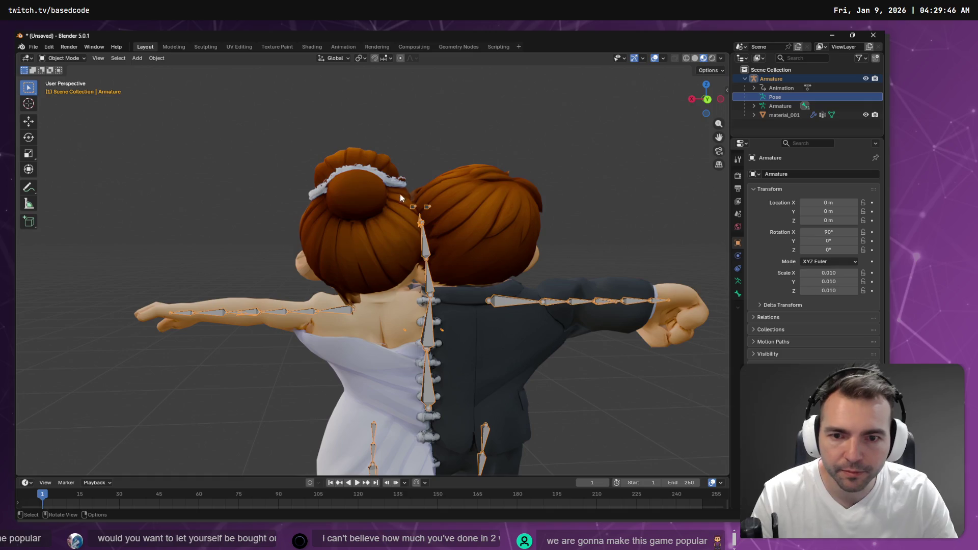
{"action": "left_click", "coordinate": [429, 278]}
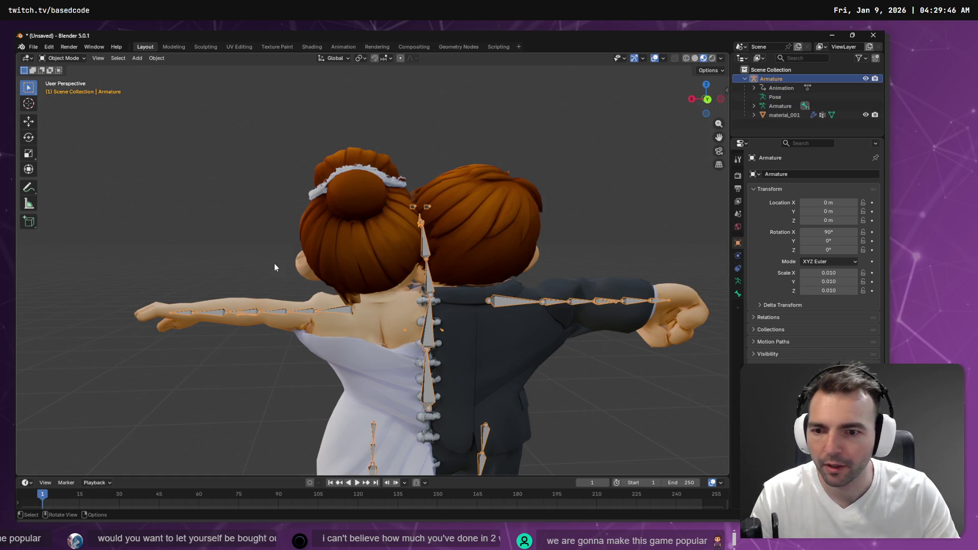
Toggle the armature between Edit and Object Mode to compare rest pose and posed arms
{"action": "key", "text": "Tab"}
{"action": "mouse_move", "coordinate": [307, 292]}
{"action": "left_mouse_down"}
{"action": "mouse_move", "coordinate": [353, 269]}
{"action": "mouse_move", "coordinate": [354, 286]}
{"action": "mouse_move", "coordinate": [275, 275]}
{"action": "mouse_move", "coordinate": [269, 171]}
{"action": "mouse_move", "coordinate": [341, 270]}
{"action": "mouse_move", "coordinate": [489, 297]}
{"action": "mouse_move", "coordinate": [372, 274]}
{"action": "mouse_move", "coordinate": [342, 258]}
{"action": "left_mouse_up"}
{"action": "key", "text": "Tab"}
{"action": "key", "text": "Tab"}
{"action": "key", "text": "Tab"}
{"action": "key", "text": "Tab"}
{"action": "key", "text": "Tab"}
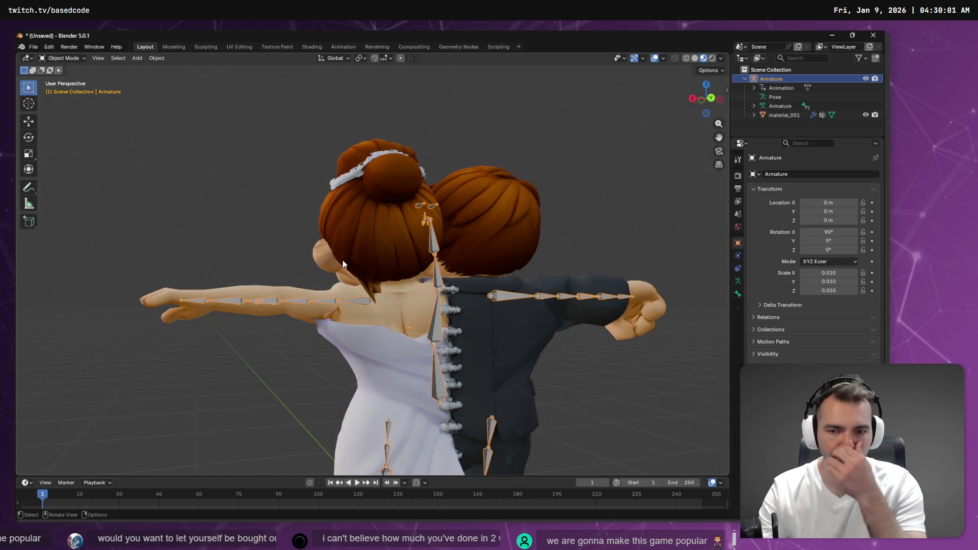
{"action": "key", "text": "Tab"}
{"action": "key", "text": "Tab"}
{"action": "key", "text": "Tab"}
{"action": "key", "text": "Tab"}
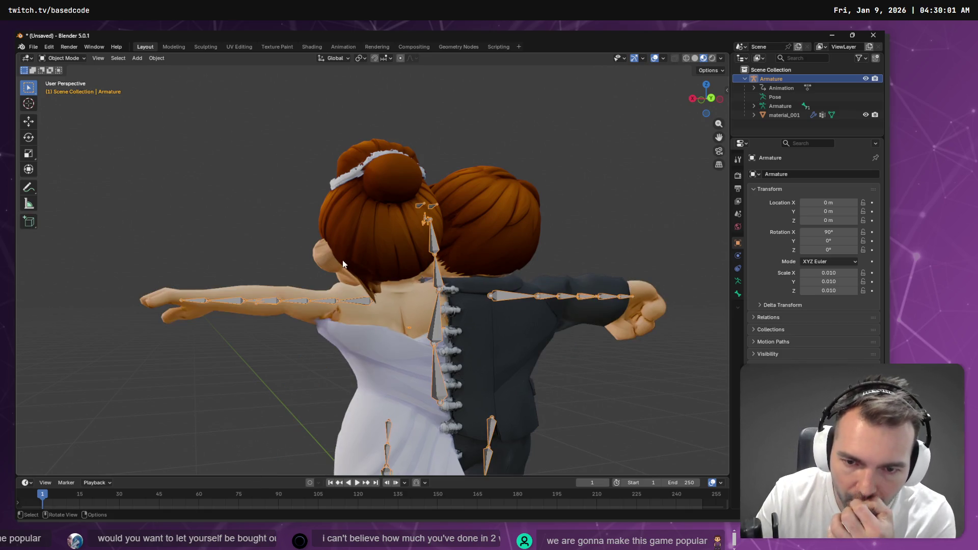
{"action": "key", "text": "Tab"}
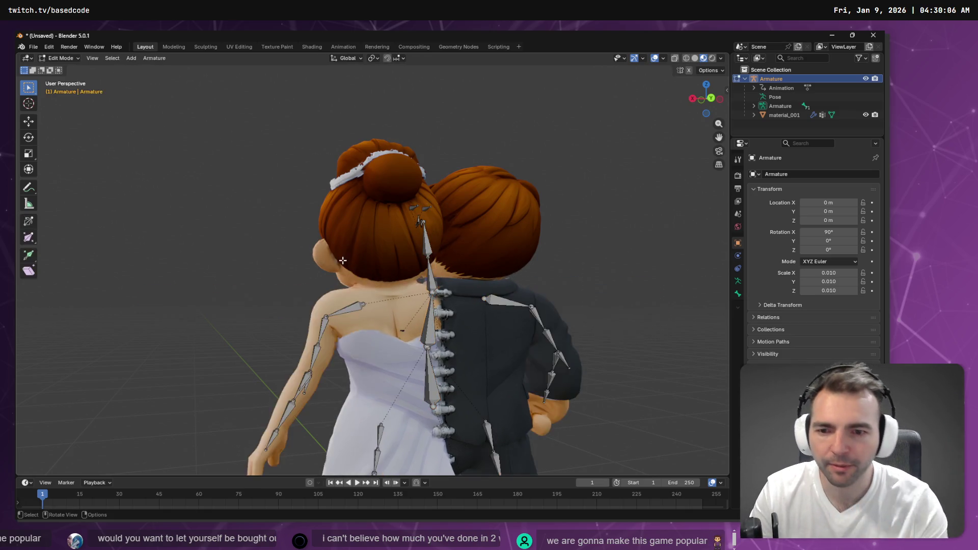
Select the character mesh and return to Object Mode
{"action": "left_click", "coordinate": [60, 59]}
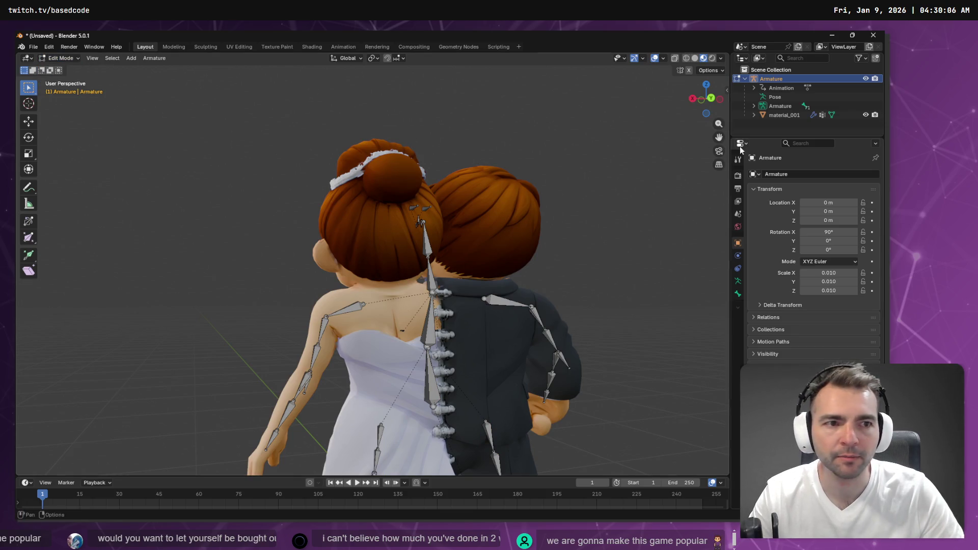
{"action": "left_click", "coordinate": [791, 115]}
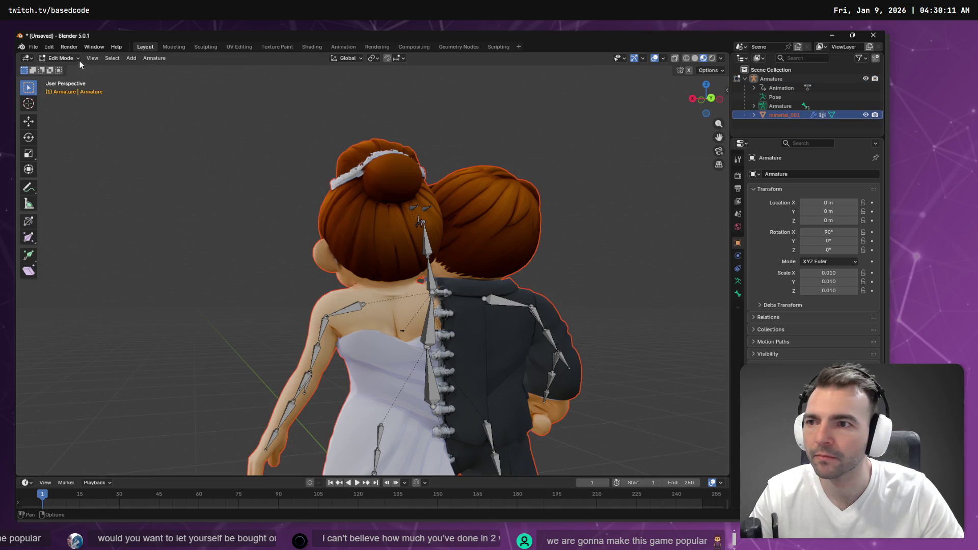
{"action": "left_click", "coordinate": [61, 58]}
{"action": "left_click", "coordinate": [61, 68]}
{"action": "left_click", "coordinate": [63, 58]}
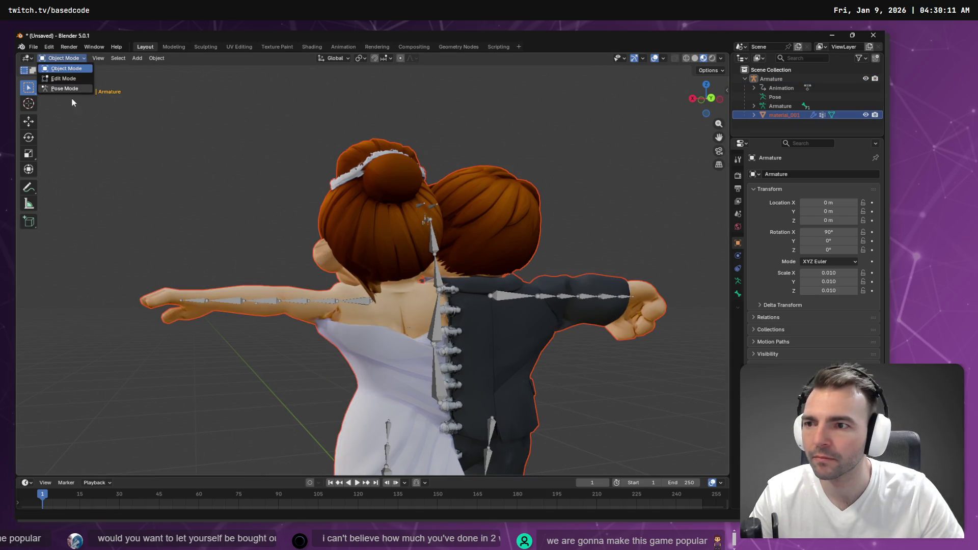
Reselect the Armature, put it into Edit Mode and back to Object Mode
{"action": "left_click", "coordinate": [777, 106]}
{"action": "left_click", "coordinate": [84, 58]}
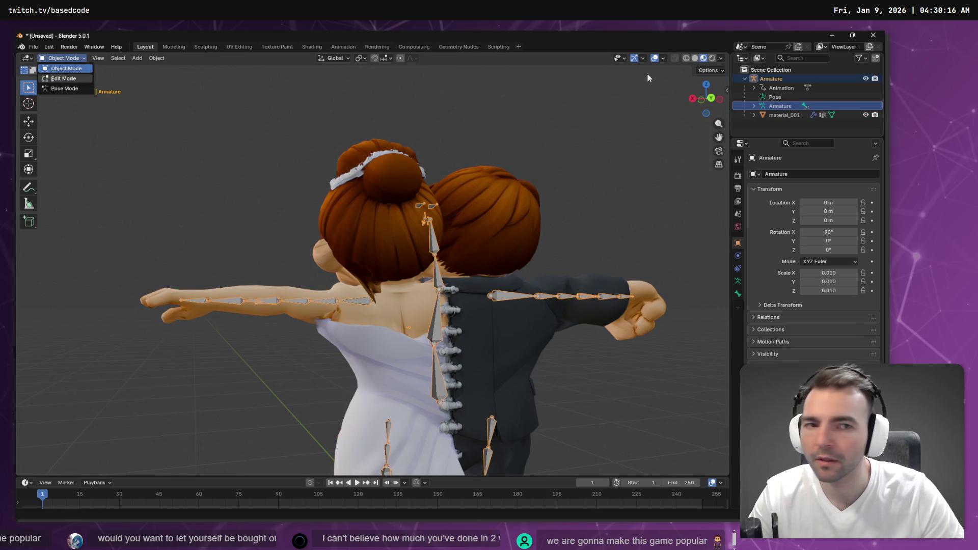
{"action": "left_click", "coordinate": [780, 96]}
{"action": "left_click", "coordinate": [57, 58]}
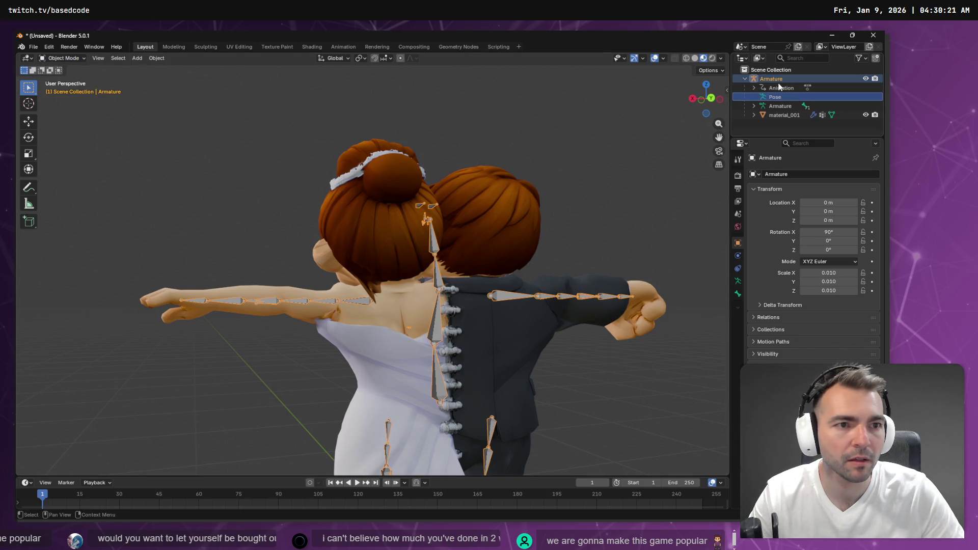
{"action": "left_click", "coordinate": [795, 79]}
{"action": "left_click", "coordinate": [72, 59]}
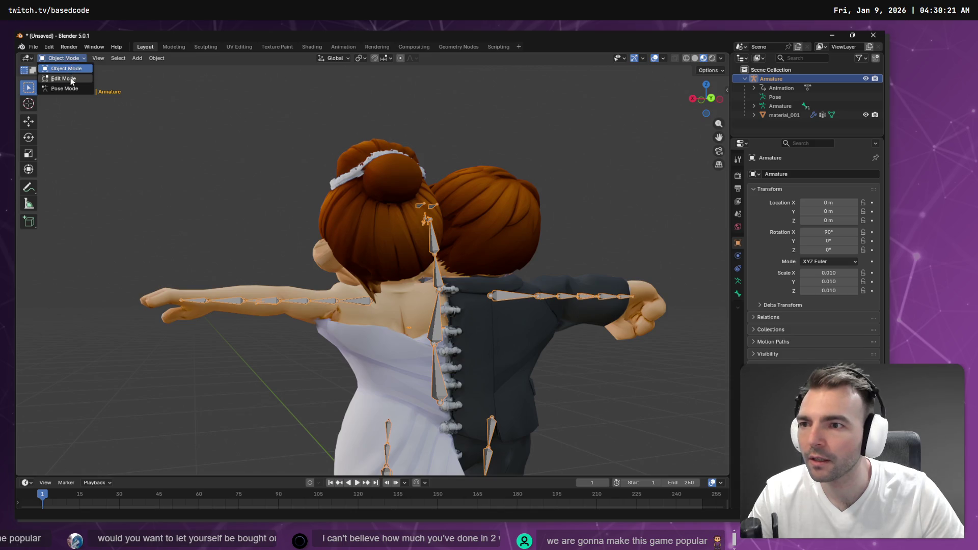
{"action": "left_click", "coordinate": [71, 79]}
{"action": "key", "text": "Tab"}
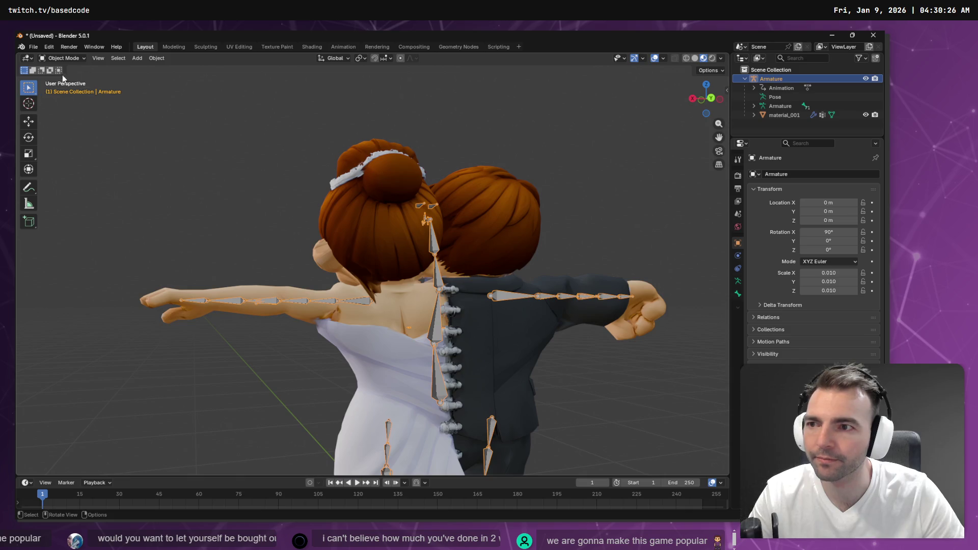
Select material_001 and switch it to Weight Paint mode
{"action": "left_click", "coordinate": [760, 115]}
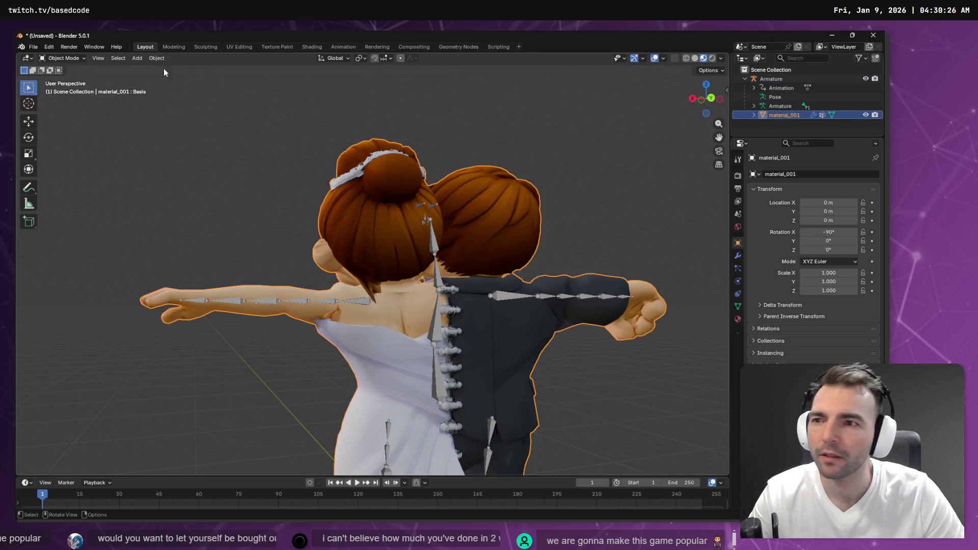
{"action": "left_click", "coordinate": [72, 59]}
{"action": "left_click", "coordinate": [68, 109]}
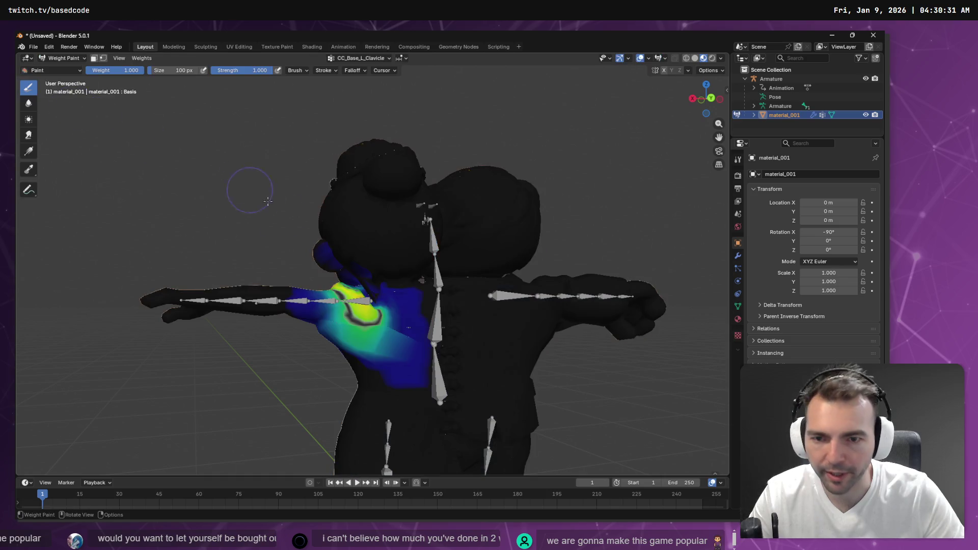
{"action": "scroll", "coordinate": [368, 249], "scroll_direction": "up", "scroll_amount": 5}
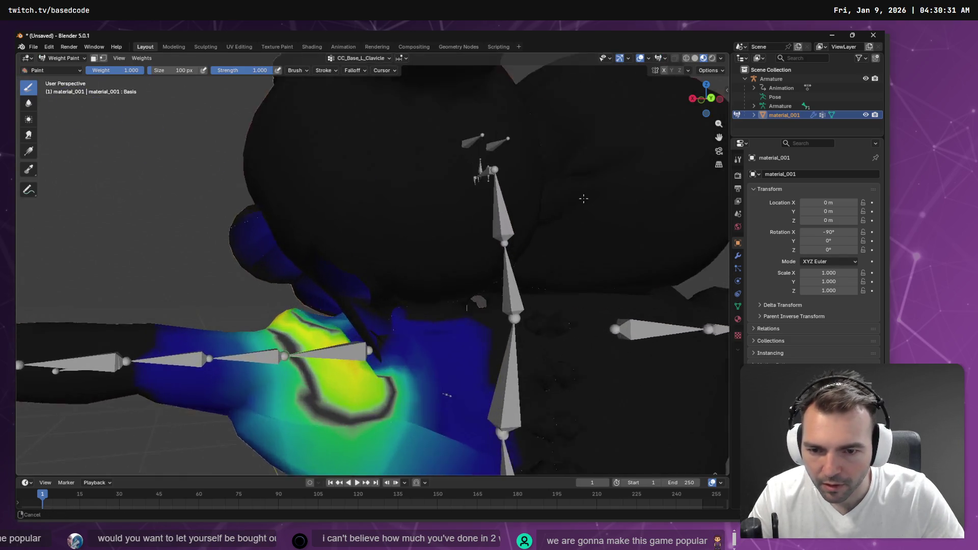
{"action": "left_click_drag", "start_coordinate": [531, 249], "coordinate": [493, 257]}
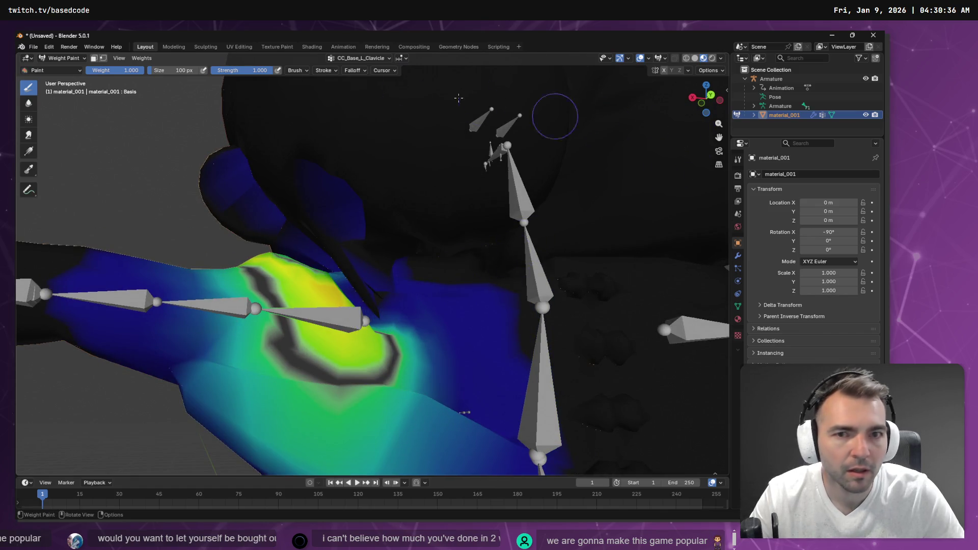
{"action": "left_click", "coordinate": [346, 57]}
{"action": "scroll", "coordinate": [357, 97], "scroll_direction": "down", "scroll_amount": 3}
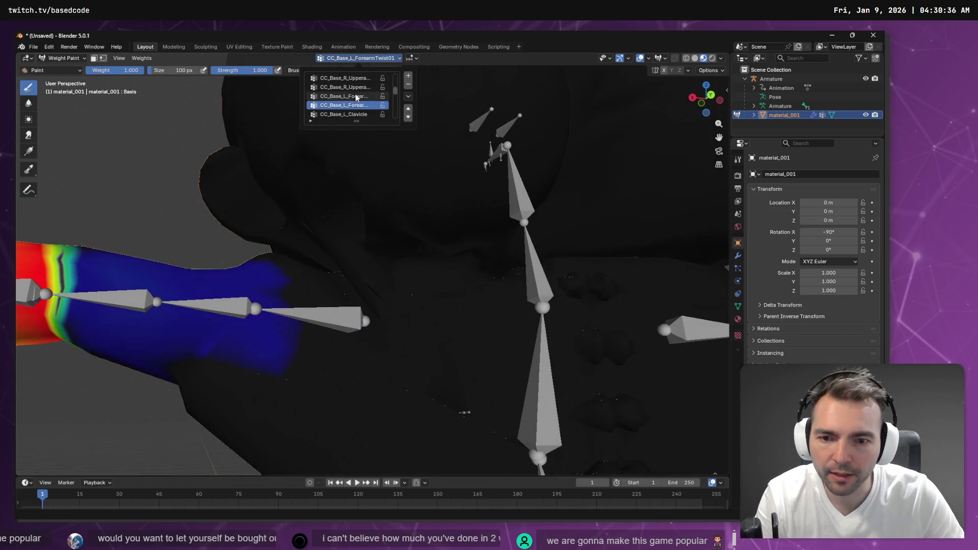
{"action": "scroll", "coordinate": [356, 96], "scroll_direction": "up", "scroll_amount": 5}
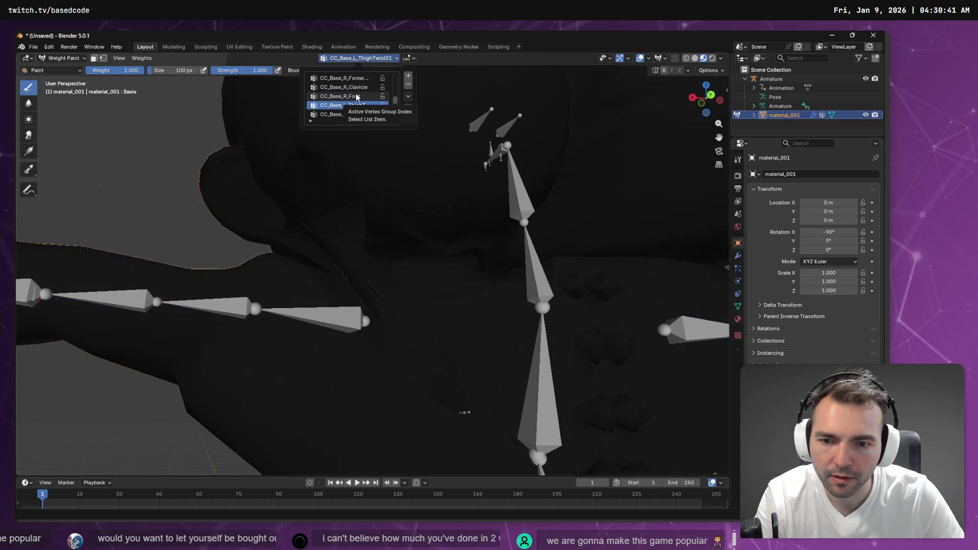
{"action": "scroll", "coordinate": [357, 97], "scroll_direction": "up", "scroll_amount": 3}
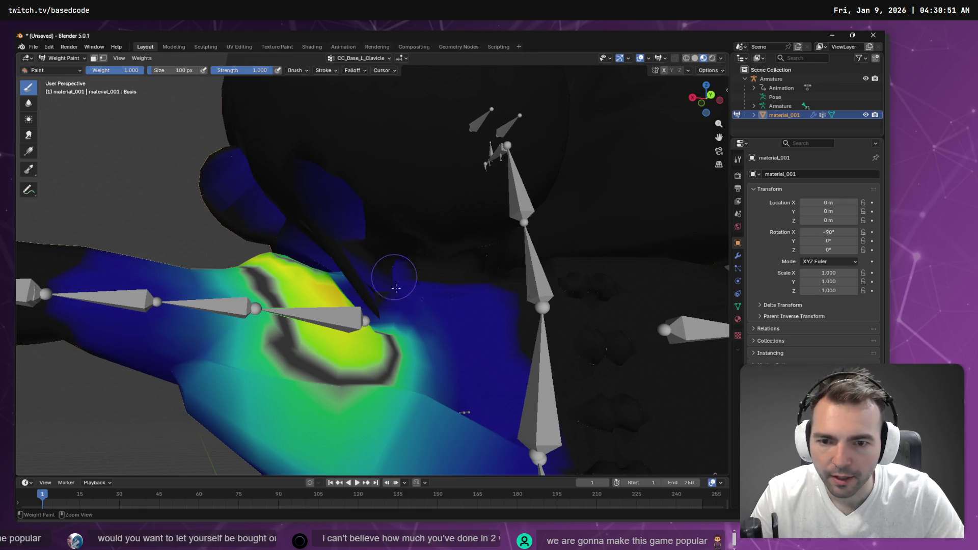
Zoom onto the shoulder and paint more clavicle weight near its edge
{"action": "mouse_move", "coordinate": [396, 290]}
{"action": "left_mouse_down"}
{"action": "mouse_move", "coordinate": [369, 258]}
{"action": "mouse_move", "coordinate": [323, 148]}
{"action": "mouse_move", "coordinate": [301, 183]}
{"action": "mouse_move", "coordinate": [299, 138]}
{"action": "mouse_move", "coordinate": [307, 137]}
{"action": "mouse_move", "coordinate": [297, 161]}
{"action": "mouse_move", "coordinate": [262, 185]}
{"action": "mouse_move", "coordinate": [332, 153]}
{"action": "mouse_move", "coordinate": [308, 179]}
{"action": "left_mouse_up"}
{"action": "scroll", "coordinate": [325, 143], "scroll_direction": "up", "scroll_amount": 3}
{"action": "right_click", "coordinate": [308, 179]}
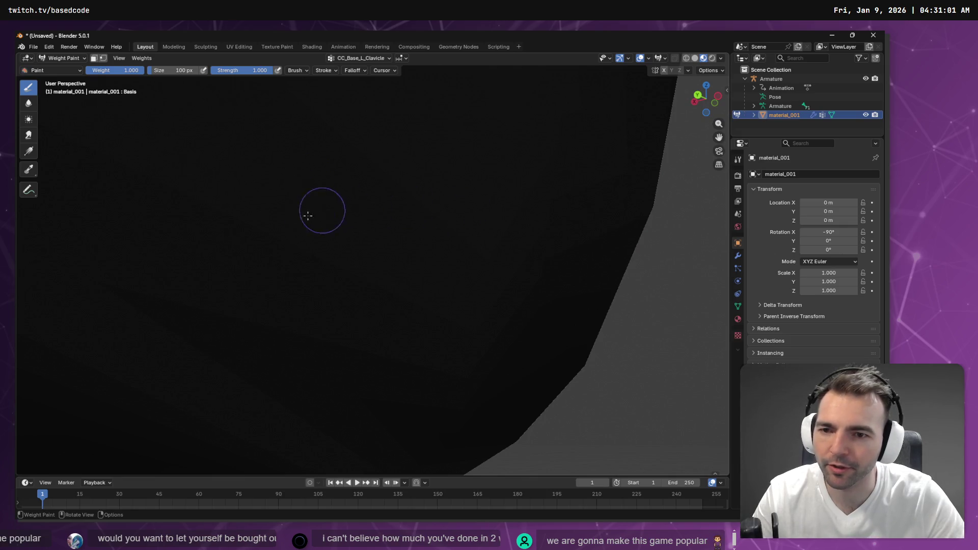
{"action": "mouse_move", "coordinate": [269, 233]}
{"action": "left_mouse_down"}
{"action": "mouse_move", "coordinate": [268, 219]}
{"action": "mouse_move", "coordinate": [404, 204]}
{"action": "mouse_move", "coordinate": [513, 153]}
{"action": "mouse_move", "coordinate": [399, 197]}
{"action": "mouse_move", "coordinate": [461, 197]}
{"action": "mouse_move", "coordinate": [489, 219]}
{"action": "mouse_move", "coordinate": [473, 231]}
{"action": "mouse_move", "coordinate": [323, 239]}
{"action": "left_mouse_up"}
{"action": "mouse_move", "coordinate": [305, 324]}
{"action": "left_mouse_down"}
{"action": "mouse_move", "coordinate": [233, 197]}
{"action": "mouse_move", "coordinate": [233, 218]}
{"action": "mouse_move", "coordinate": [178, 220]}
{"action": "left_mouse_up"}
{"action": "left_click", "coordinate": [187, 198]}
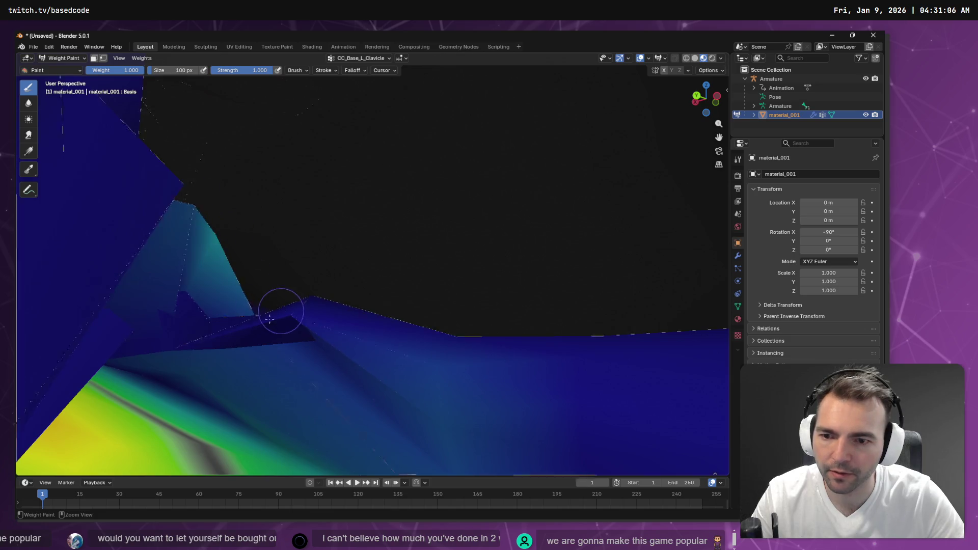
Undo the stray blue weight strokes and spikes on the head
{"action": "key", "text": "ctrl+z"}
{"action": "key", "text": "ctrl+z"}
{"action": "key", "text": "ctrl+z"}
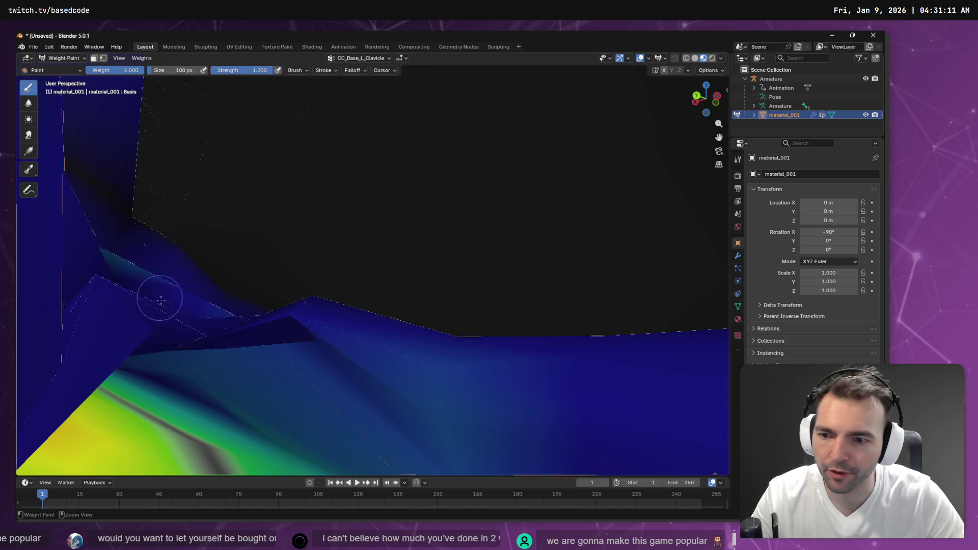
{"action": "right_click", "coordinate": [292, 273]}
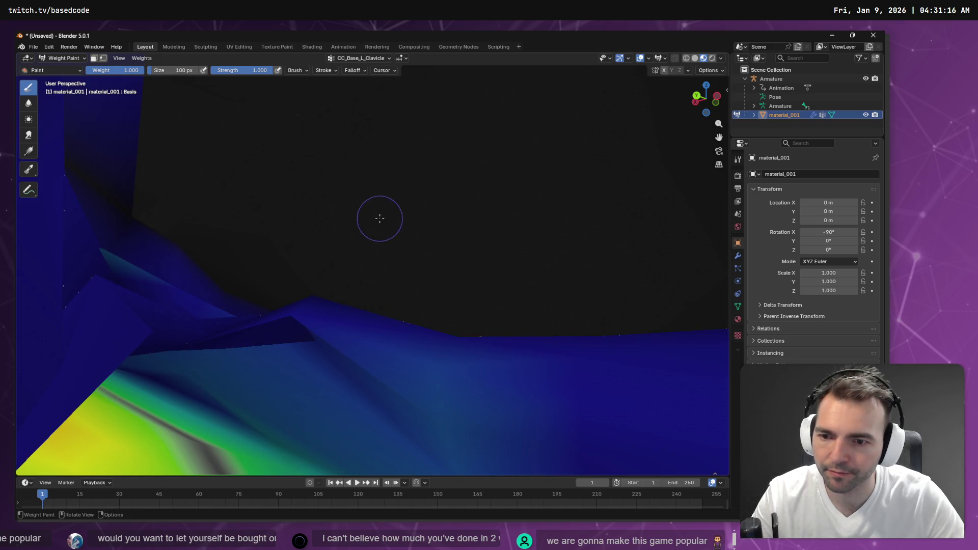
{"action": "key", "text": "ctrl+z"}
{"action": "key", "text": "ctrl+z"}
{"action": "key", "text": "ctrl+z"}
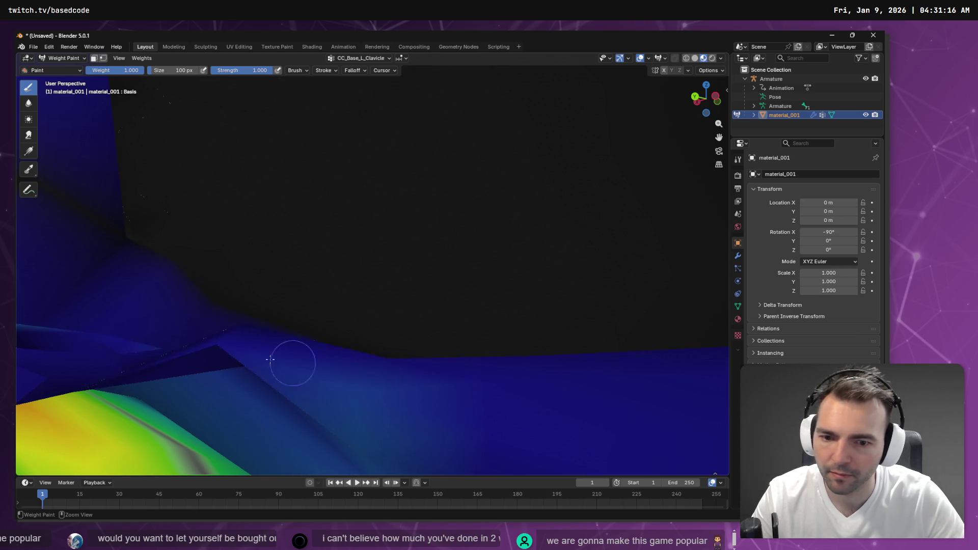
{"action": "scroll", "coordinate": [185, 214], "scroll_direction": "up", "scroll_amount": 5}
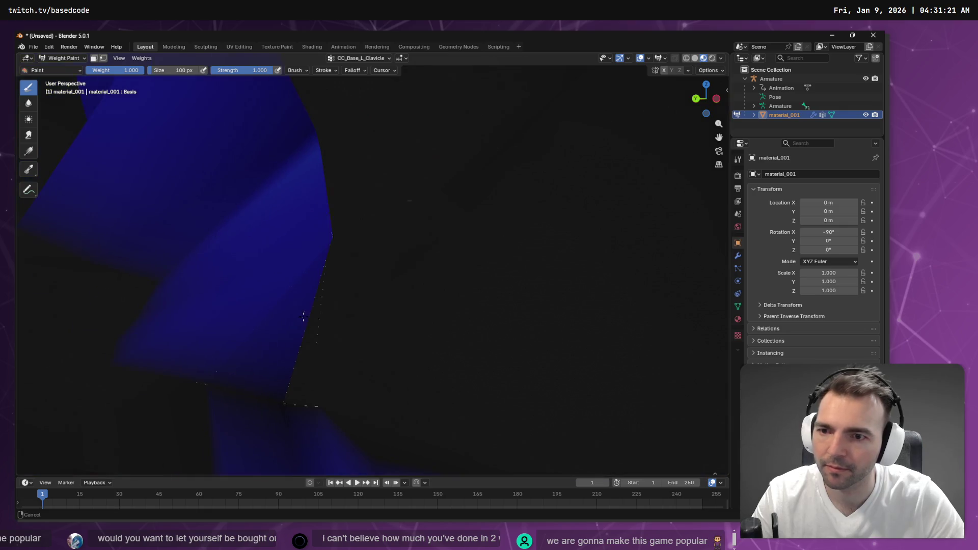
{"action": "left_click_drag", "start_coordinate": [314, 120], "coordinate": [356, 156]}
{"action": "key", "text": "ctrl+z"}
{"action": "key", "text": "ctrl+z"}
{"action": "key", "text": "ctrl+z"}
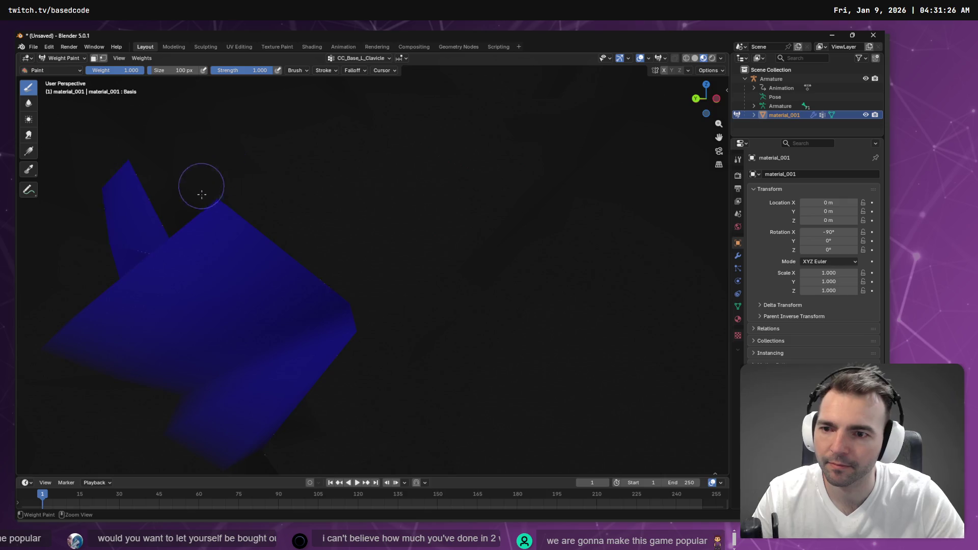
{"action": "mouse_move", "coordinate": [221, 205]}
{"action": "left_mouse_down"}
{"action": "mouse_move", "coordinate": [140, 179]}
{"action": "mouse_move", "coordinate": [105, 208]}
{"action": "mouse_move", "coordinate": [100, 187]}
{"action": "left_mouse_up"}
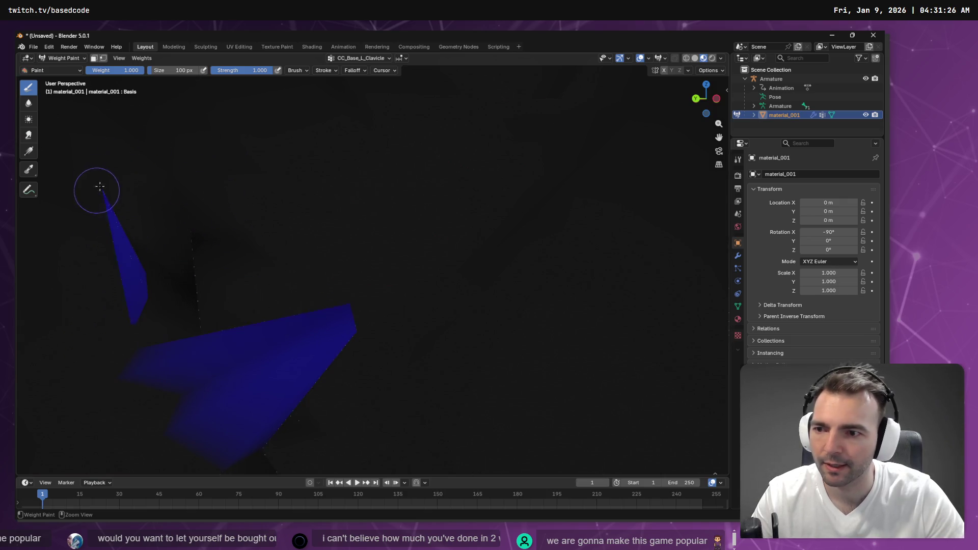
{"action": "key", "text": "ctrl+z"}
{"action": "mouse_move", "coordinate": [103, 185]}
{"action": "left_mouse_down"}
{"action": "mouse_move", "coordinate": [144, 280]}
{"action": "mouse_move", "coordinate": [109, 201]}
{"action": "left_mouse_up"}
{"action": "key", "text": "ctrl+z"}
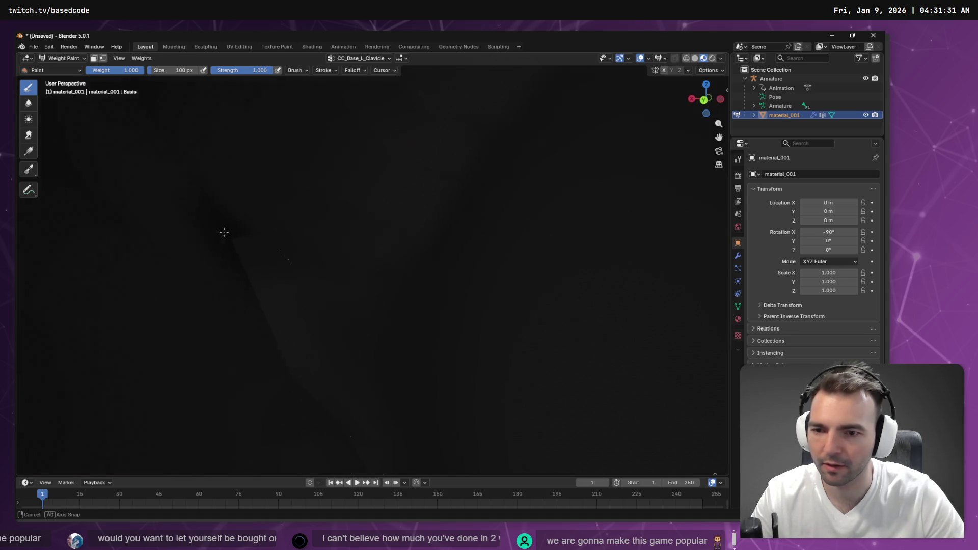
Orbit around the head and dab a little weight onto it
{"action": "scroll", "coordinate": [224, 232], "scroll_direction": "down", "scroll_amount": 10}
{"action": "left_click_drag", "start_coordinate": [466, 261], "coordinate": [513, 272]}
{"action": "scroll", "coordinate": [508, 255], "scroll_direction": "up", "scroll_amount": 3}
{"action": "left_click", "coordinate": [462, 220]}
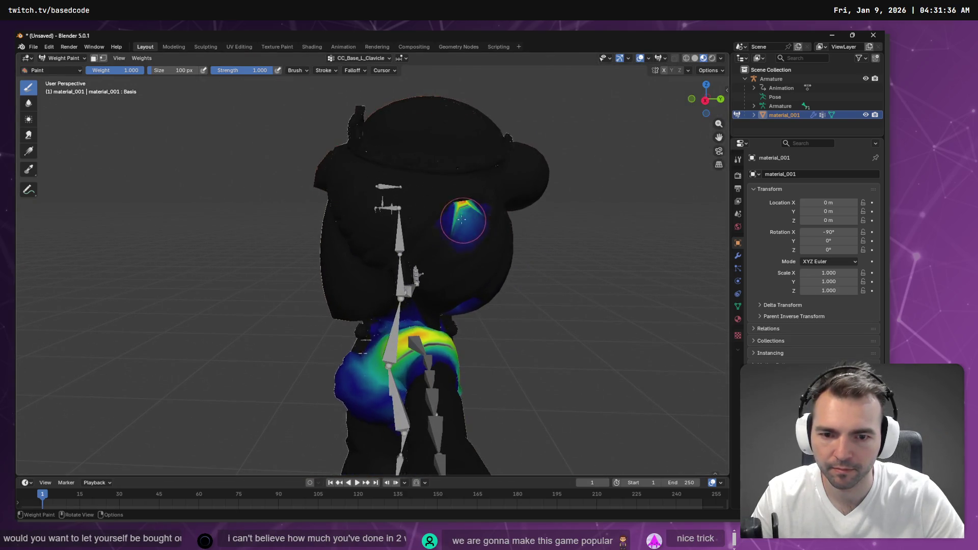
Undo the head dab and orbit around the raised arm and inside the head mesh
{"action": "key", "text": "ctrl+z"}
{"action": "left_click_drag", "start_coordinate": [550, 243], "coordinate": [482, 295]}
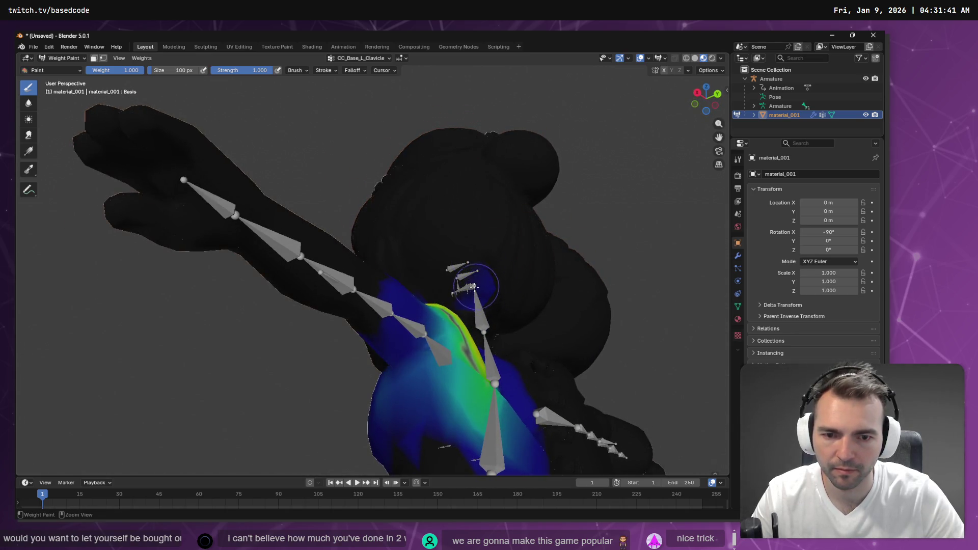
{"action": "left_click_drag", "start_coordinate": [473, 277], "coordinate": [423, 241]}
{"action": "left_click_drag", "start_coordinate": [489, 218], "coordinate": [427, 260]}
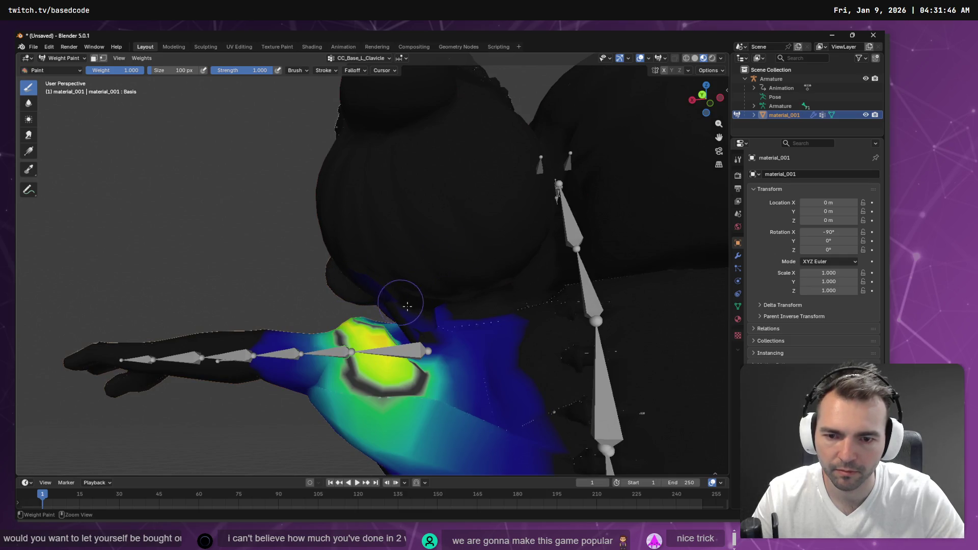
{"action": "scroll", "coordinate": [395, 276], "scroll_direction": "up", "scroll_amount": 10}
{"action": "mouse_move", "coordinate": [475, 280]}
{"action": "left_mouse_down"}
{"action": "mouse_move", "coordinate": [270, 299]}
{"action": "mouse_move", "coordinate": [461, 179]}
{"action": "mouse_move", "coordinate": [491, 144]}
{"action": "mouse_move", "coordinate": [442, 234]}
{"action": "left_mouse_up"}
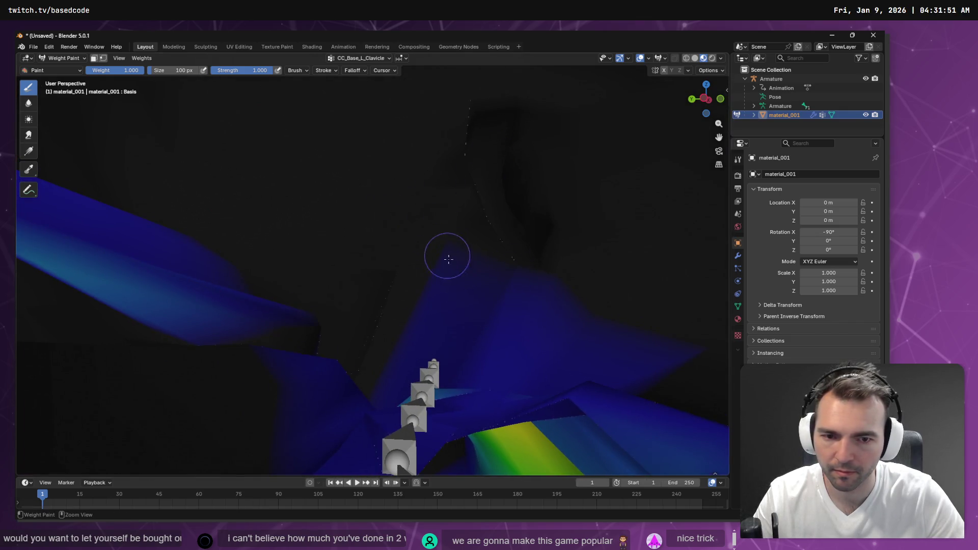
{"action": "mouse_move", "coordinate": [463, 269]}
{"action": "left_mouse_down"}
{"action": "mouse_move", "coordinate": [515, 262]}
{"action": "mouse_move", "coordinate": [498, 275]}
{"action": "left_mouse_up"}
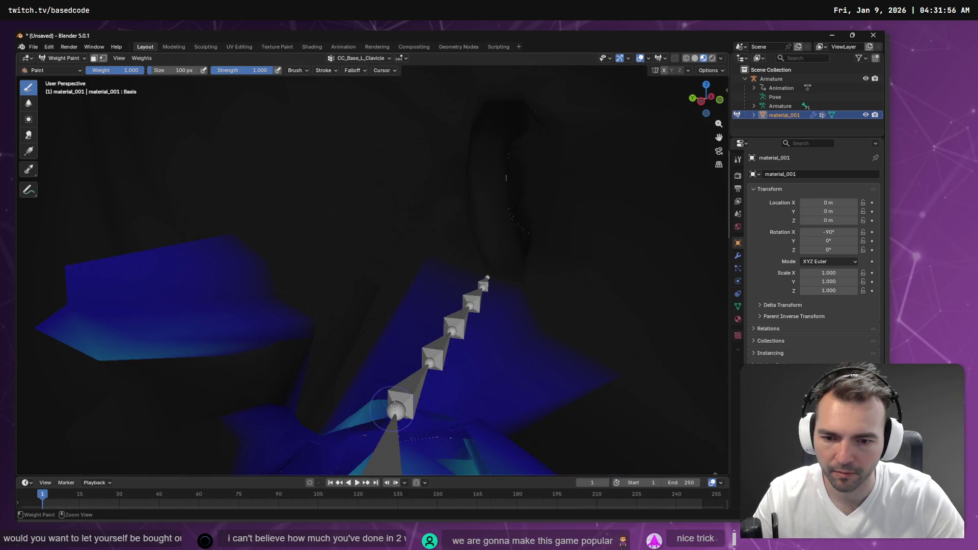
Paint away the teal clavicle weight and adjust weights around the lower mesh
{"action": "mouse_move", "coordinate": [59, 296]}
{"action": "left_mouse_down"}
{"action": "mouse_move", "coordinate": [83, 244]}
{"action": "mouse_move", "coordinate": [116, 344]}
{"action": "mouse_move", "coordinate": [81, 323]}
{"action": "mouse_move", "coordinate": [255, 245]}
{"action": "mouse_move", "coordinate": [88, 357]}
{"action": "mouse_move", "coordinate": [194, 339]}
{"action": "mouse_move", "coordinate": [328, 299]}
{"action": "mouse_move", "coordinate": [100, 352]}
{"action": "left_mouse_up"}
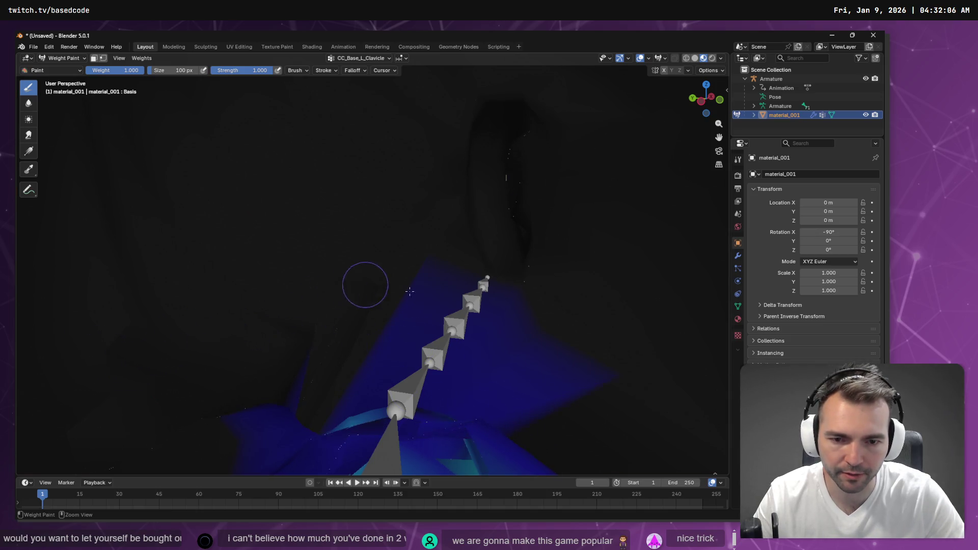
{"action": "mouse_move", "coordinate": [430, 285]}
{"action": "left_mouse_down"}
{"action": "mouse_move", "coordinate": [504, 303]}
{"action": "mouse_move", "coordinate": [480, 293]}
{"action": "left_mouse_up"}
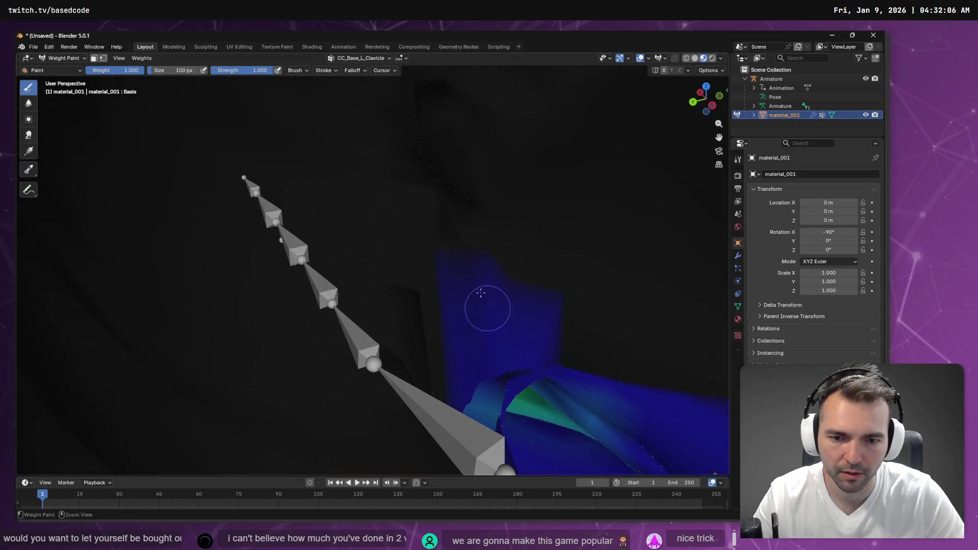
{"action": "mouse_move", "coordinate": [491, 332]}
{"action": "left_mouse_down"}
{"action": "mouse_move", "coordinate": [530, 378]}
{"action": "mouse_move", "coordinate": [491, 391]}
{"action": "mouse_move", "coordinate": [470, 380]}
{"action": "left_mouse_up"}
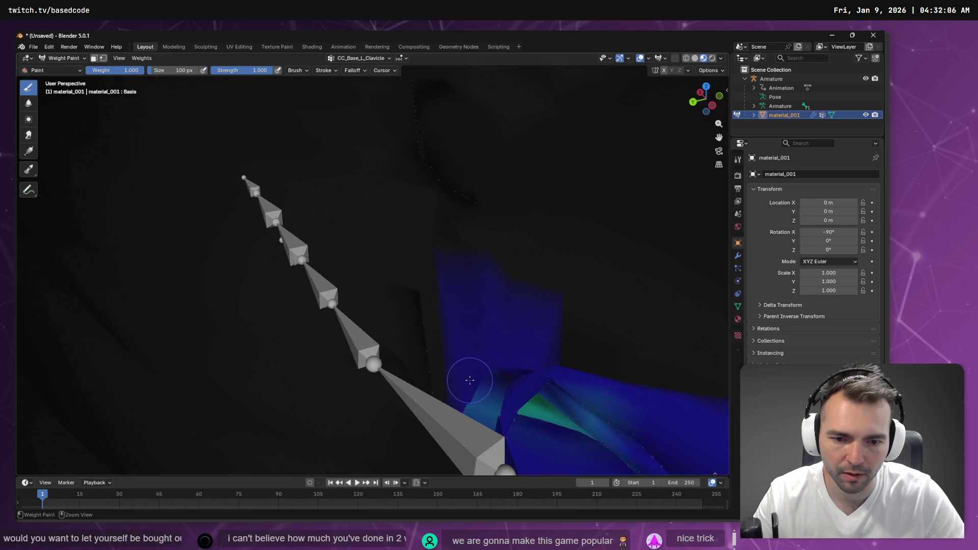
{"action": "mouse_move", "coordinate": [552, 347]}
{"action": "left_mouse_down"}
{"action": "mouse_move", "coordinate": [544, 360]}
{"action": "mouse_move", "coordinate": [552, 371]}
{"action": "mouse_move", "coordinate": [514, 374]}
{"action": "left_mouse_up"}
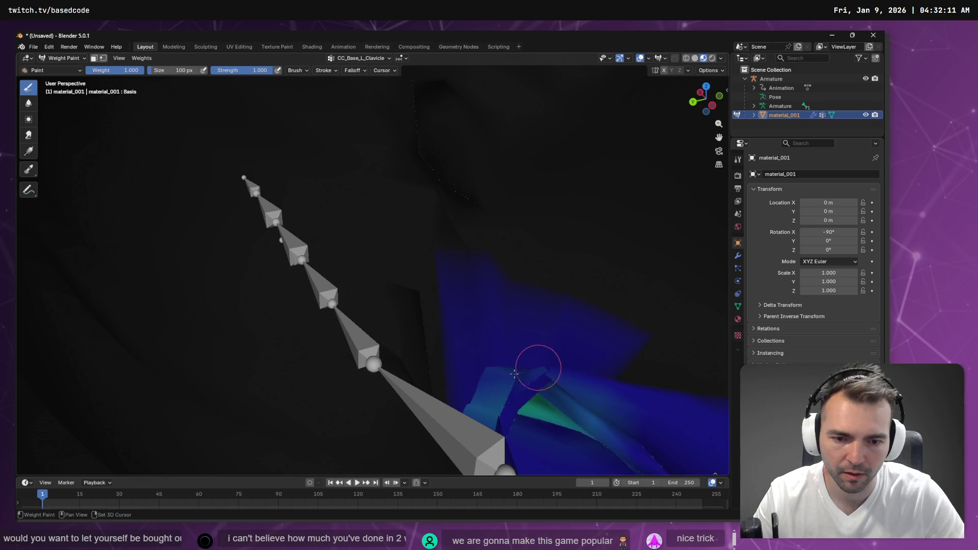
{"action": "key", "text": "ctrl"}
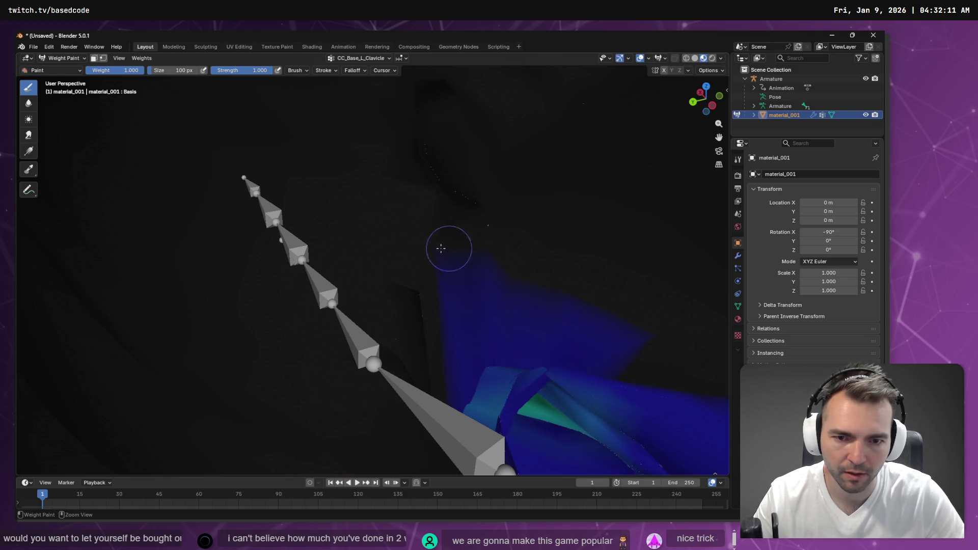
{"action": "left_click_drag", "start_coordinate": [328, 200], "coordinate": [491, 198]}
{"action": "scroll", "coordinate": [491, 197], "scroll_direction": "down", "scroll_amount": 8}
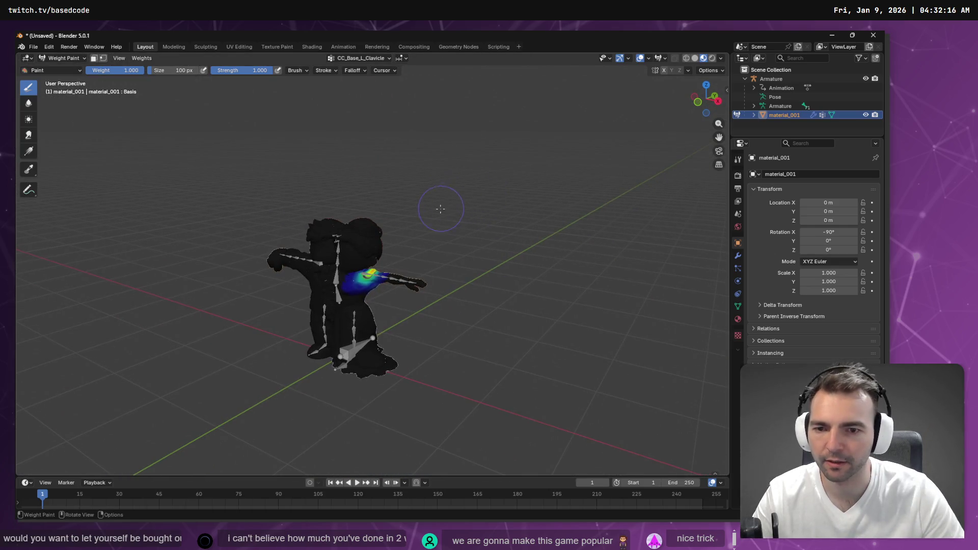
Dismiss the accidentally opened file browser and put the mesh into Edit Mode
{"action": "key", "text": "ctrl+o"}
{"action": "left_click", "coordinate": [613, 303]}
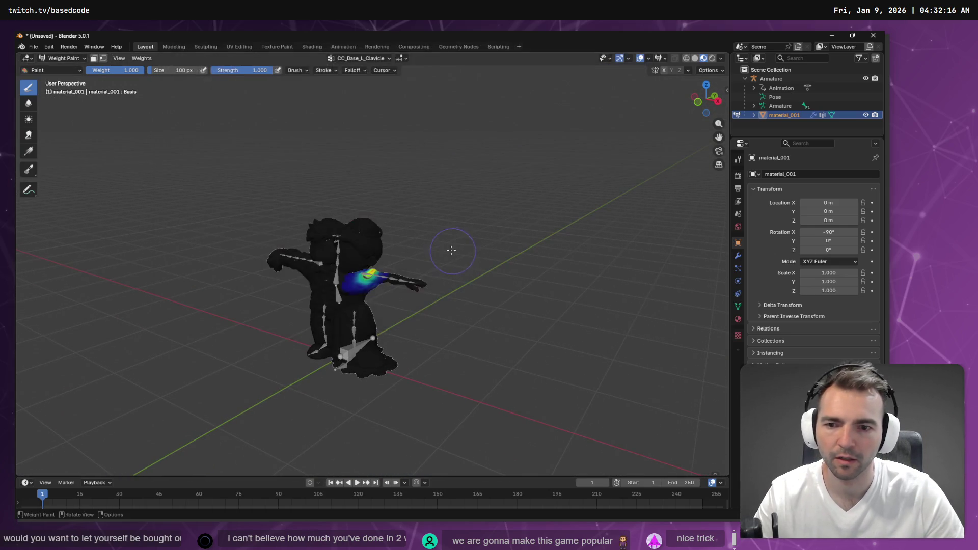
{"action": "key", "text": "Tab"}
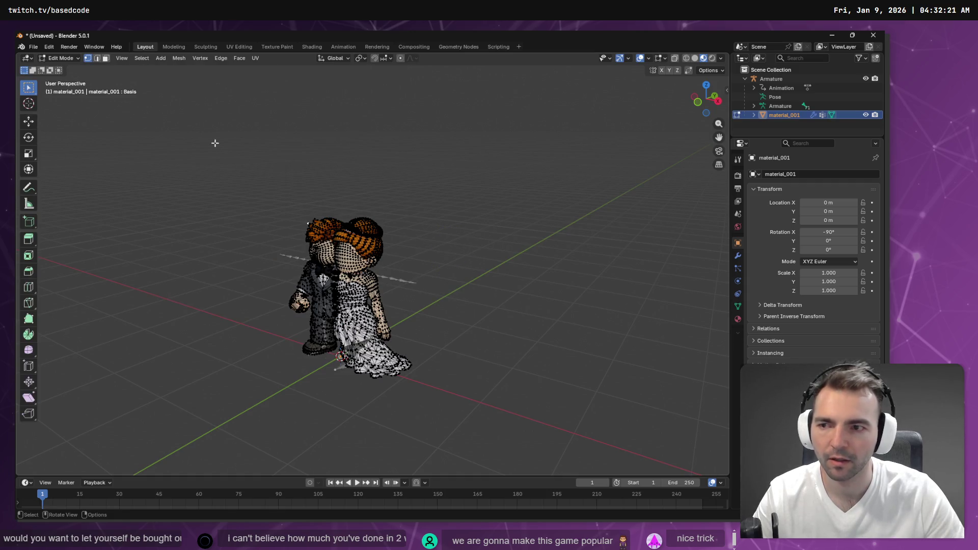
Return to Weight Paint, then Object Mode, and open Texture Paint showing Material_002_Pbr_Diffuse.png
{"action": "key", "text": "Tab"}
{"action": "left_click", "coordinate": [63, 57]}
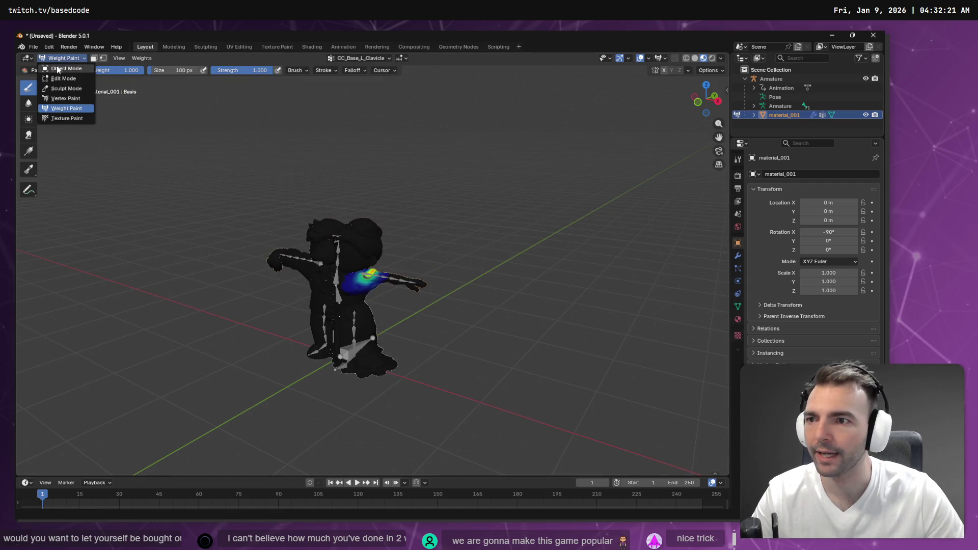
{"action": "left_click", "coordinate": [60, 16]}
{"action": "left_click", "coordinate": [374, 182]}
{"action": "mouse_move", "coordinate": [374, 182]}
{"action": "left_mouse_down"}
{"action": "mouse_move", "coordinate": [346, 189]}
{"action": "mouse_move", "coordinate": [378, 163]}
{"action": "mouse_move", "coordinate": [309, 161]}
{"action": "mouse_move", "coordinate": [381, 161]}
{"action": "left_mouse_up"}
{"action": "scroll", "coordinate": [405, 169], "scroll_direction": "up", "scroll_amount": 6}
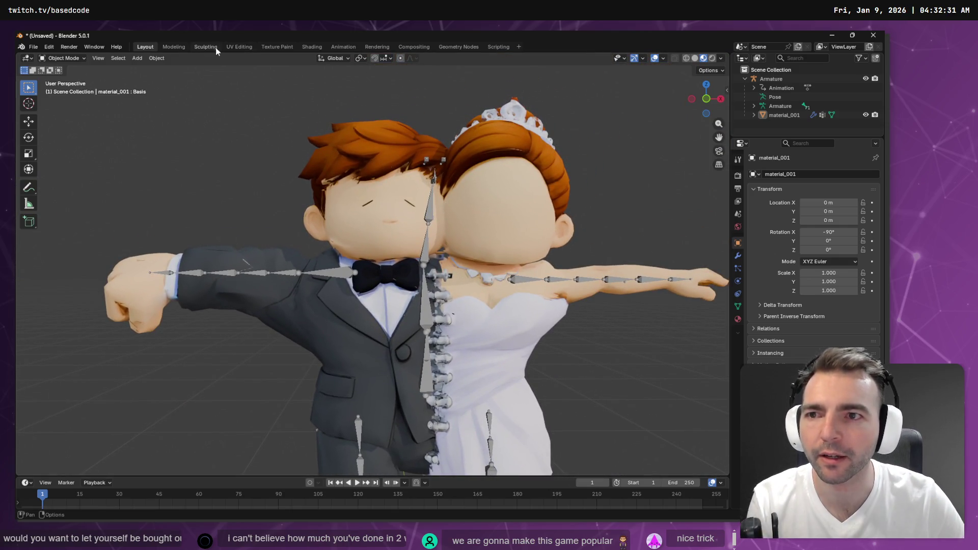
{"action": "left_click", "coordinate": [282, 47]}
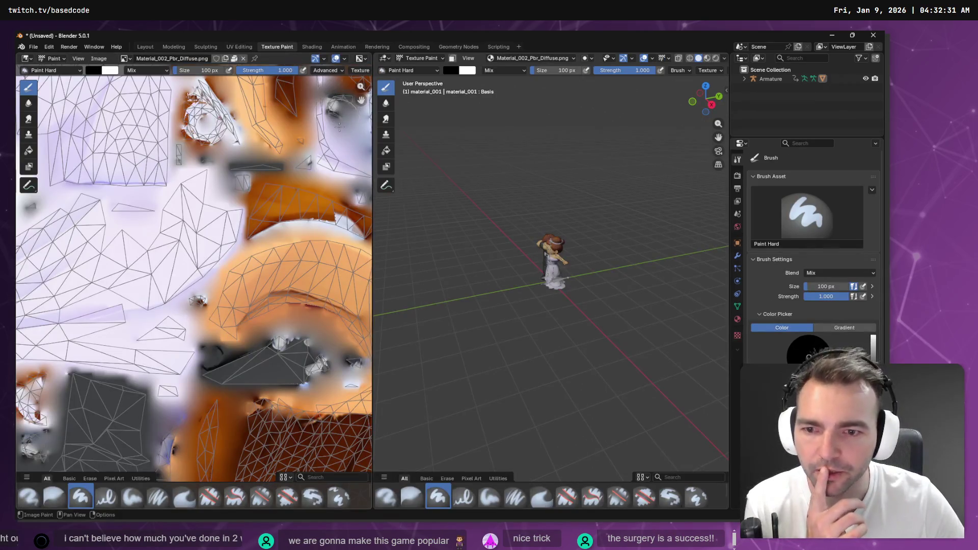
Zoom and pan Material_002_Pbr_Diffuse.png until the skin-coloured UV island fills the image editor
{"action": "scroll", "coordinate": [344, 265], "scroll_direction": "down", "scroll_amount": 6}
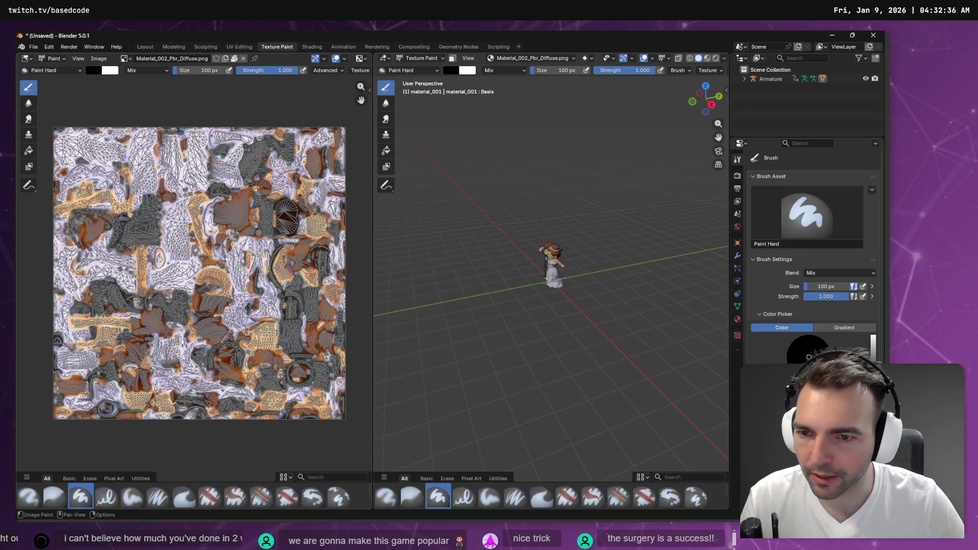
{"action": "scroll", "coordinate": [233, 379], "scroll_direction": "up", "scroll_amount": 6}
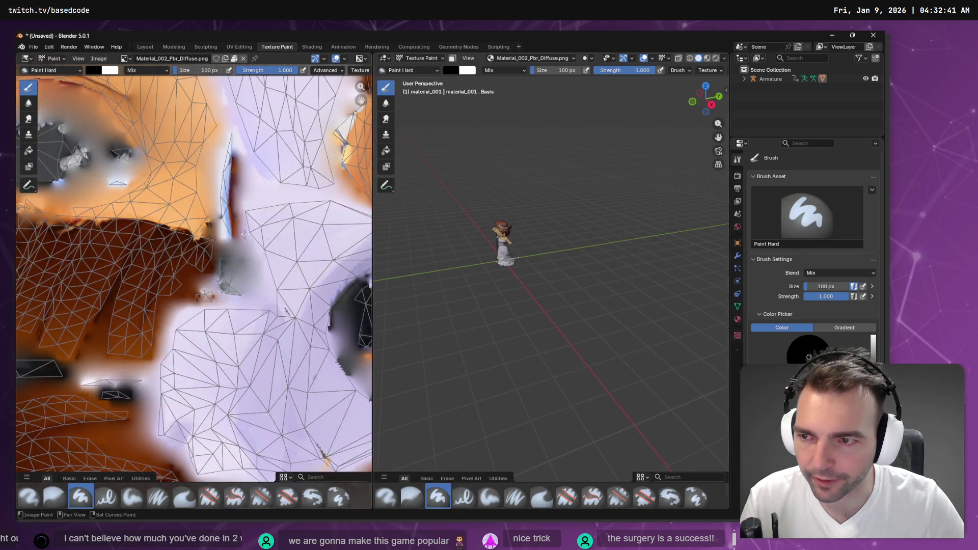
{"action": "scroll", "coordinate": [249, 214], "scroll_direction": "up", "scroll_amount": 4}
{"action": "left_click_drag", "start_coordinate": [249, 214], "coordinate": [181, 437]}
{"action": "scroll", "coordinate": [208, 291], "scroll_direction": "up", "scroll_amount": 5}
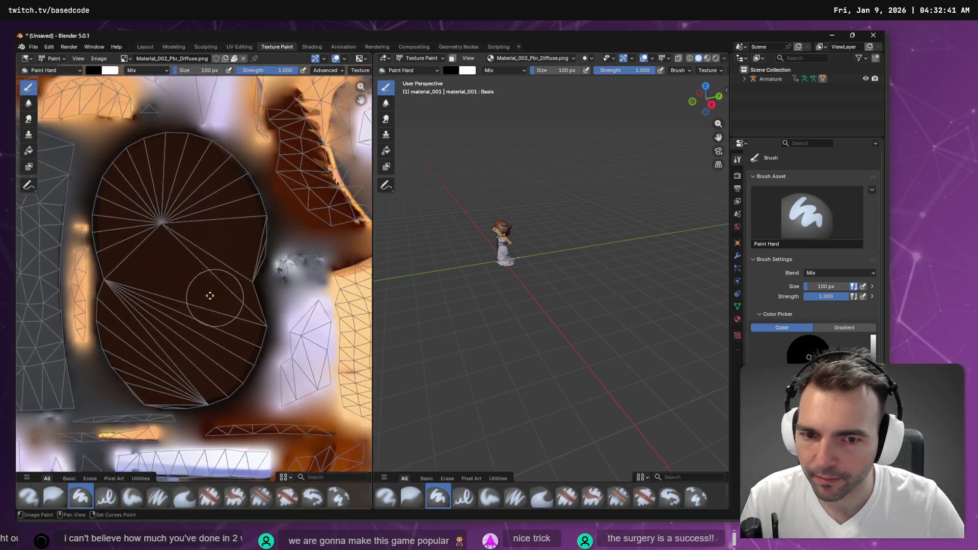
{"action": "left_click_drag", "start_coordinate": [188, 319], "coordinate": [203, 305]}
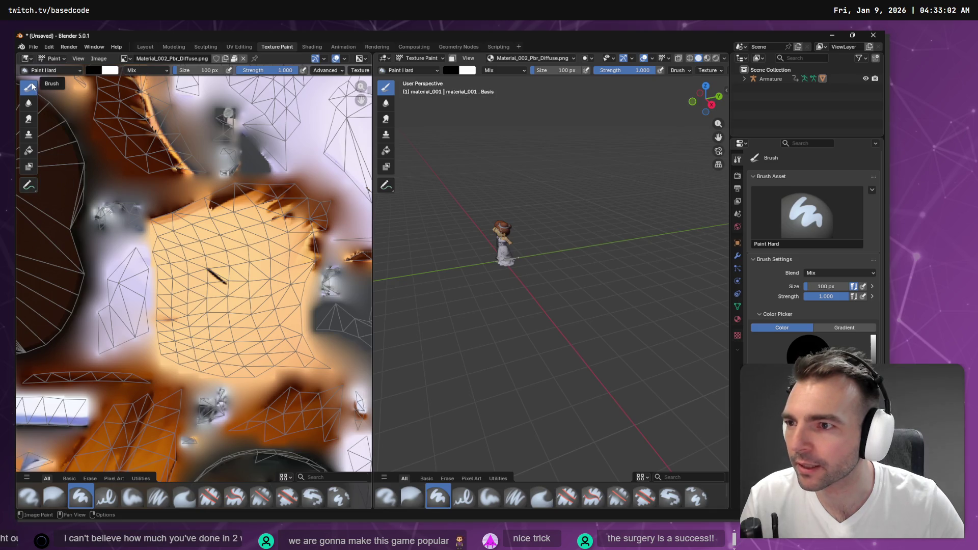
Undo a test dab and sample the peach skin tone as the brush colour
{"action": "left_click", "coordinate": [228, 263]}
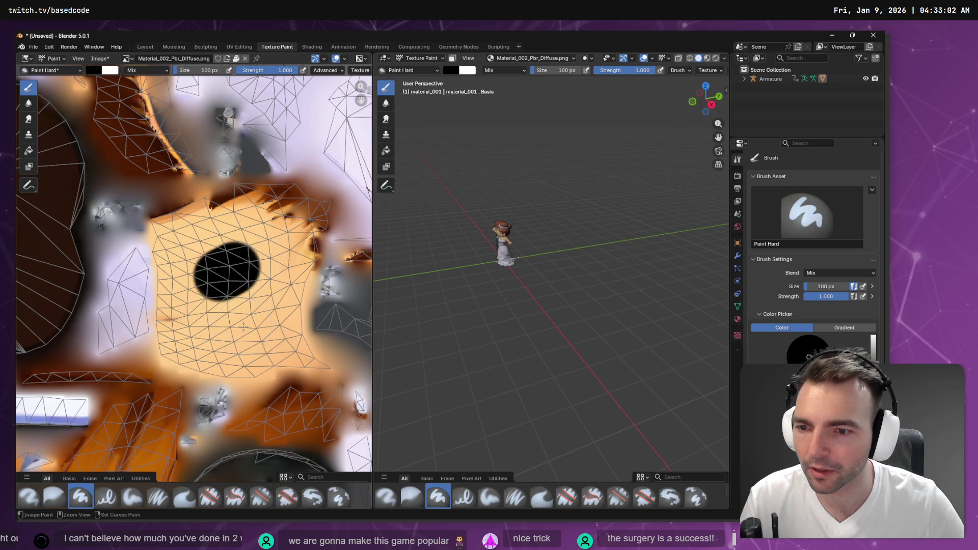
{"action": "key", "text": "ctrl+z"}
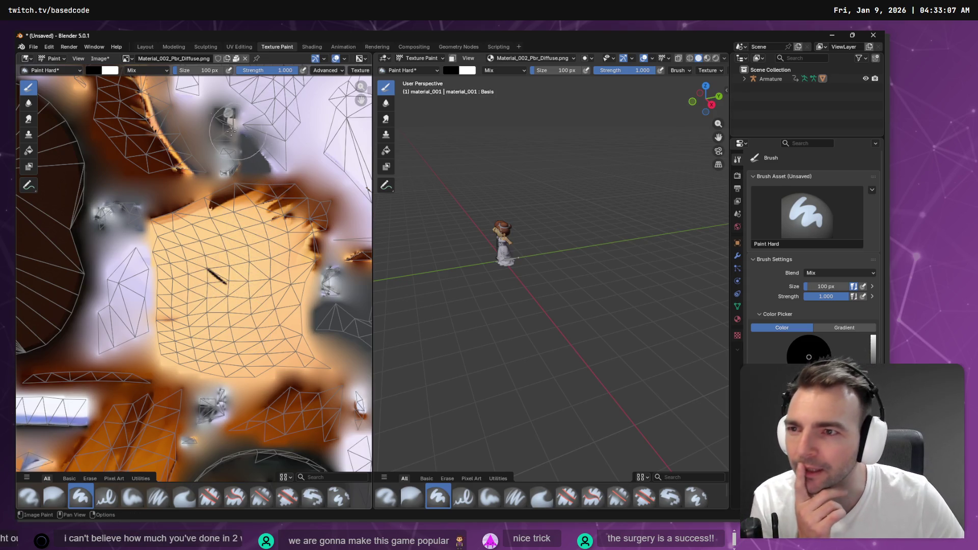
{"action": "left_click", "coordinate": [93, 69]}
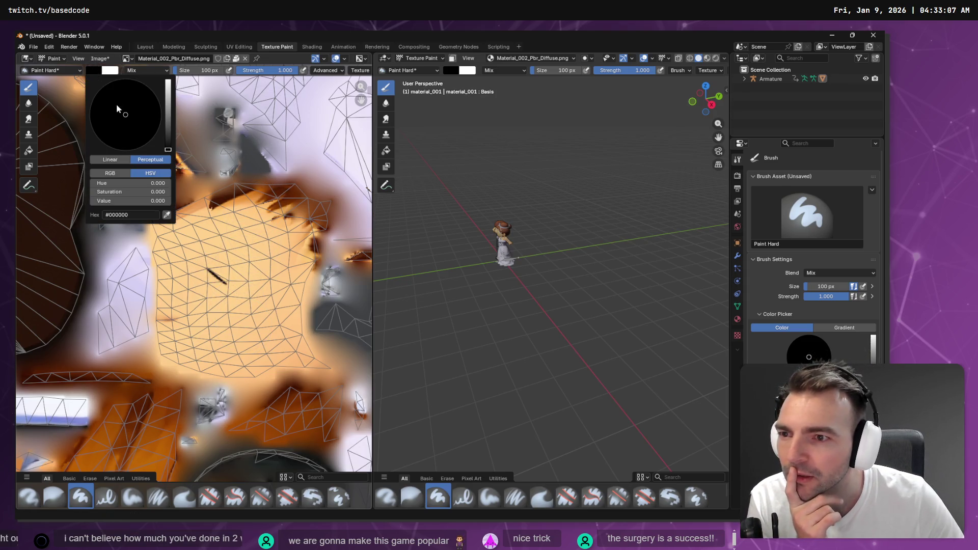
{"action": "left_click", "coordinate": [168, 215]}
{"action": "left_click", "coordinate": [247, 247]}
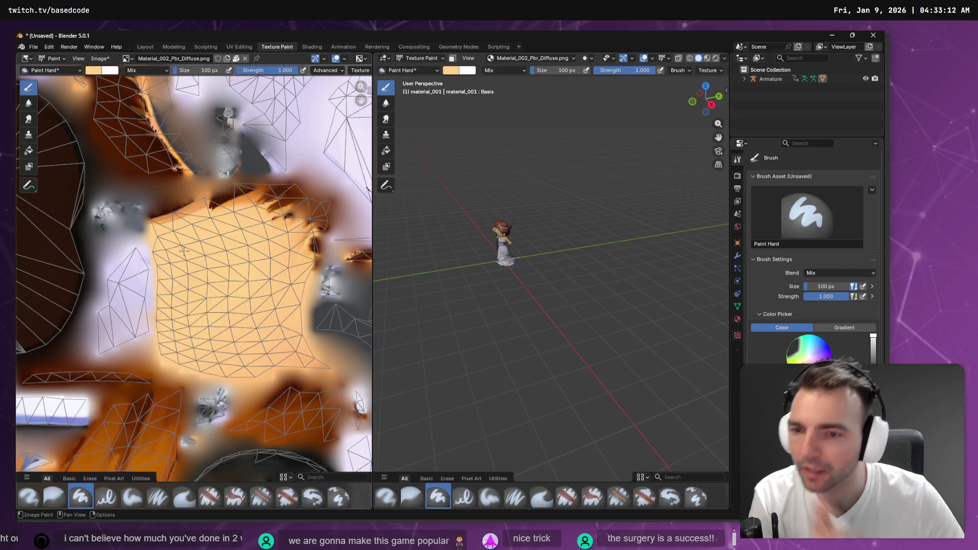
{"action": "scroll", "coordinate": [183, 251], "scroll_direction": "down", "scroll_amount": 5}
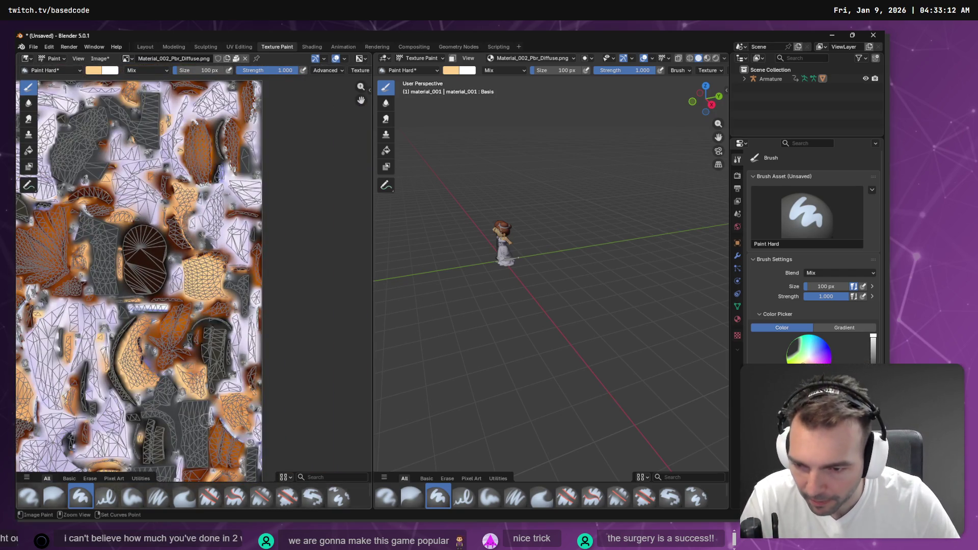
{"action": "scroll", "coordinate": [241, 342], "scroll_direction": "up", "scroll_amount": 6}
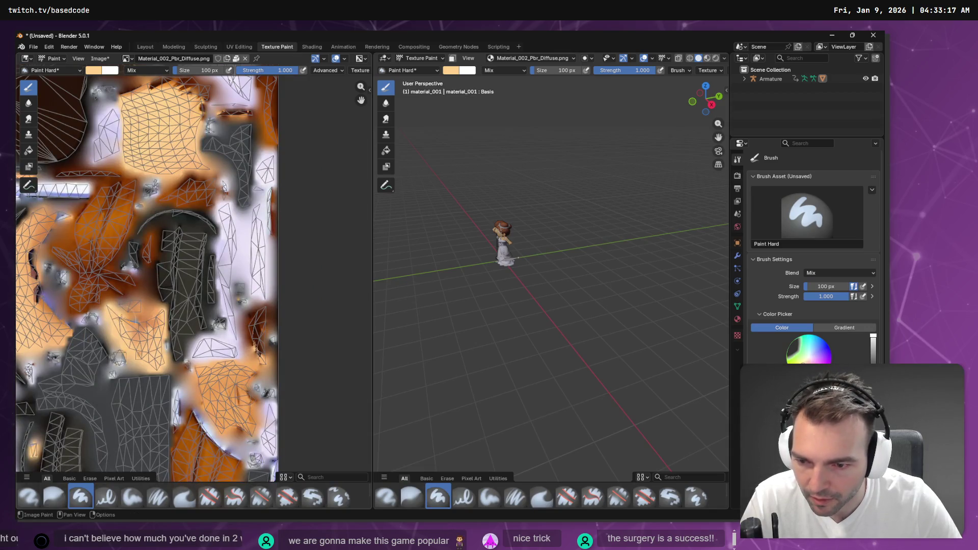
{"action": "scroll", "coordinate": [121, 317], "scroll_direction": "left", "scroll_amount": 5}
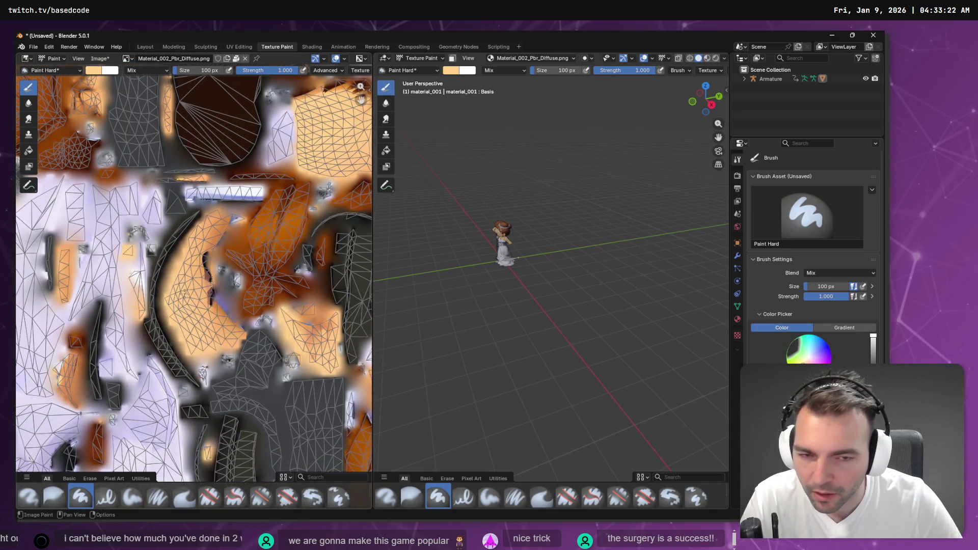
{"action": "scroll", "coordinate": [209, 269], "scroll_direction": "up", "scroll_amount": 5}
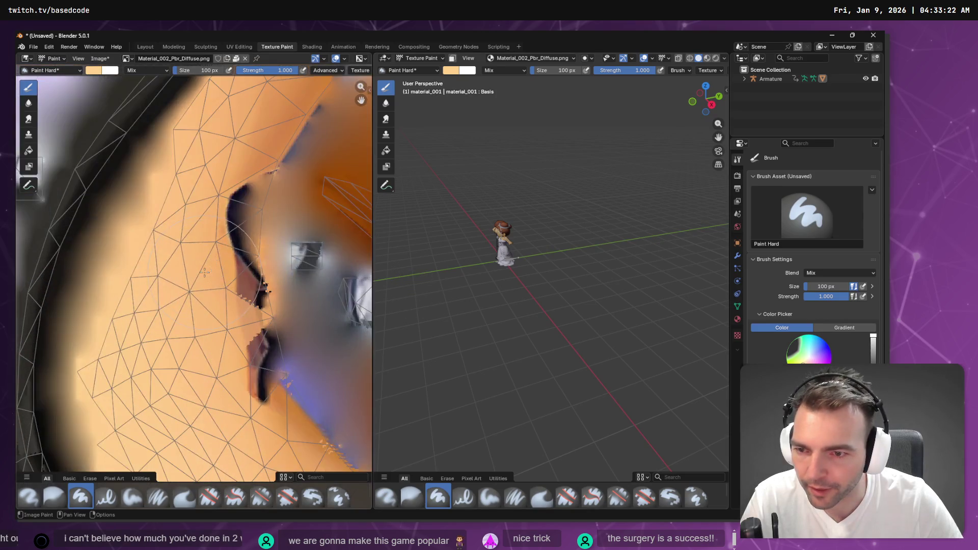
{"action": "left_click", "coordinate": [95, 73]}
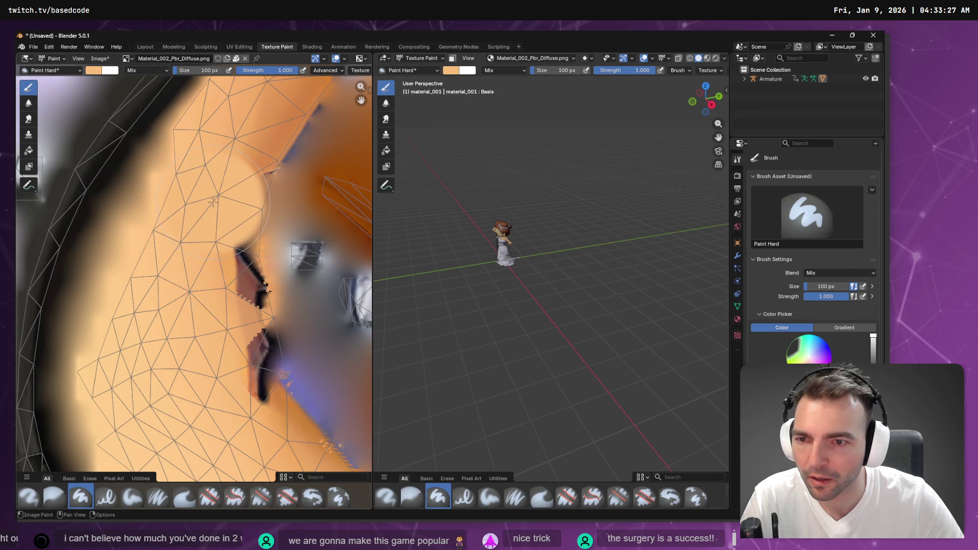
Shrink the brush to 32 px and try a skin stroke over the outline, undoing it
{"action": "key", "text": "f"}
{"action": "left_click", "coordinate": [245, 177]}
{"action": "mouse_move", "coordinate": [245, 177]}
{"action": "left_mouse_down"}
{"action": "mouse_move", "coordinate": [239, 275]}
{"action": "mouse_move", "coordinate": [237, 243]}
{"action": "left_mouse_up"}
{"action": "key", "text": "ctrl+z"}
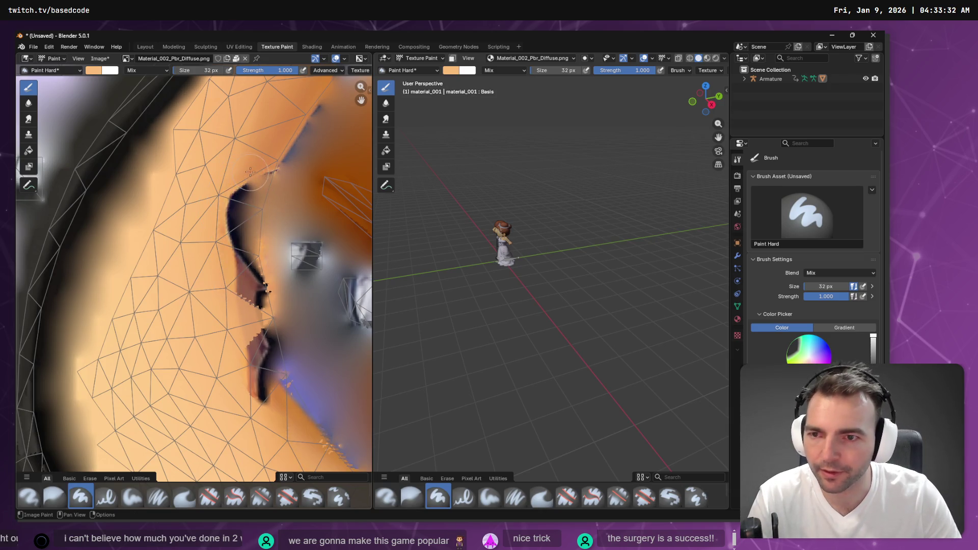
Resample the skin colour and paint it over the dark outline streak
{"action": "left_click", "coordinate": [101, 74]}
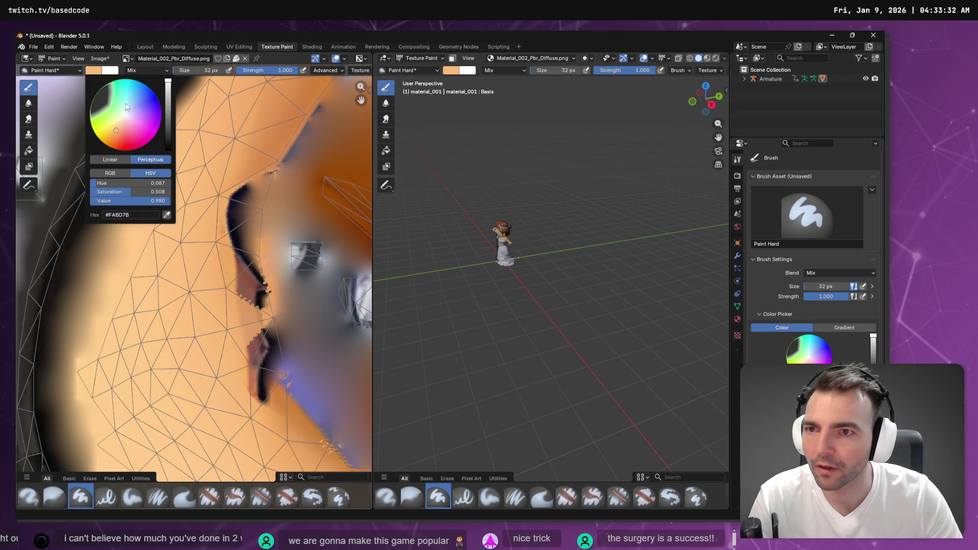
{"action": "left_click", "coordinate": [167, 217]}
{"action": "left_click", "coordinate": [216, 182]}
{"action": "mouse_move", "coordinate": [232, 204]}
{"action": "left_mouse_down"}
{"action": "mouse_move", "coordinate": [237, 250]}
{"action": "mouse_move", "coordinate": [241, 174]}
{"action": "mouse_move", "coordinate": [257, 193]}
{"action": "mouse_move", "coordinate": [265, 153]}
{"action": "mouse_move", "coordinate": [237, 275]}
{"action": "mouse_move", "coordinate": [234, 226]}
{"action": "mouse_move", "coordinate": [262, 407]}
{"action": "mouse_move", "coordinate": [256, 324]}
{"action": "mouse_move", "coordinate": [262, 390]}
{"action": "left_mouse_up"}
{"action": "key", "text": "ctrl"}
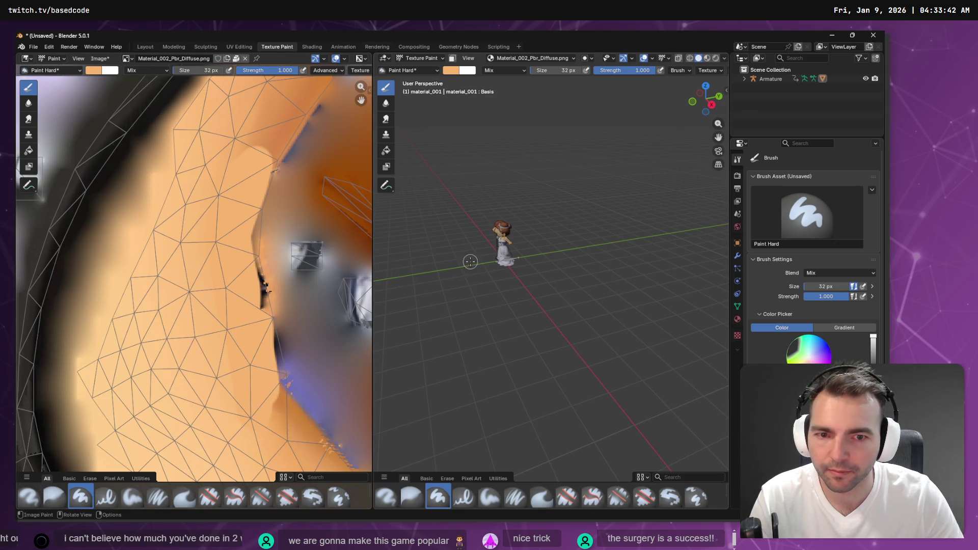
{"action": "scroll", "coordinate": [525, 254], "scroll_direction": "up", "scroll_amount": 6}
{"action": "scroll", "coordinate": [502, 199], "scroll_direction": "down", "scroll_amount": 3}
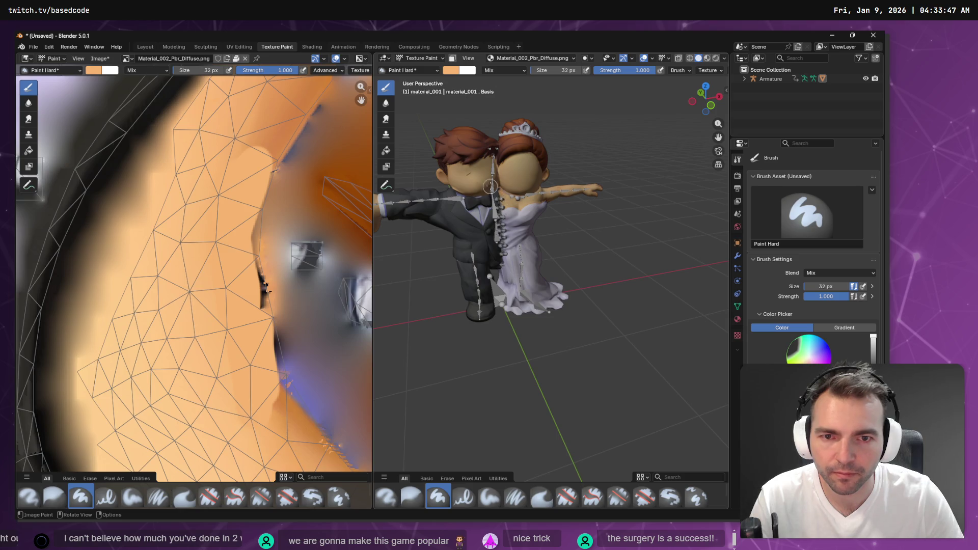
{"action": "scroll", "coordinate": [222, 230], "scroll_direction": "down", "scroll_amount": 3}
{"action": "scroll", "coordinate": [223, 231], "scroll_direction": "down", "scroll_amount": 4}
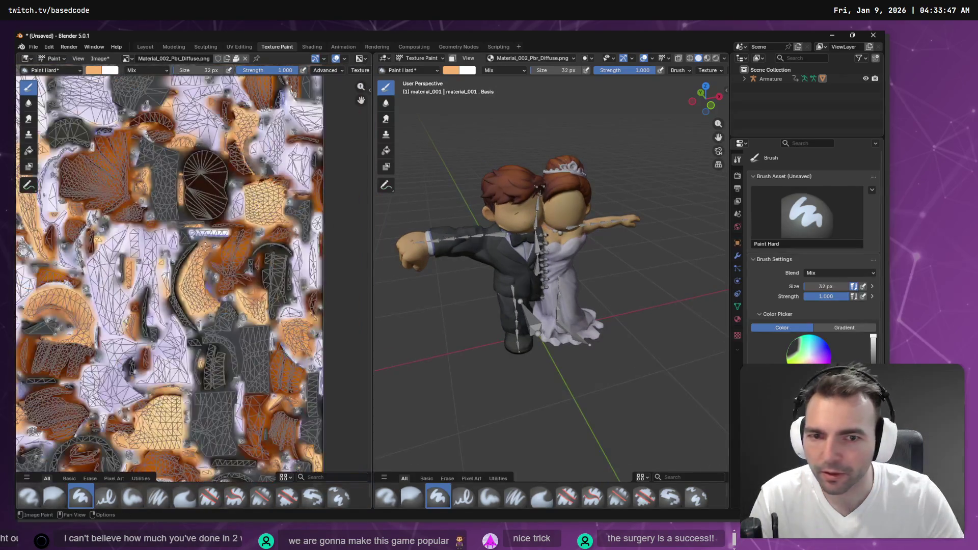
{"action": "scroll", "coordinate": [145, 260], "scroll_direction": "up", "scroll_amount": 3}
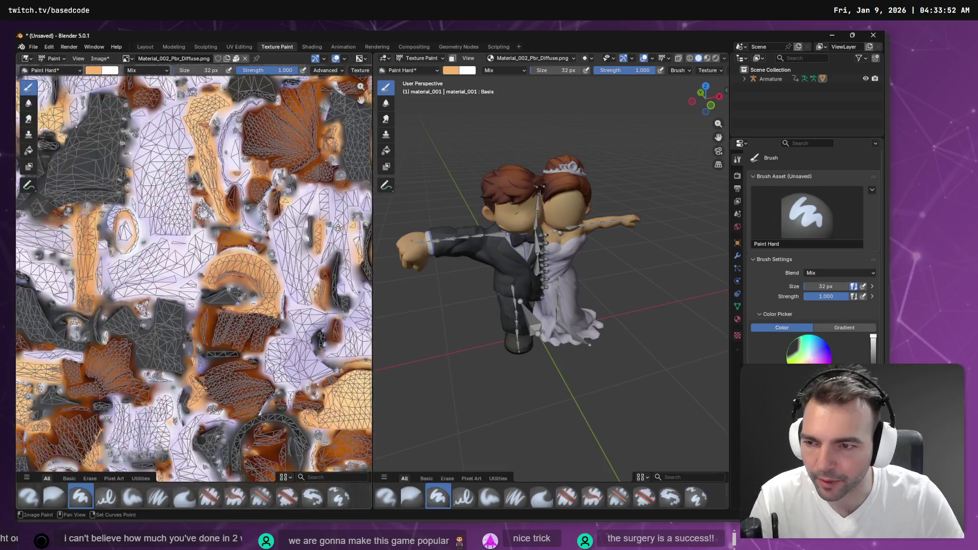
{"action": "scroll", "coordinate": [311, 233], "scroll_direction": "up", "scroll_amount": 2}
{"action": "scroll", "coordinate": [310, 233], "scroll_direction": "down", "scroll_amount": 4}
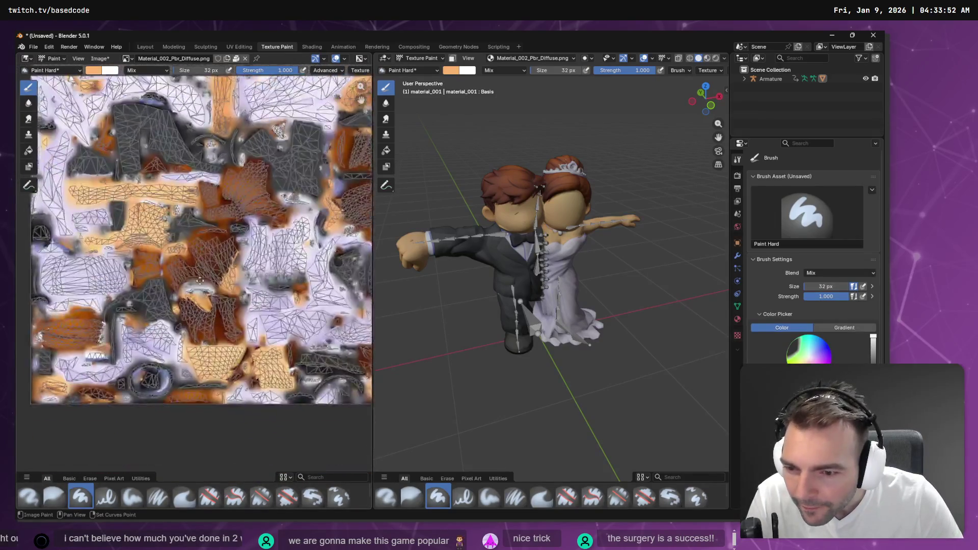
{"action": "scroll", "coordinate": [290, 249], "scroll_direction": "up", "scroll_amount": 1}
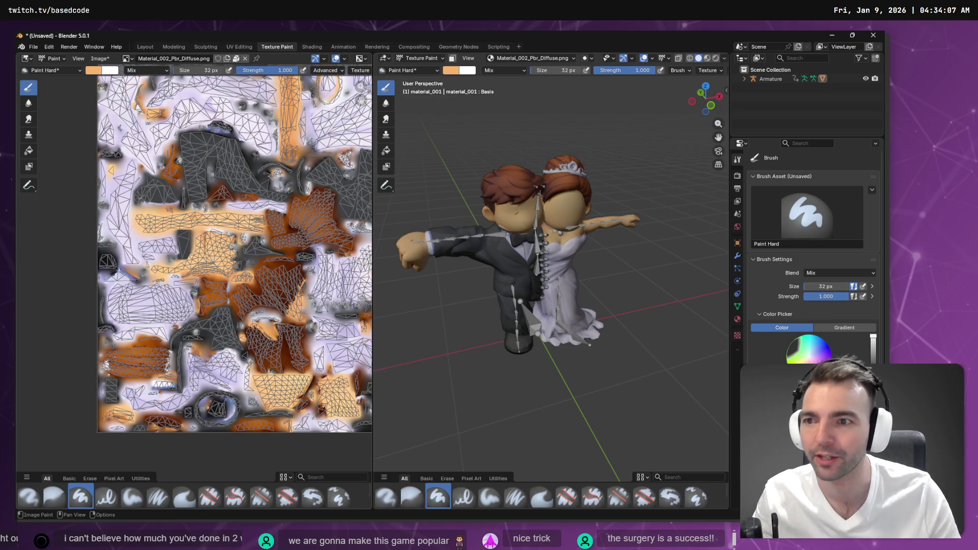
{"action": "scroll", "coordinate": [295, 271], "scroll_direction": "up", "scroll_amount": 5}
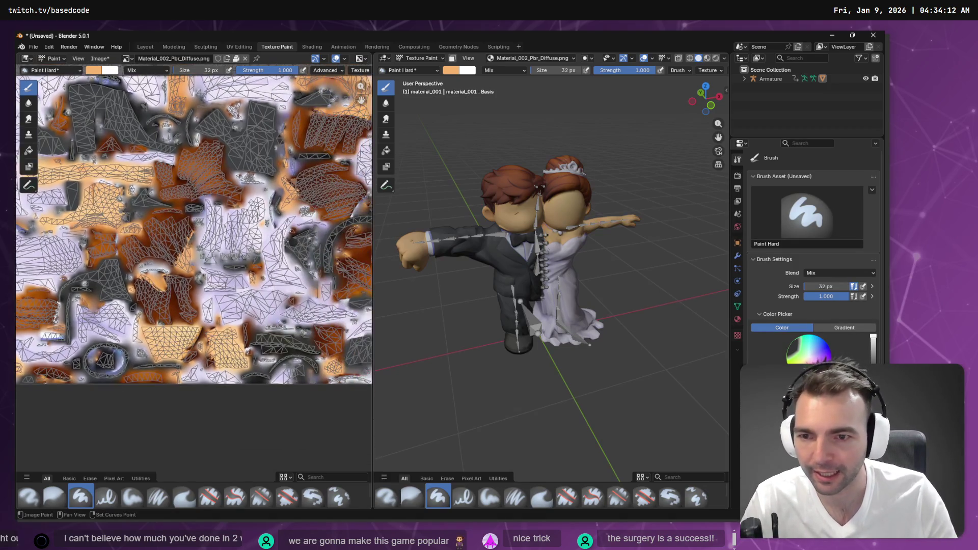
{"action": "scroll", "coordinate": [218, 240], "scroll_direction": "right", "scroll_amount": 2}
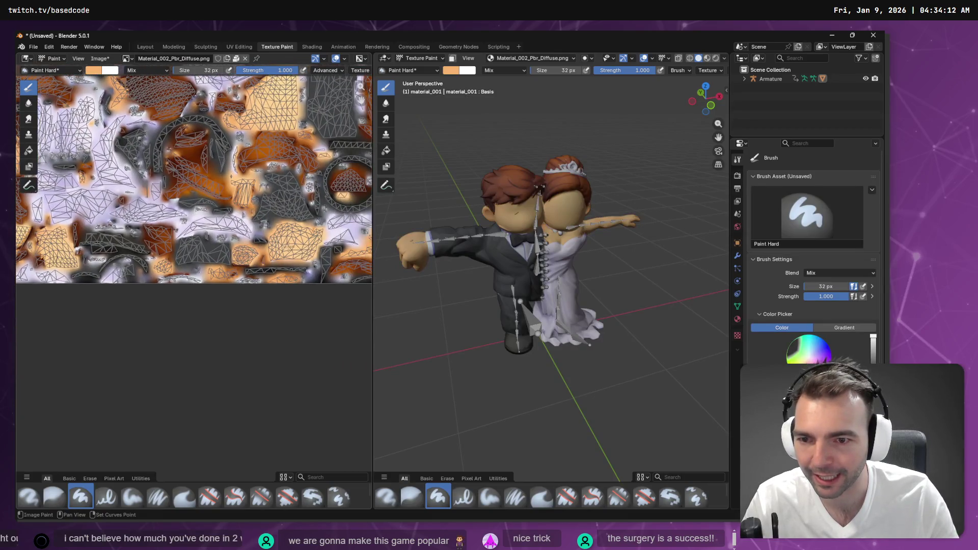
{"action": "scroll", "coordinate": [218, 240], "scroll_direction": "up", "scroll_amount": 4}
{"action": "scroll", "coordinate": [218, 240], "scroll_direction": "left", "scroll_amount": 2}
{"action": "scroll", "coordinate": [218, 240], "scroll_direction": "up", "scroll_amount": 3}
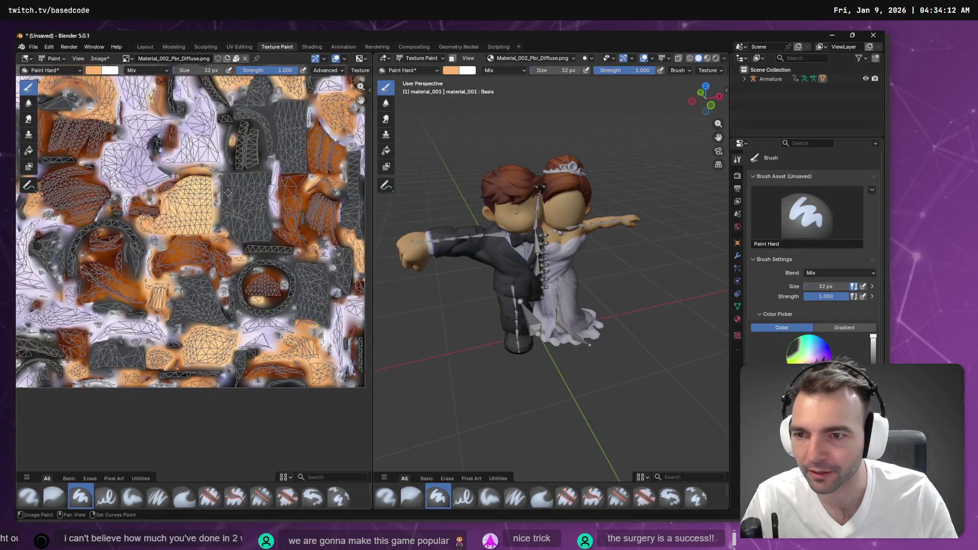
{"action": "scroll", "coordinate": [256, 198], "scroll_direction": "up", "scroll_amount": 6}
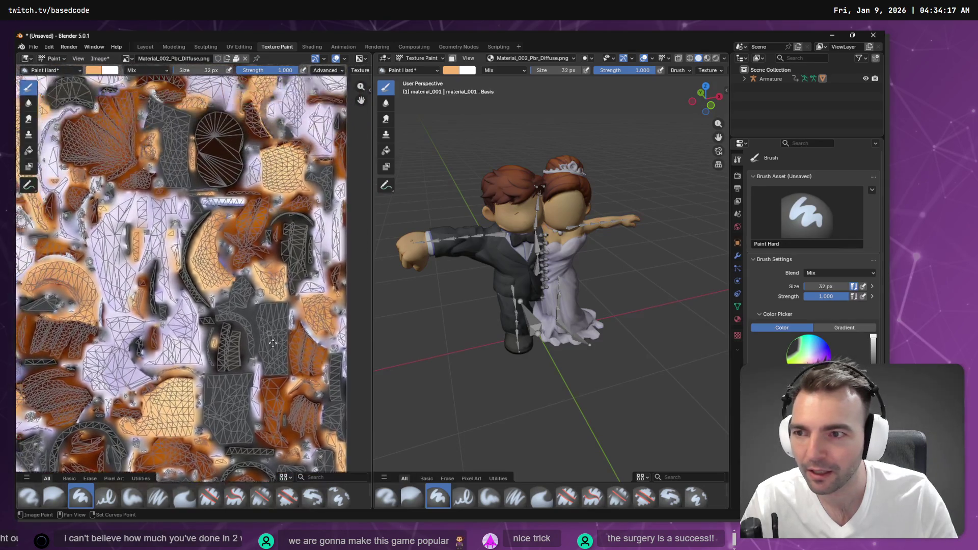
{"action": "scroll", "coordinate": [194, 275], "scroll_direction": "up", "scroll_amount": 5}
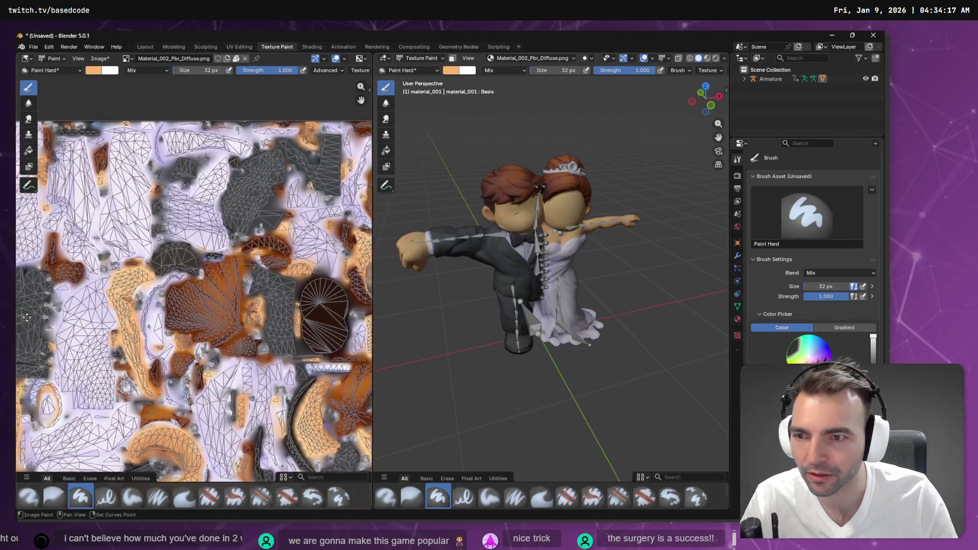
{"action": "scroll", "coordinate": [194, 295], "scroll_direction": "up", "scroll_amount": 5}
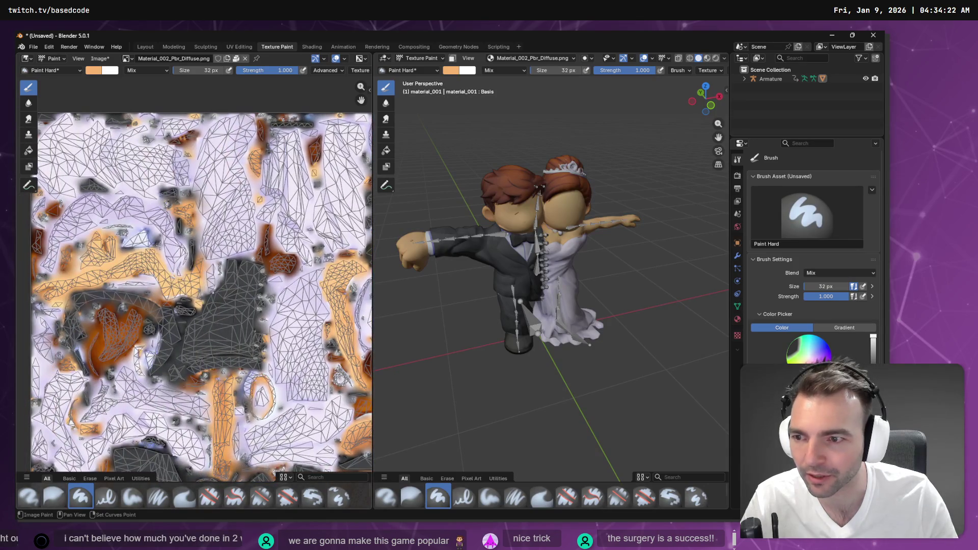
{"action": "scroll", "coordinate": [160, 244], "scroll_direction": "left", "scroll_amount": 4}
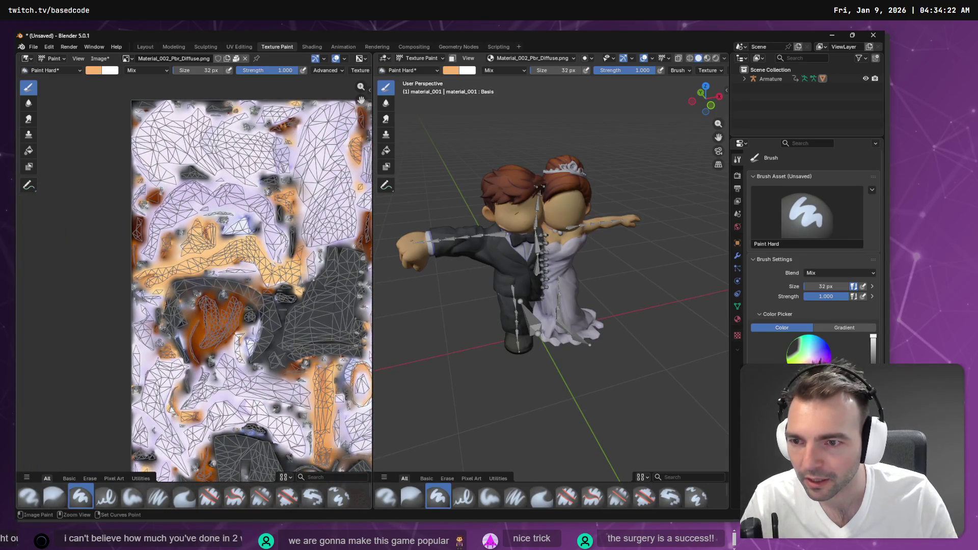
{"action": "scroll", "coordinate": [265, 282], "scroll_direction": "up", "scroll_amount": 5}
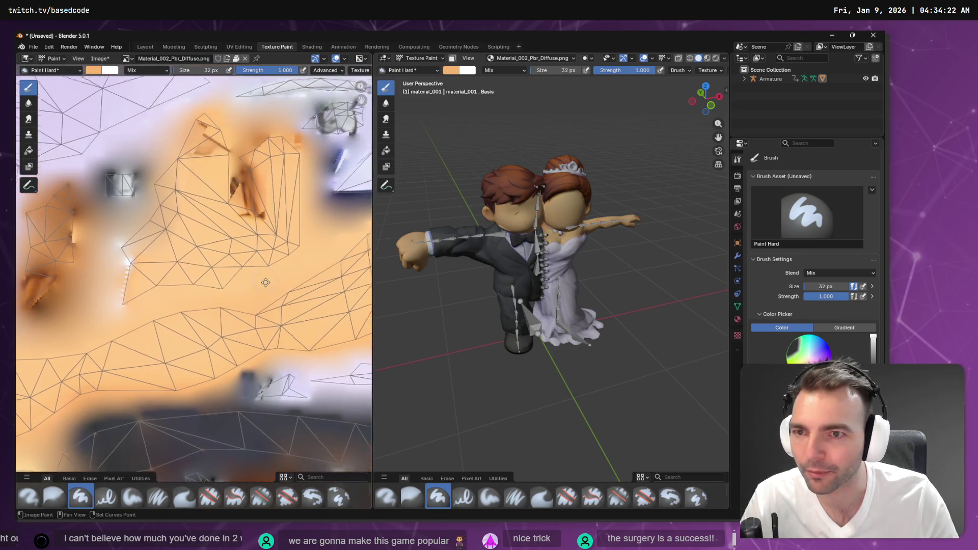
{"action": "scroll", "coordinate": [266, 282], "scroll_direction": "up", "scroll_amount": 2}
{"action": "scroll", "coordinate": [263, 286], "scroll_direction": "down", "scroll_amount": 5}
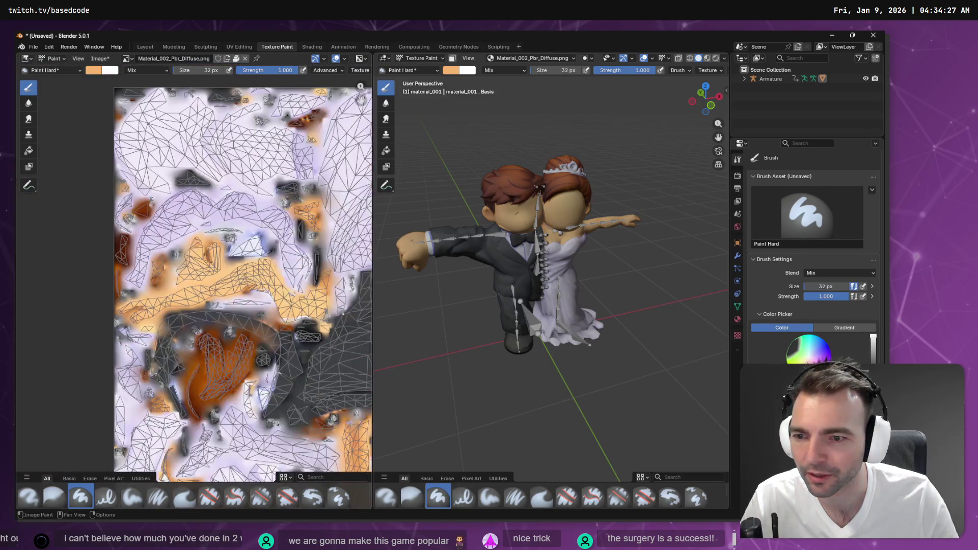
{"action": "left_click_drag", "start_coordinate": [199, 362], "coordinate": [174, 185]}
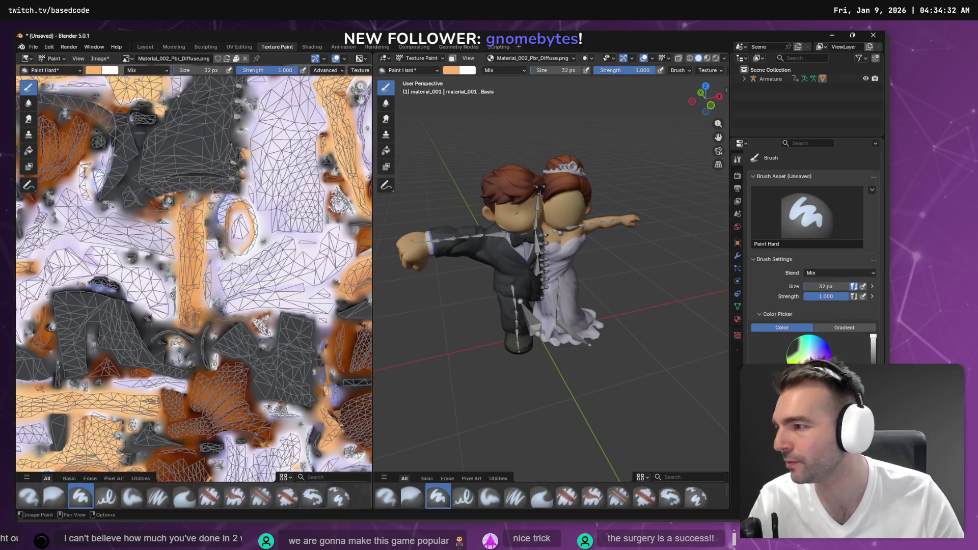
{"action": "scroll", "coordinate": [270, 271], "scroll_direction": "up", "scroll_amount": 3}
{"action": "scroll", "coordinate": [225, 341], "scroll_direction": "down", "scroll_amount": 3}
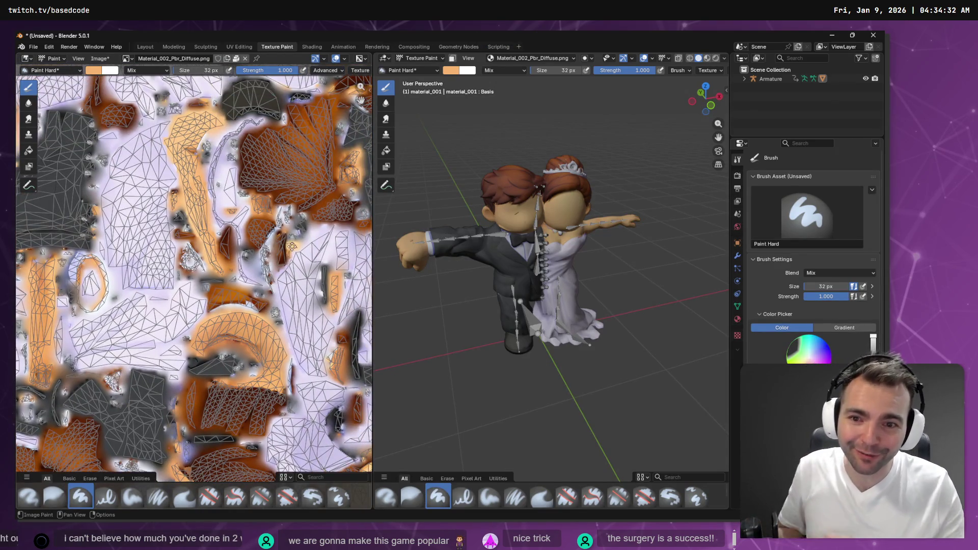
{"action": "left_click_drag", "start_coordinate": [285, 243], "coordinate": [263, 273]}
{"action": "scroll", "coordinate": [275, 251], "scroll_direction": "up", "scroll_amount": 2}
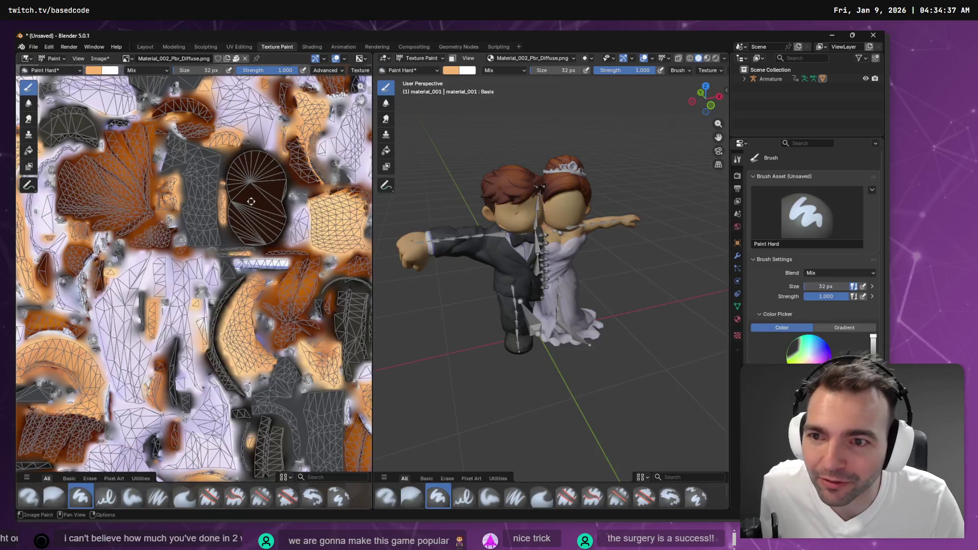
{"action": "scroll", "coordinate": [170, 372], "scroll_direction": "down", "scroll_amount": 4}
{"action": "scroll", "coordinate": [170, 365], "scroll_direction": "up", "scroll_amount": 2}
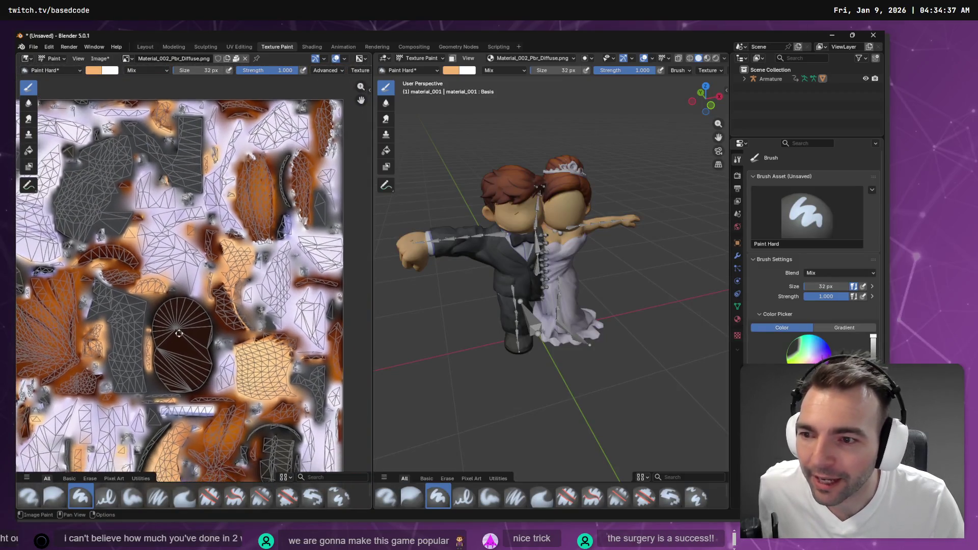
{"action": "scroll", "coordinate": [170, 365], "scroll_direction": "down", "scroll_amount": 1}
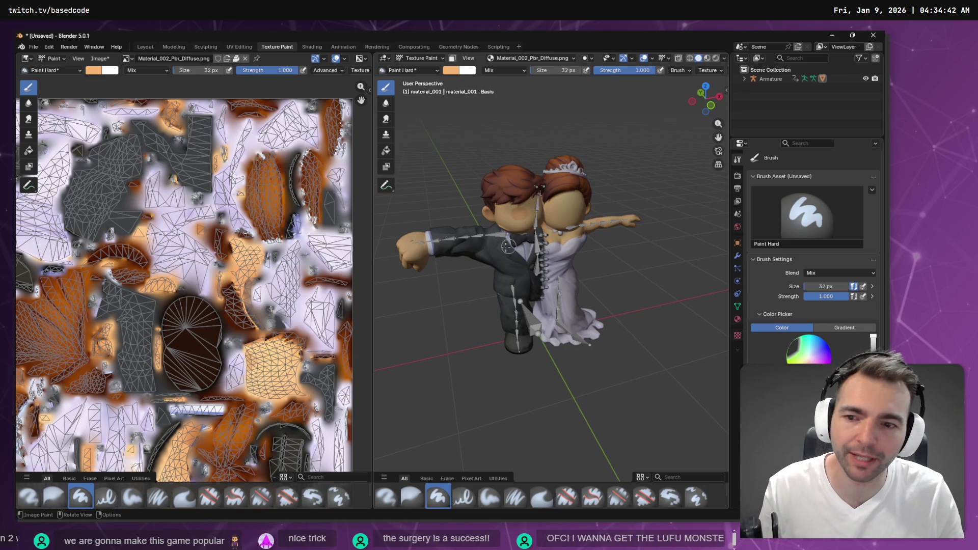
{"action": "left_click", "coordinate": [453, 71]}
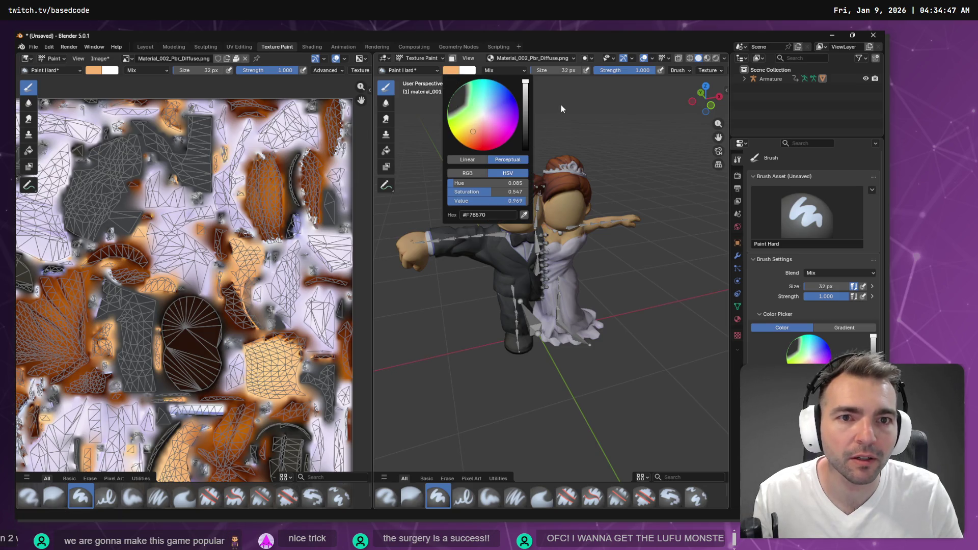
{"action": "scroll", "coordinate": [536, 188], "scroll_direction": "up", "scroll_amount": 8}
{"action": "scroll", "coordinate": [536, 188], "scroll_direction": "down", "scroll_amount": 5}
{"action": "scroll", "coordinate": [540, 181], "scroll_direction": "up", "scroll_amount": 6}
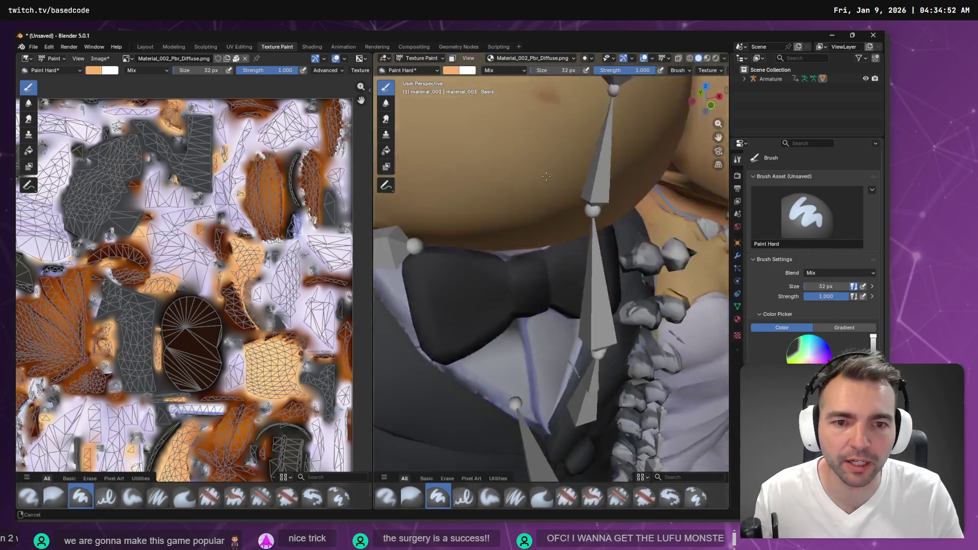
{"action": "scroll", "coordinate": [546, 176], "scroll_direction": "down", "scroll_amount": 5}
{"action": "scroll", "coordinate": [514, 144], "scroll_direction": "up", "scroll_amount": 6}
{"action": "scroll", "coordinate": [514, 144], "scroll_direction": "down", "scroll_amount": 4}
{"action": "scroll", "coordinate": [514, 144], "scroll_direction": "up", "scroll_amount": 5}
{"action": "left_click_drag", "start_coordinate": [469, 113], "coordinate": [479, 135]}
{"action": "right_click", "coordinate": [482, 139]}
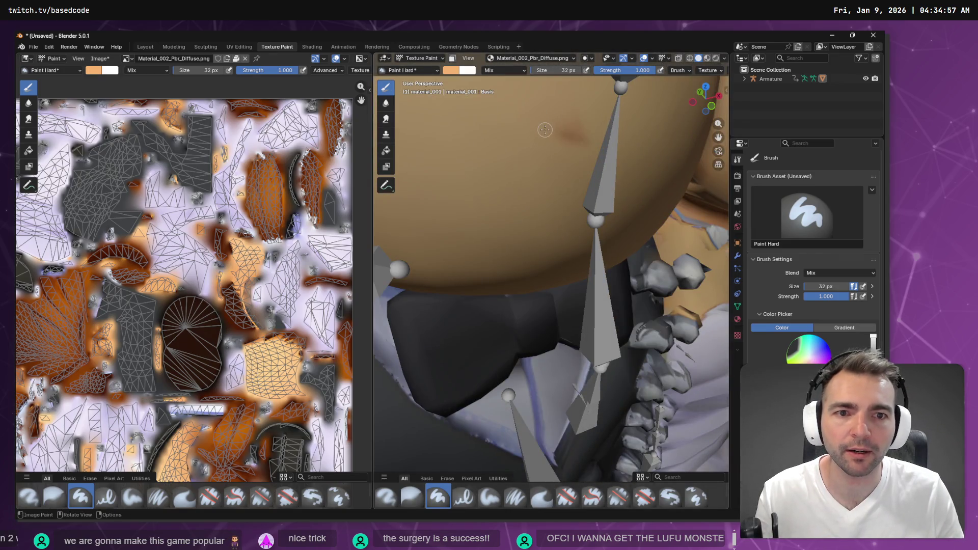
{"action": "scroll", "coordinate": [546, 124], "scroll_direction": "down", "scroll_amount": 5}
{"action": "scroll", "coordinate": [502, 112], "scroll_direction": "up", "scroll_amount": 4}
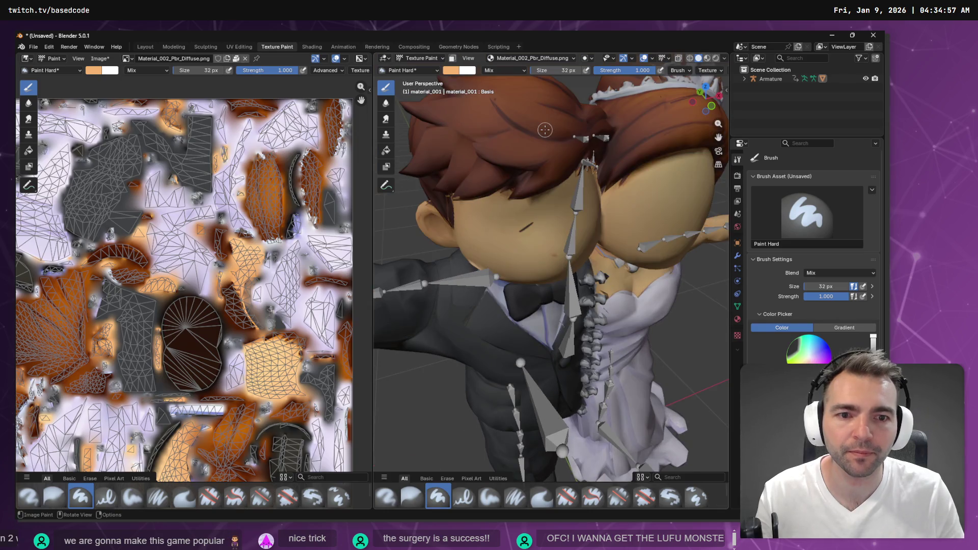
{"action": "left_click", "coordinate": [450, 70]}
{"action": "left_click", "coordinate": [524, 217]}
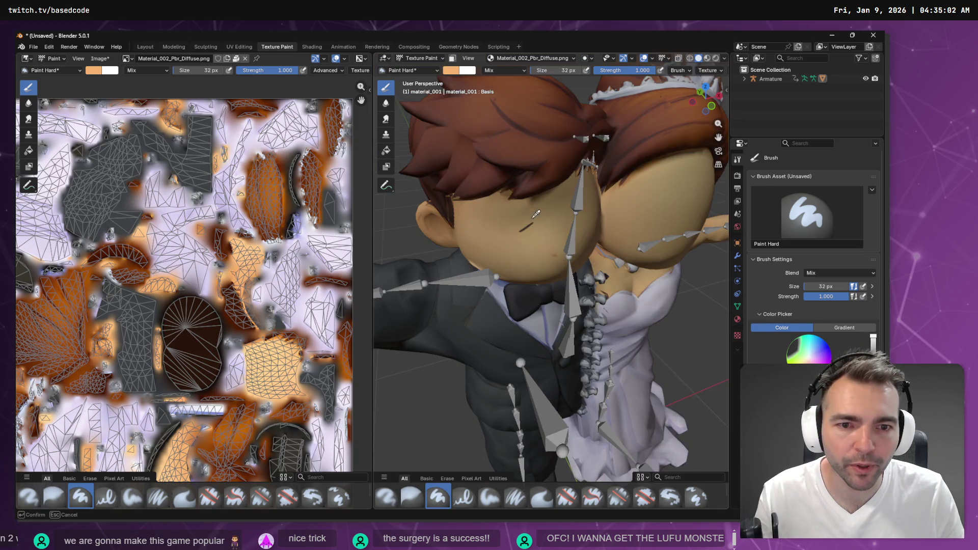
{"action": "left_click", "coordinate": [536, 218]}
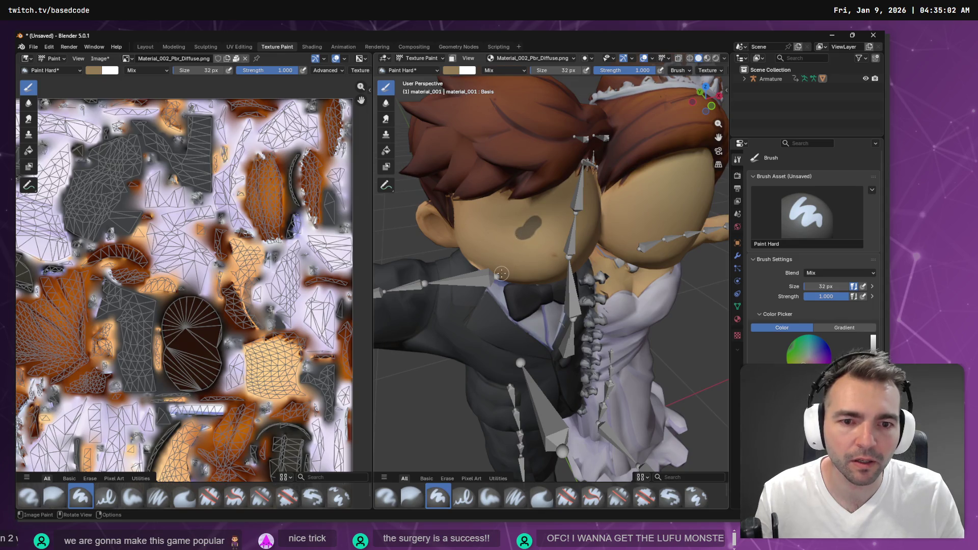
{"action": "left_click", "coordinate": [452, 71]}
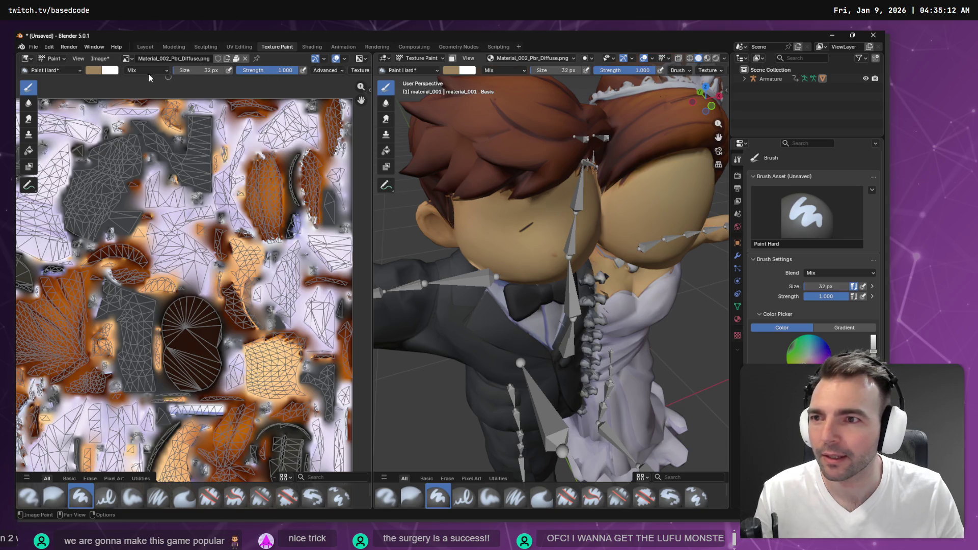
{"action": "left_click", "coordinate": [89, 70]}
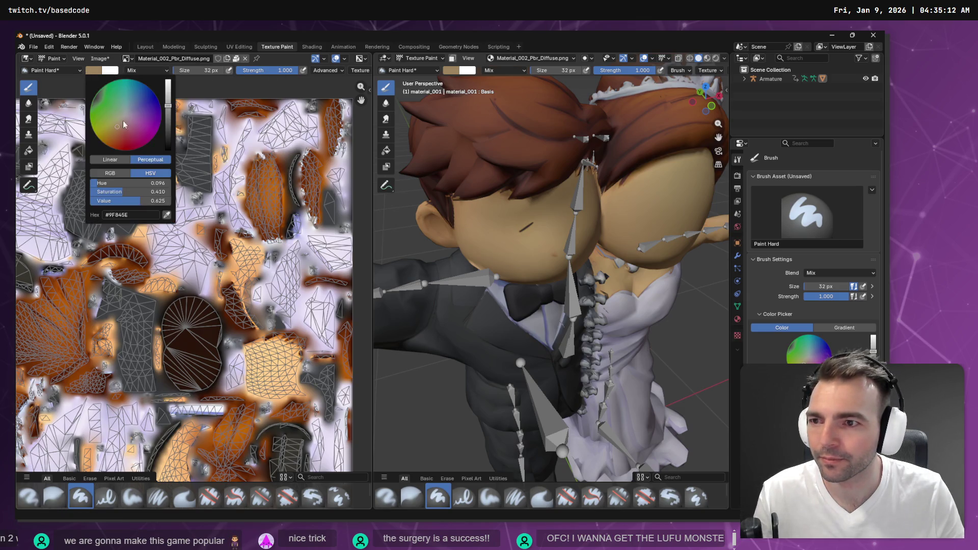
{"action": "left_click", "coordinate": [167, 214]}
{"action": "left_click", "coordinate": [278, 356]}
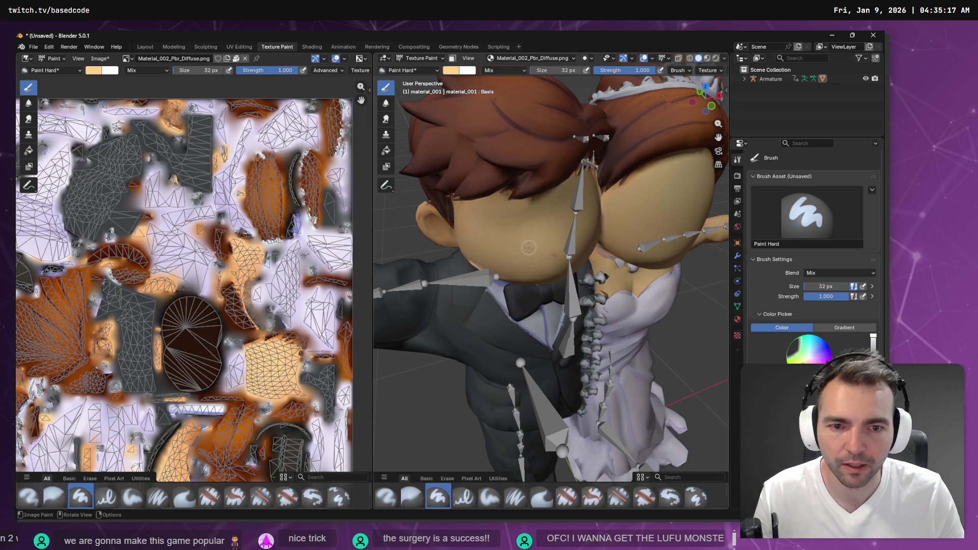
{"action": "scroll", "coordinate": [595, 267], "scroll_direction": "down", "scroll_amount": 10}
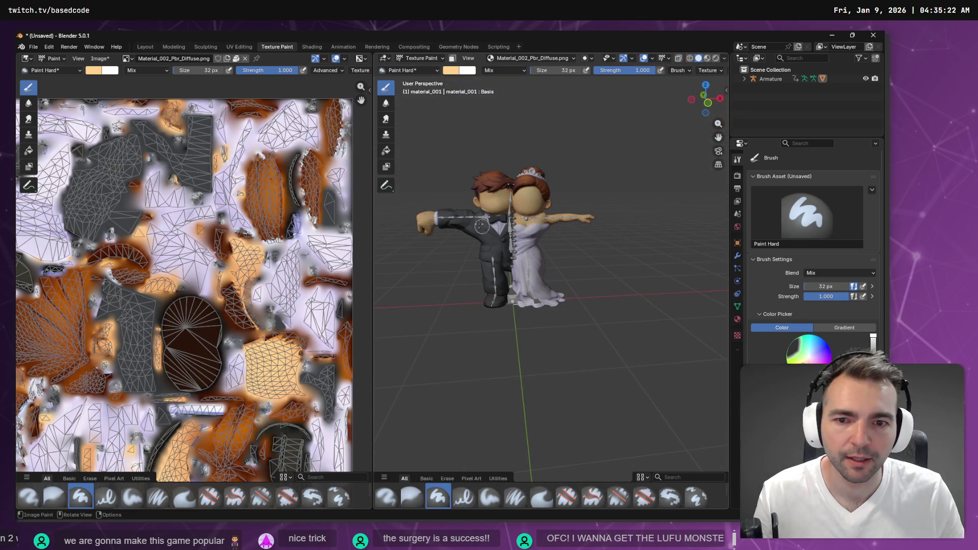
{"action": "left_click_drag", "start_coordinate": [458, 216], "coordinate": [470, 245]}
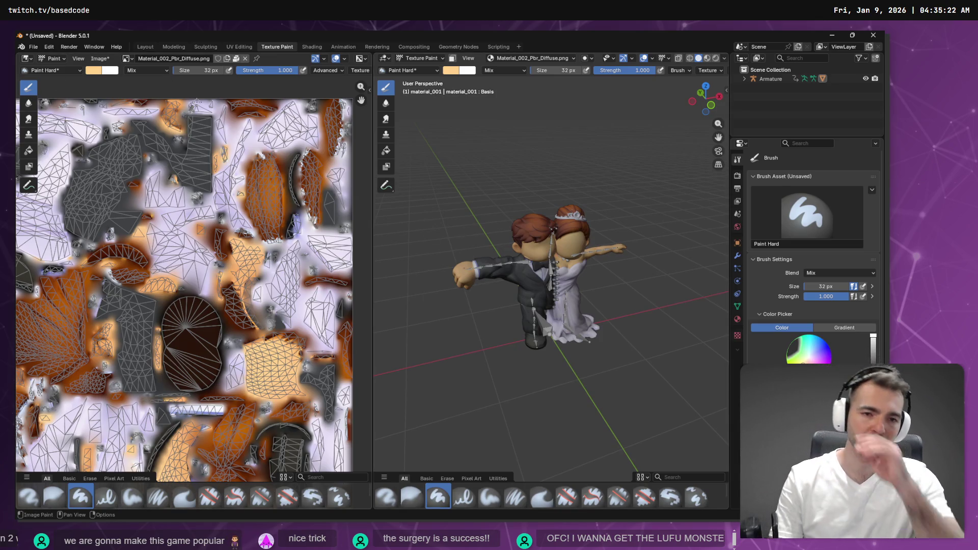
{"action": "mouse_move", "coordinate": [436, 411]}
{"action": "left_mouse_down"}
{"action": "mouse_move", "coordinate": [448, 219]}
{"action": "mouse_move", "coordinate": [482, 253]}
{"action": "left_mouse_up"}
{"action": "key", "text": "Tab"}
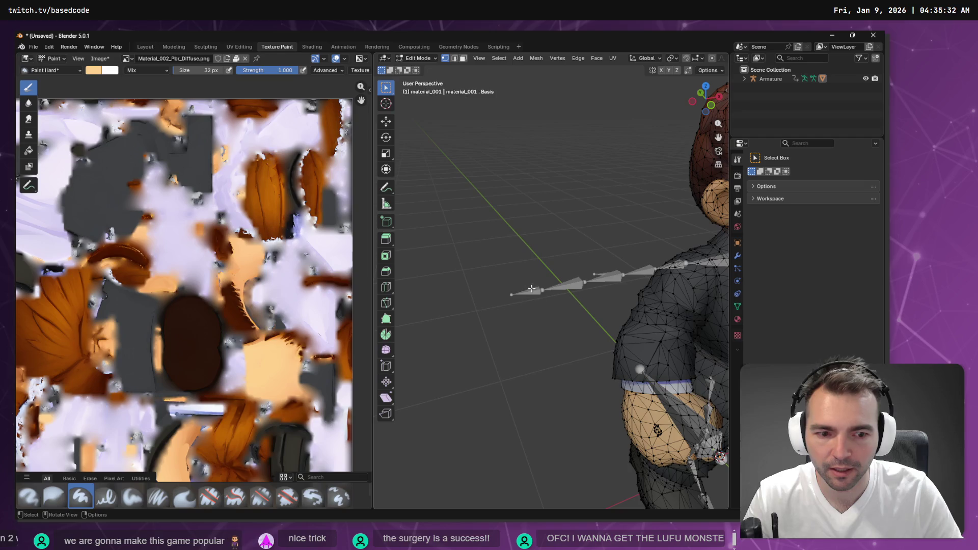
{"action": "mouse_move", "coordinate": [659, 432]}
{"action": "left_mouse_down"}
{"action": "mouse_move", "coordinate": [674, 430]}
{"action": "mouse_move", "coordinate": [658, 387]}
{"action": "mouse_move", "coordinate": [592, 353]}
{"action": "mouse_move", "coordinate": [516, 336]}
{"action": "left_mouse_up"}
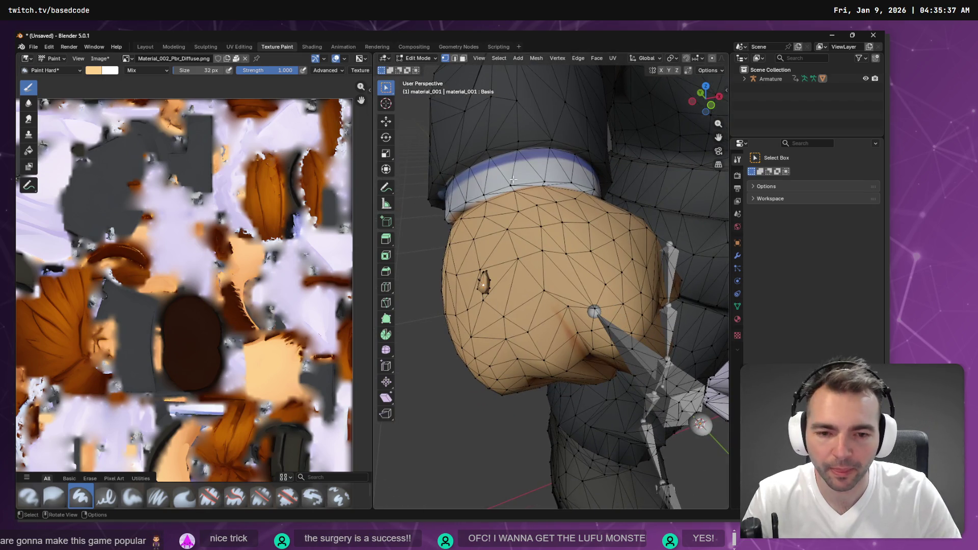
{"action": "key", "text": "F3"}
{"action": "type", "text": "grow"}
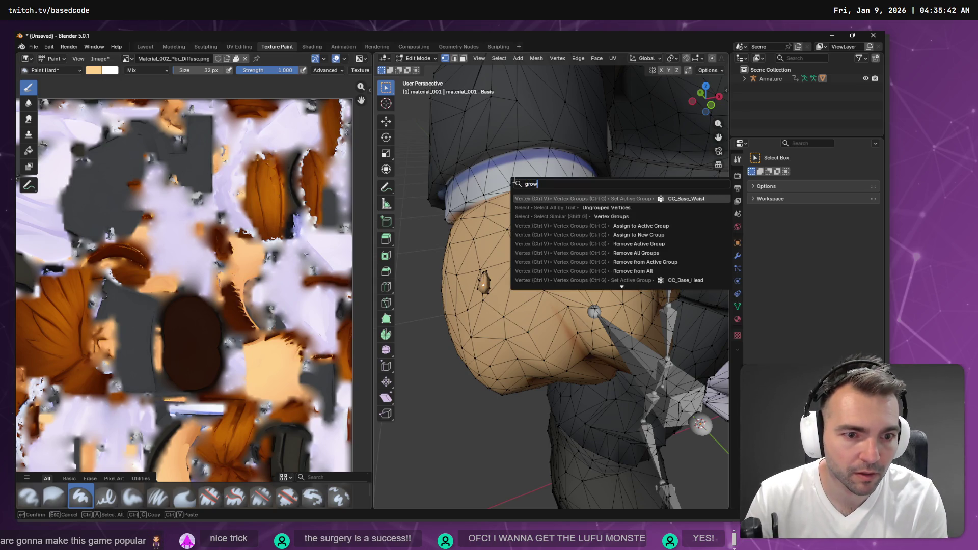
{"action": "left_click", "coordinate": [537, 59]}
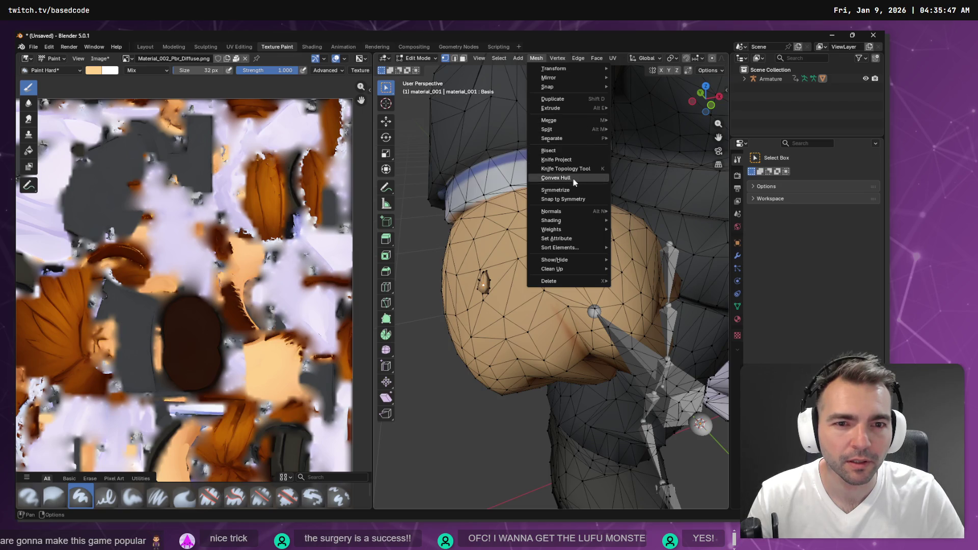
{"action": "left_click", "coordinate": [509, 59]}
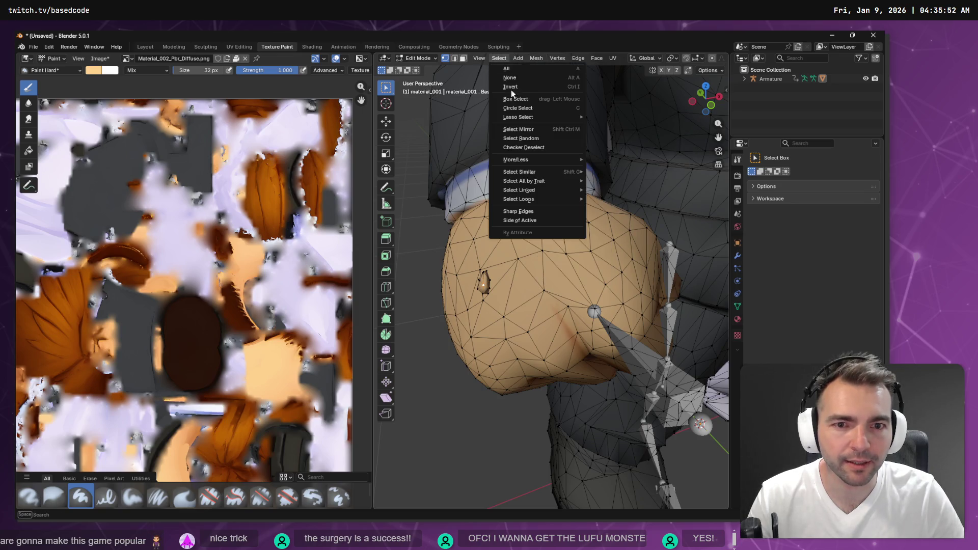
{"action": "mouse_move", "coordinate": [548, 158]}
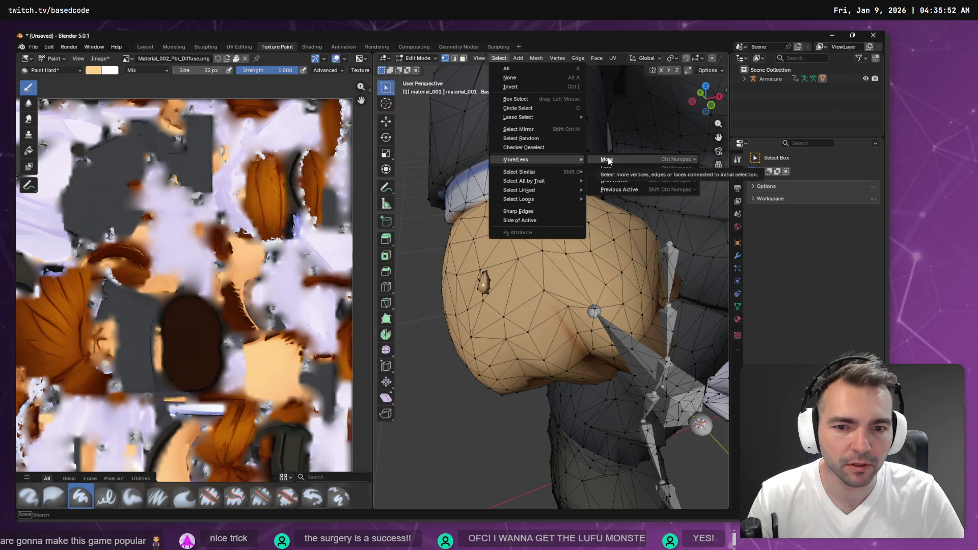
{"action": "left_click", "coordinate": [607, 160]}
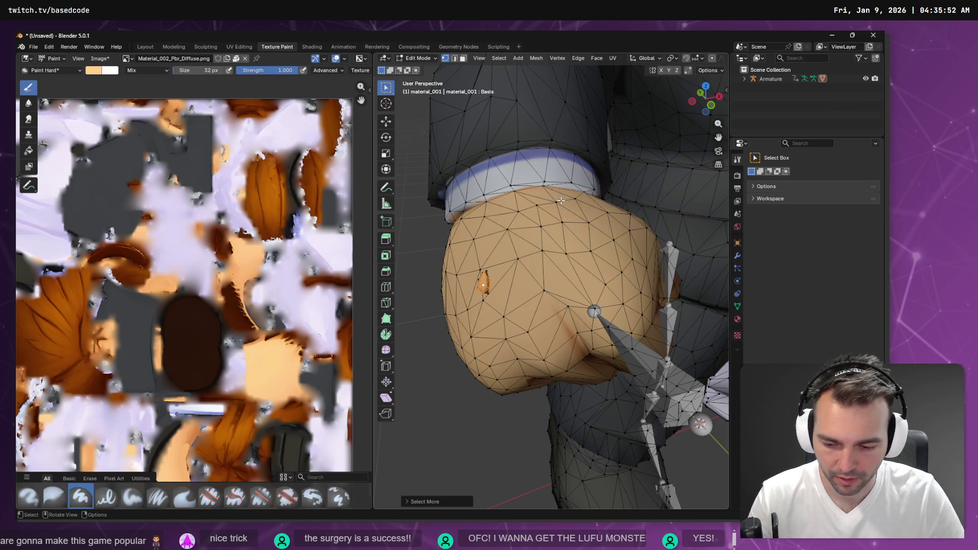
{"action": "key", "text": "shift"}
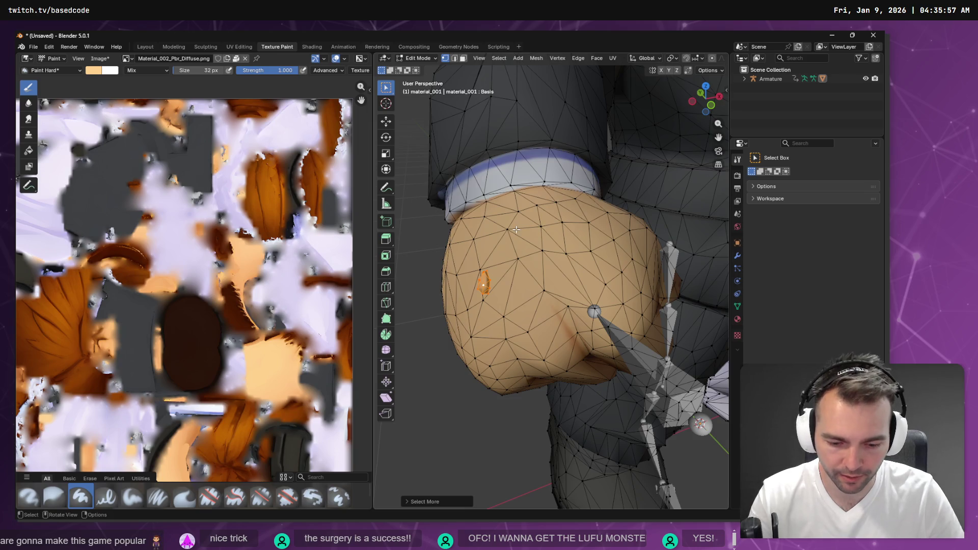
{"action": "right_click", "coordinate": [516, 230]}
{"action": "left_click", "coordinate": [504, 256]}
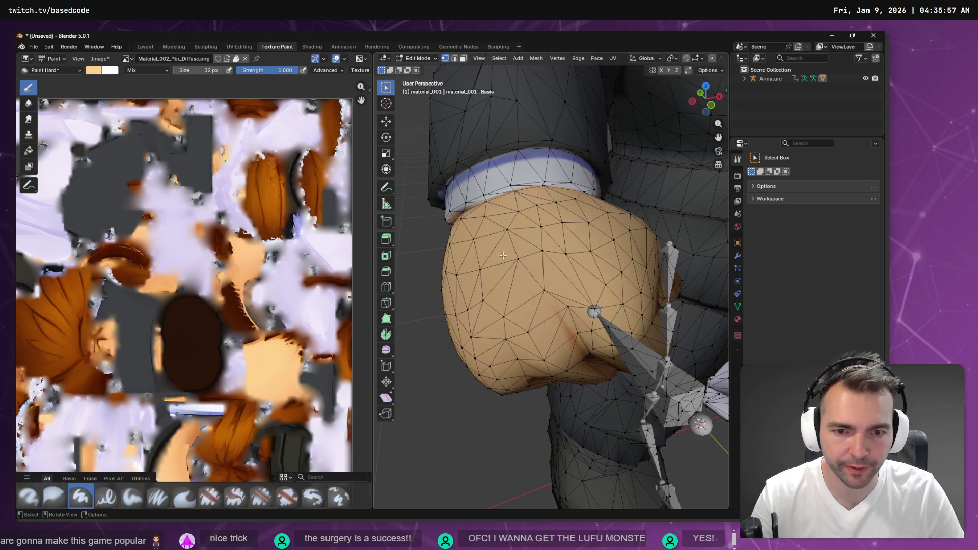
{"action": "key", "text": "Home"}
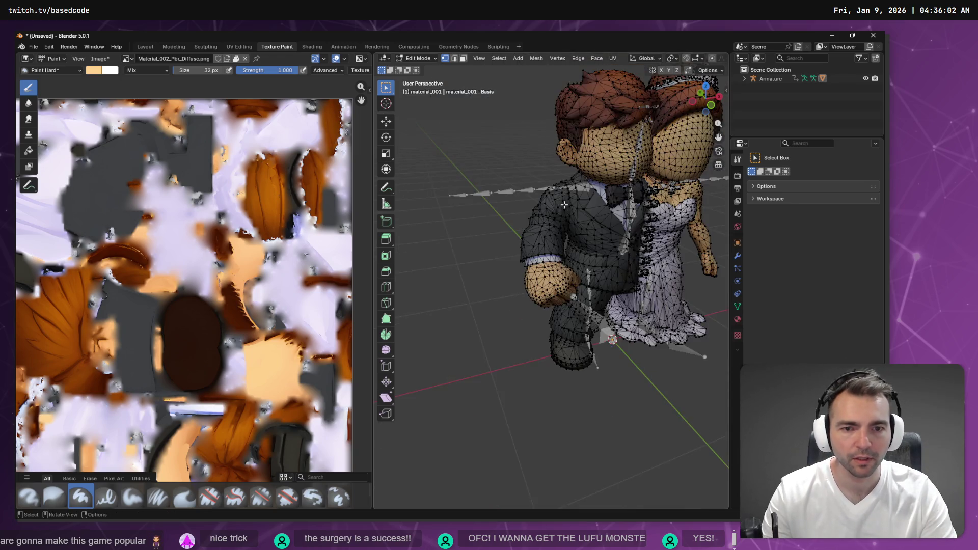
{"action": "key", "text": "Tab"}
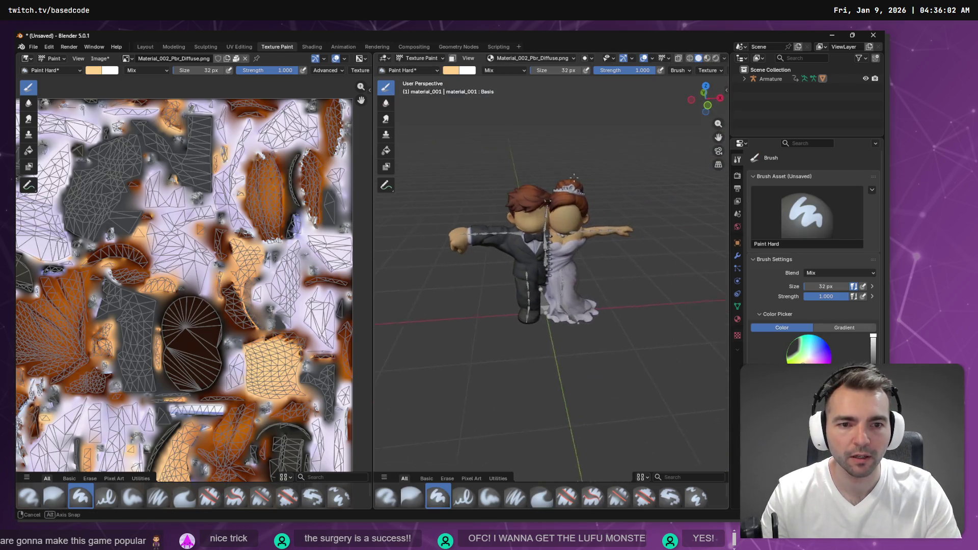
Orbit to the couple's front and flip between the Layout and Texture Paint workspaces
{"action": "scroll", "coordinate": [562, 182], "scroll_direction": "up", "scroll_amount": 4}
{"action": "left_click_drag", "start_coordinate": [562, 181], "coordinate": [615, 210]}
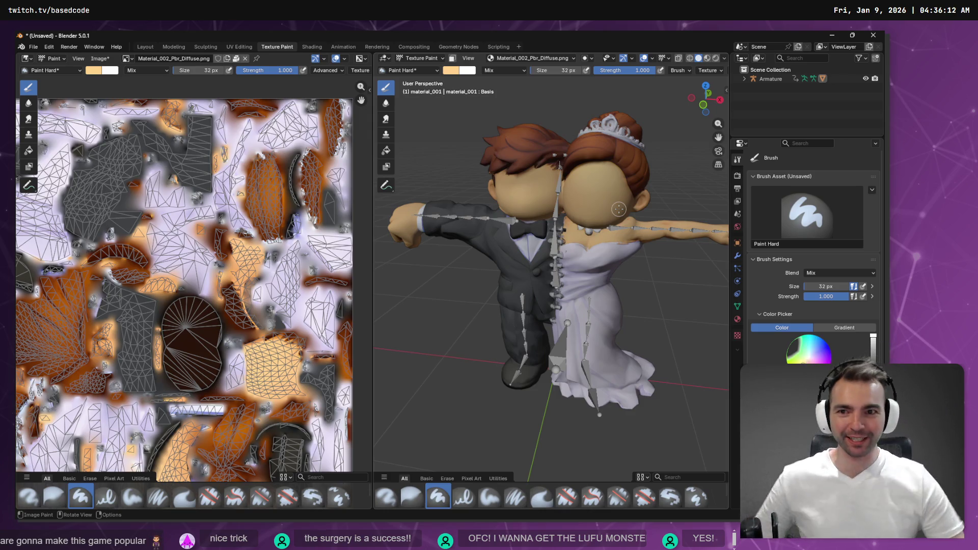
{"action": "left_click", "coordinate": [148, 47]}
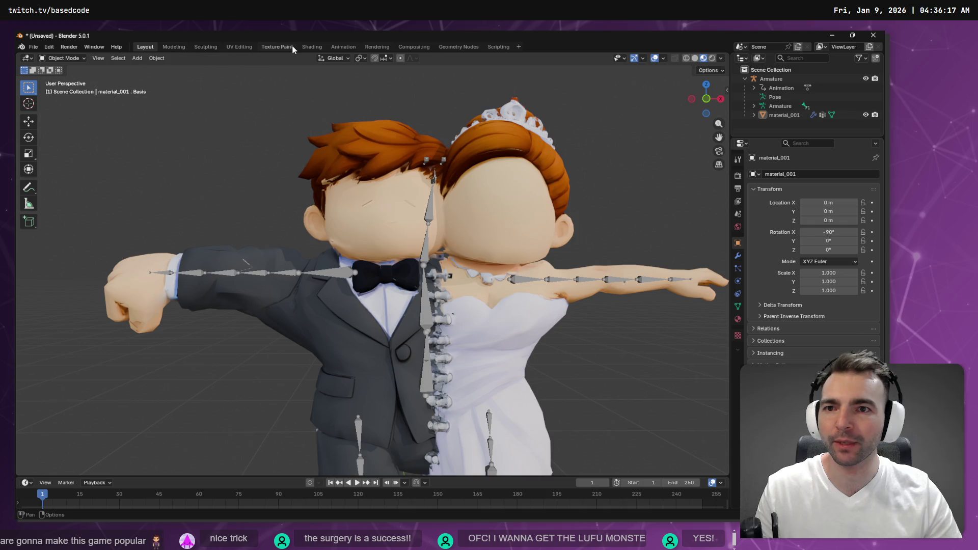
{"action": "left_click", "coordinate": [277, 47]}
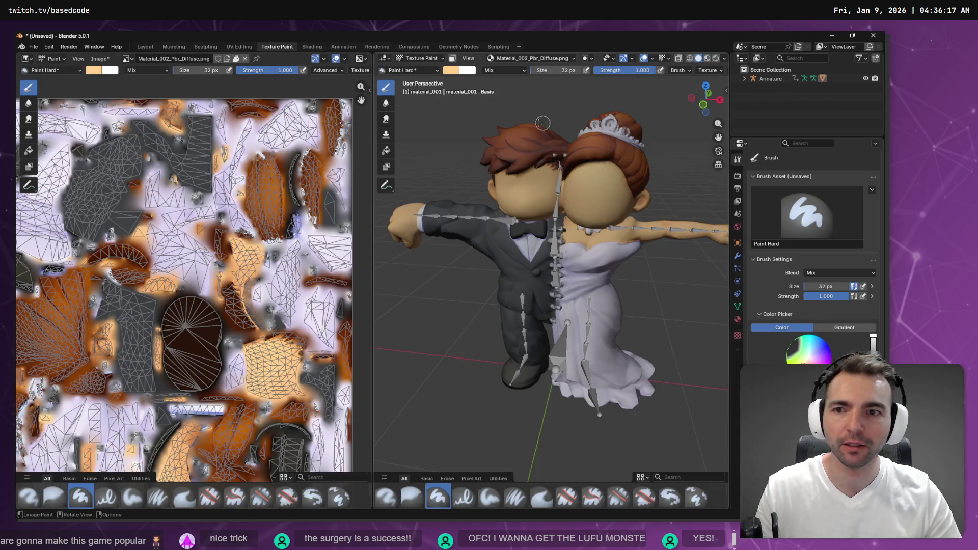
Pack Material_002_Pbr_Diffuse.png into the file, then check the Layout and UV Editing workspaces
{"action": "left_click", "coordinate": [99, 58]}
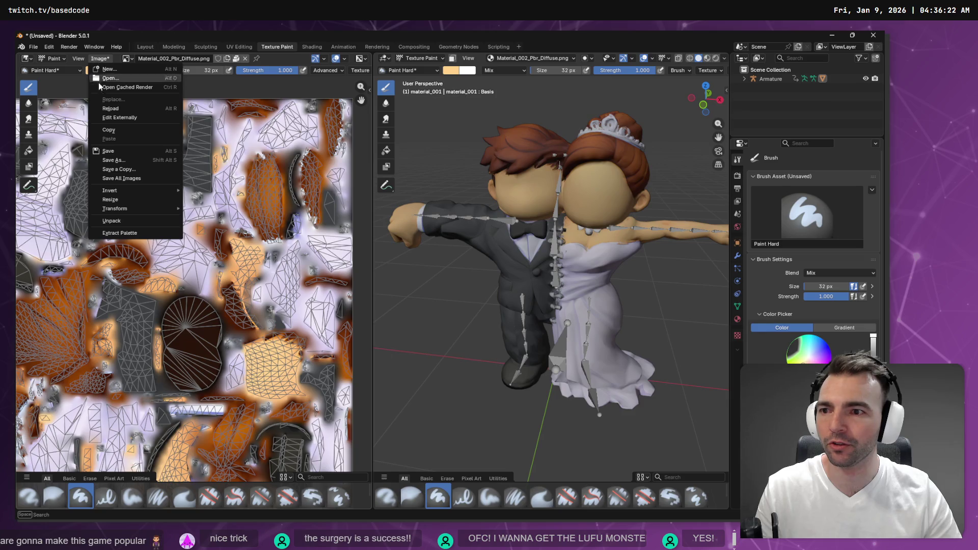
{"action": "left_click", "coordinate": [123, 152]}
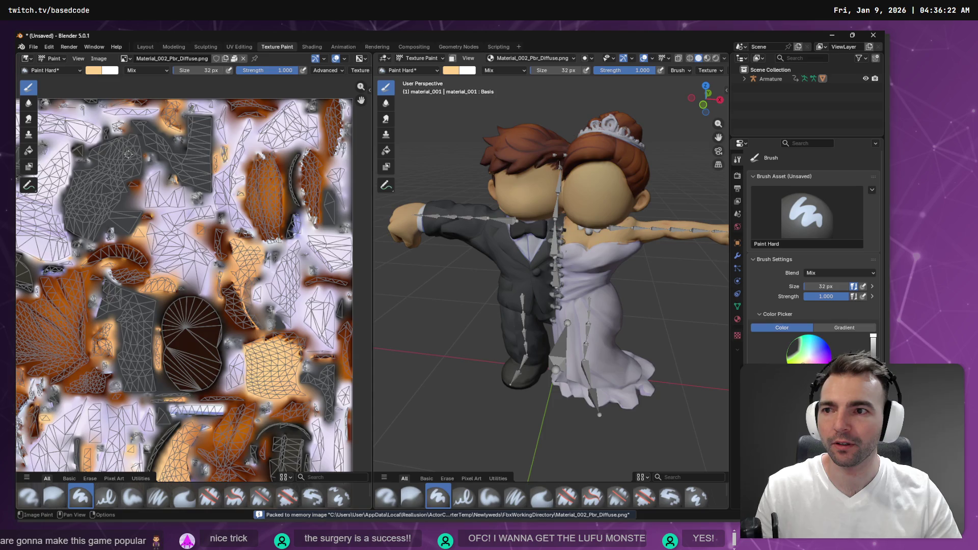
{"action": "left_click", "coordinate": [145, 46]}
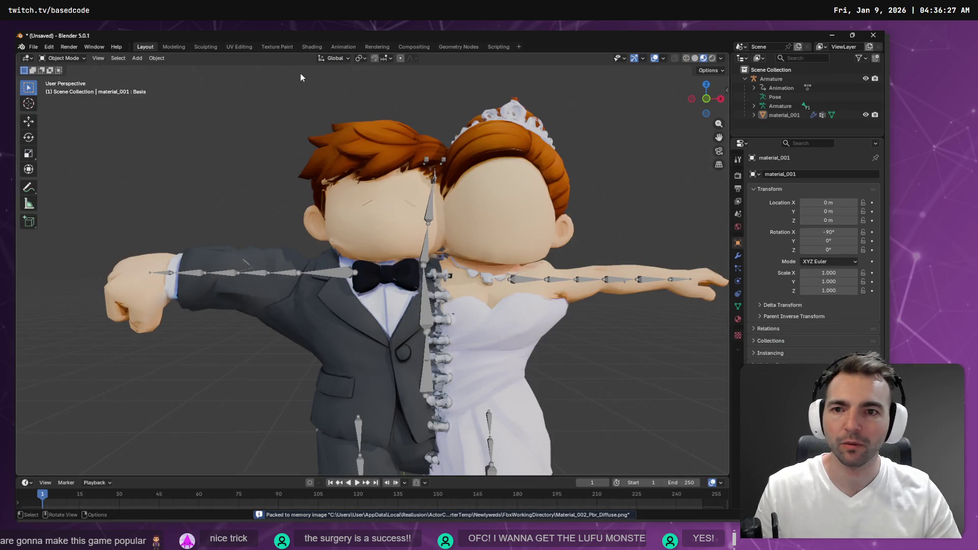
{"action": "left_click", "coordinate": [238, 48]}
{"action": "left_click", "coordinate": [278, 47]}
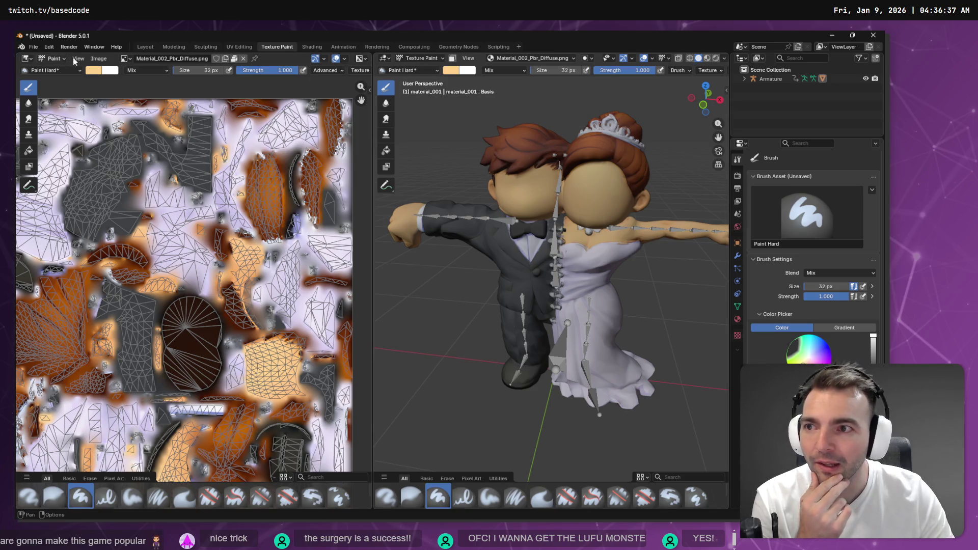
Start Save As for the image, browse to Monsters\Newlyweds and pick Newlyweds_3.png
{"action": "left_click", "coordinate": [92, 60]}
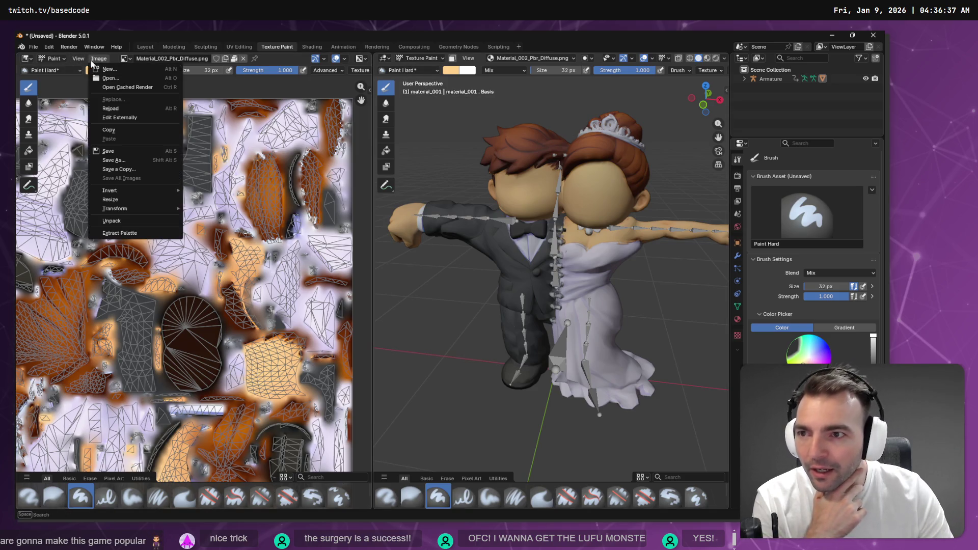
{"action": "left_click", "coordinate": [144, 159]}
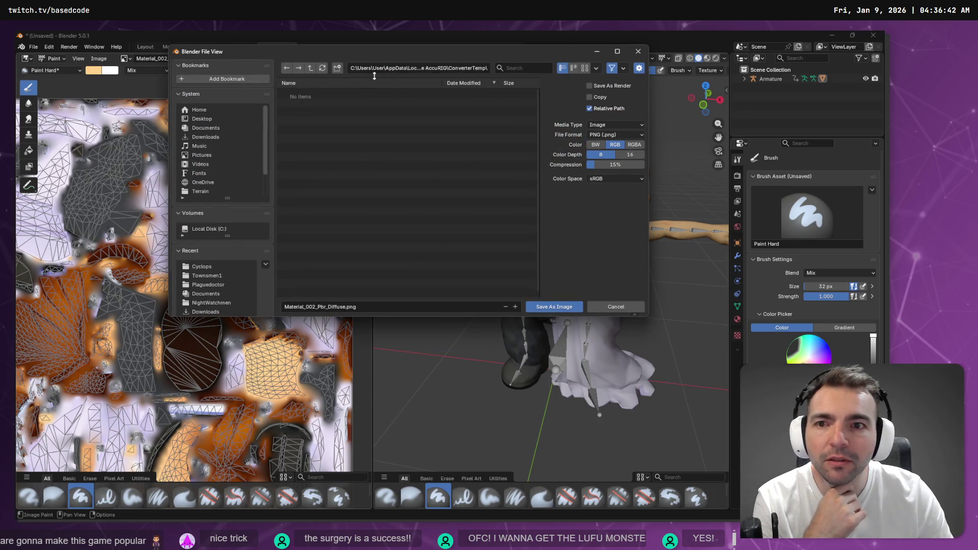
{"action": "left_click", "coordinate": [214, 267]}
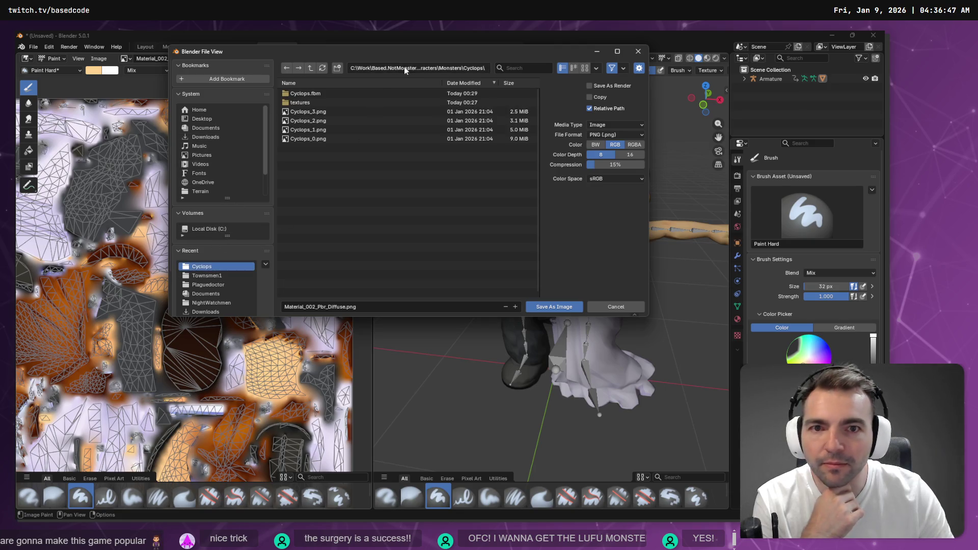
{"action": "left_click", "coordinate": [312, 69]}
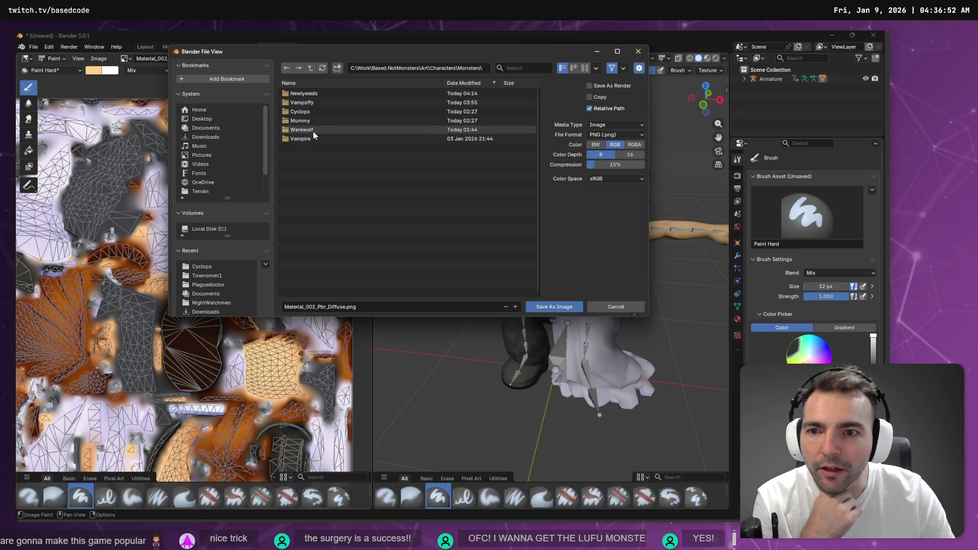
{"action": "double_click", "coordinate": [312, 93]}
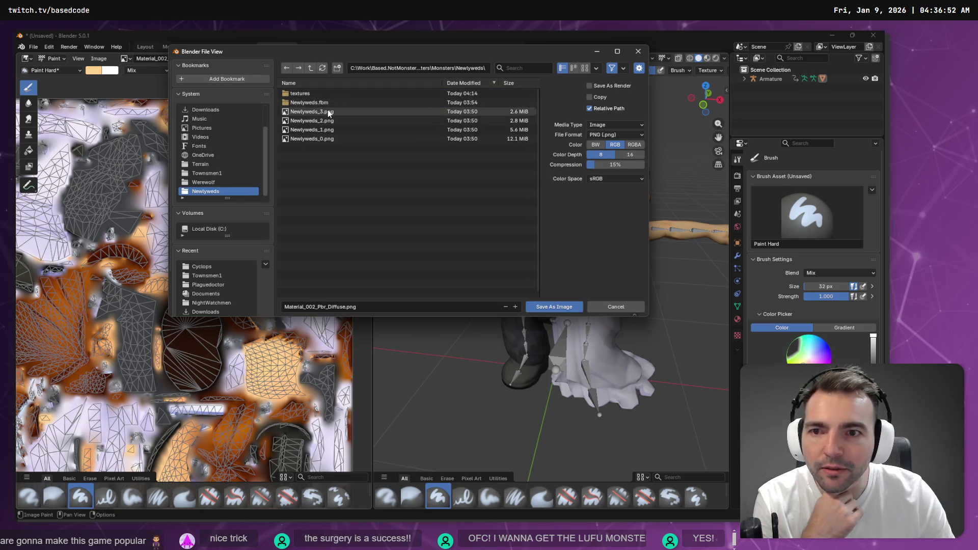
{"action": "left_click", "coordinate": [332, 138]}
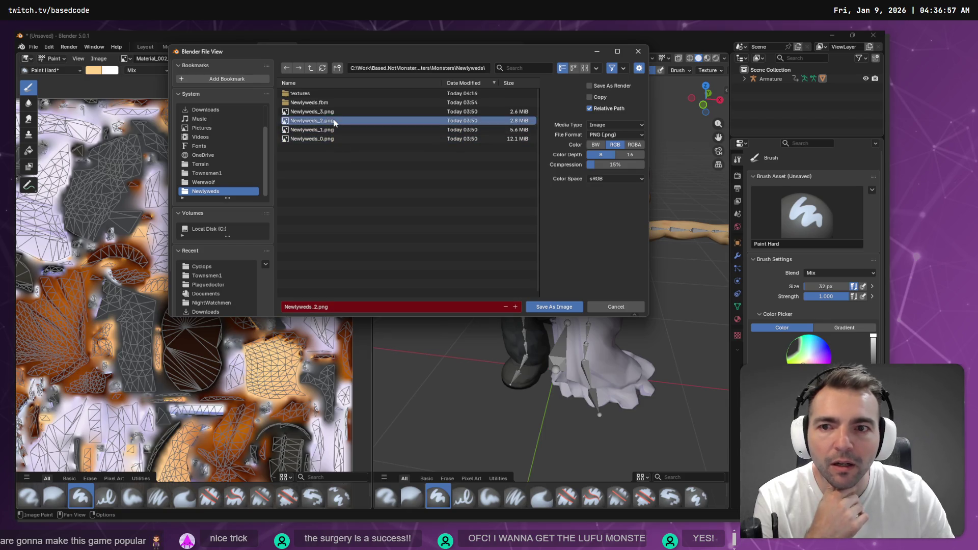
{"action": "right_click", "coordinate": [329, 112]}
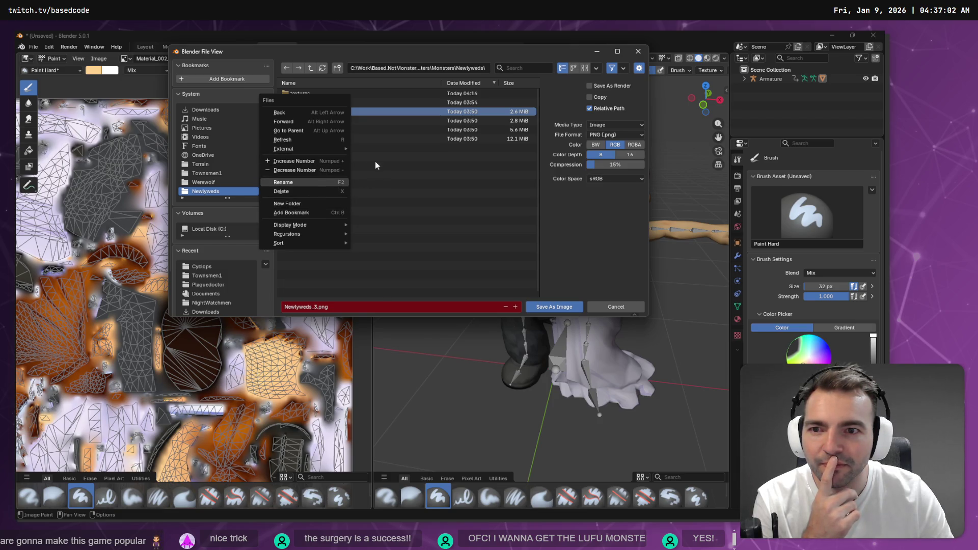
Copy the Newlyweds folder path and paste it into a new File Explorer's address bar
{"action": "left_click", "coordinate": [428, 68]}
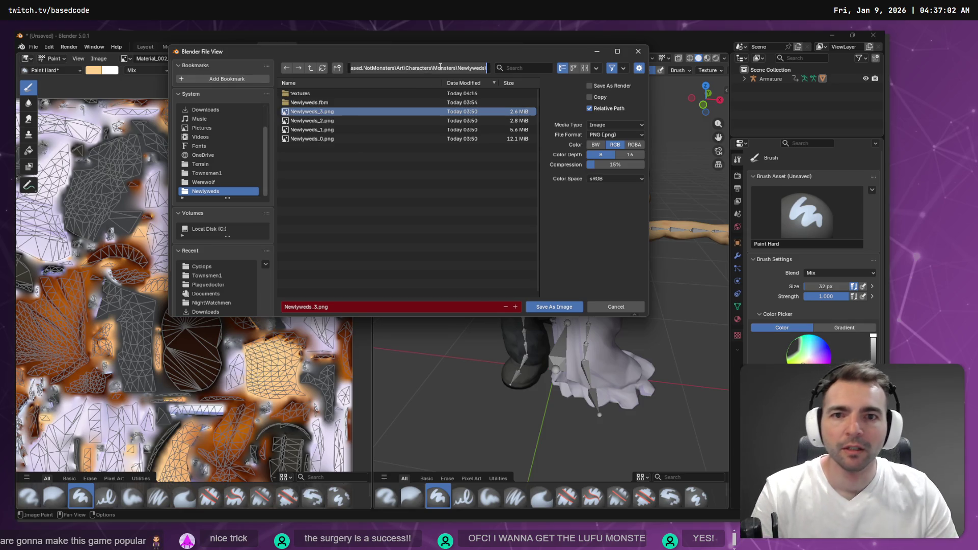
{"action": "key", "text": "super+e"}
{"action": "left_click", "coordinate": [423, 145]}
{"action": "key", "text": "ctrl+v"}
Overwrite Newlyweds_0.png in the Newlyweds folder with the painted diffuse texture
{"action": "key", "text": "Return"}
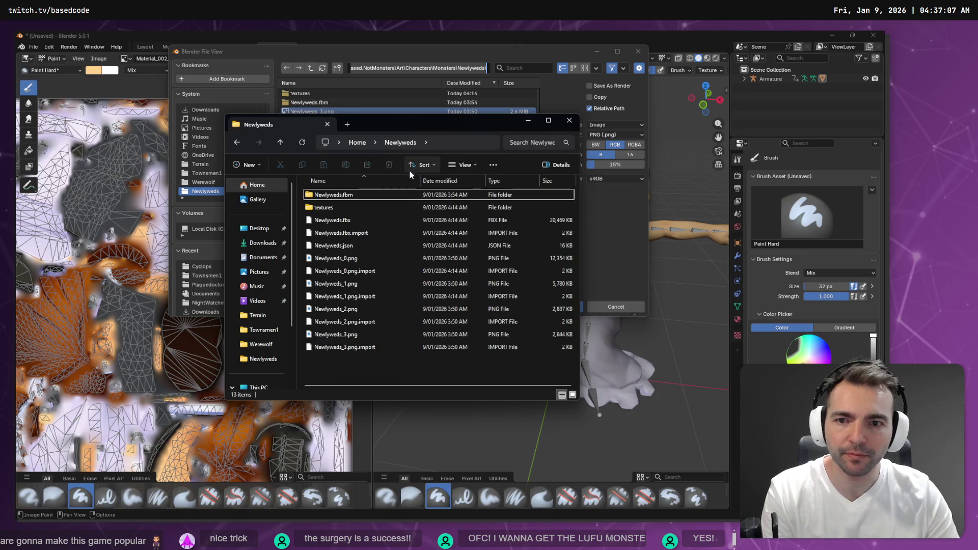
{"action": "left_click", "coordinate": [375, 263]}
{"action": "left_click_drag", "start_coordinate": [372, 264], "coordinate": [774, 240]}
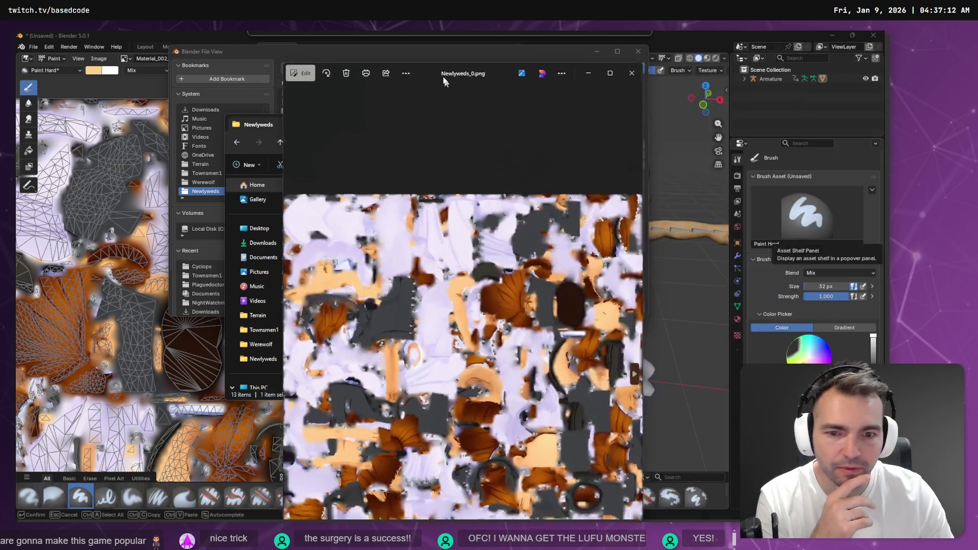
{"action": "left_click", "coordinate": [633, 66]}
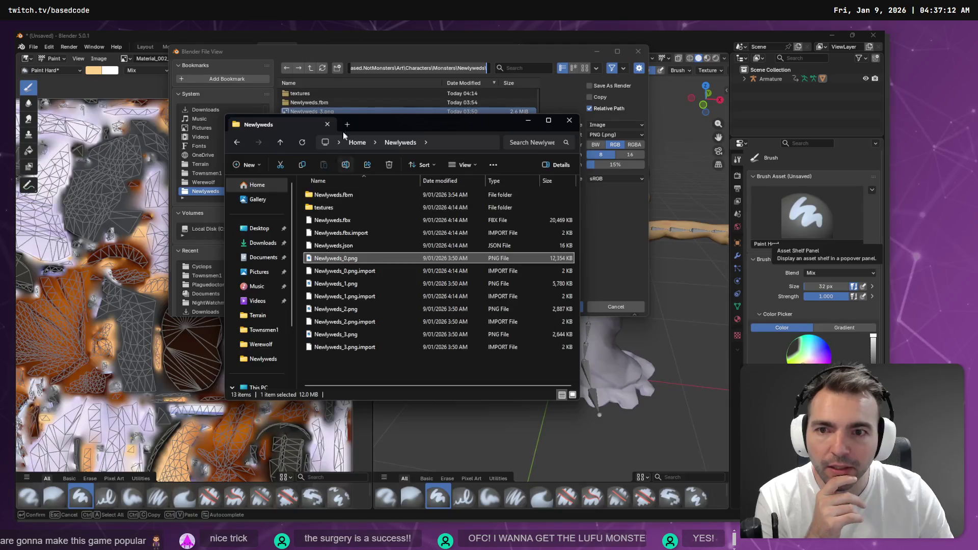
{"action": "left_click", "coordinate": [340, 53]}
{"action": "left_click", "coordinate": [317, 138]}
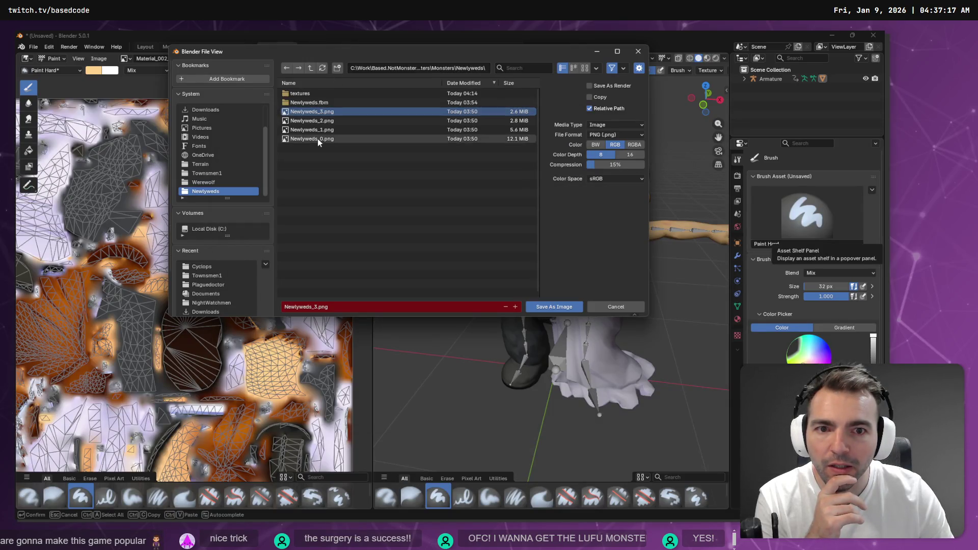
{"action": "double_click", "coordinate": [314, 138]}
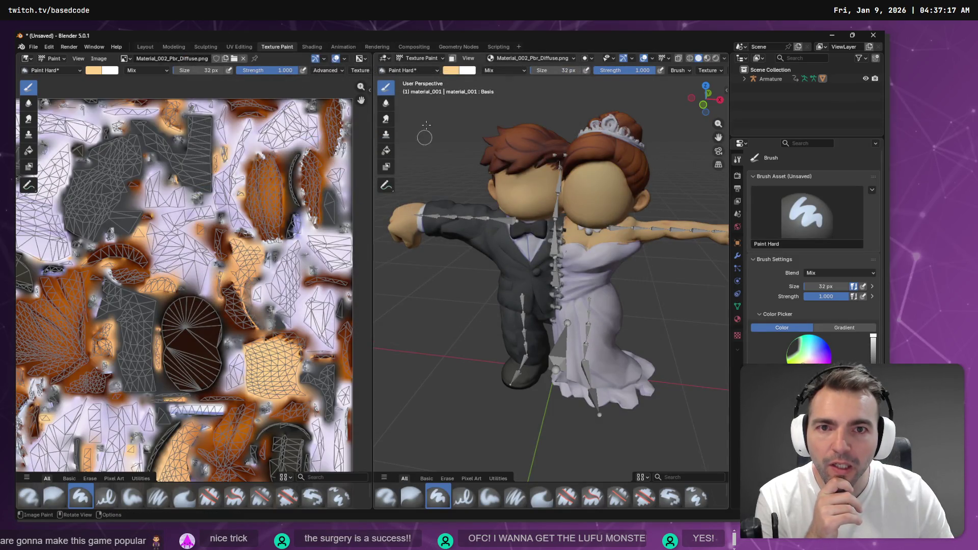
In the Layout workspace, select the Armature together with the couple mesh and open the File menu
{"action": "left_click", "coordinate": [146, 47]}
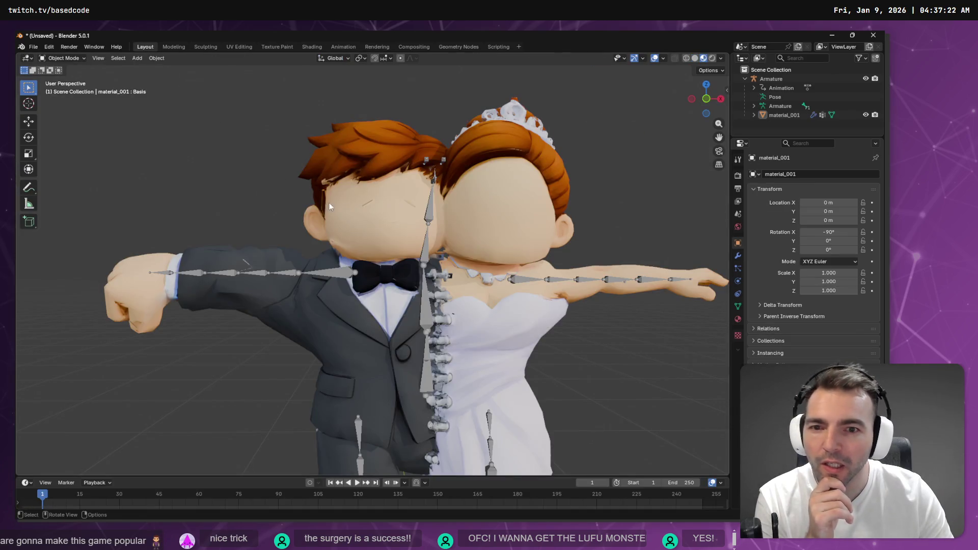
{"action": "left_click", "coordinate": [390, 206]}
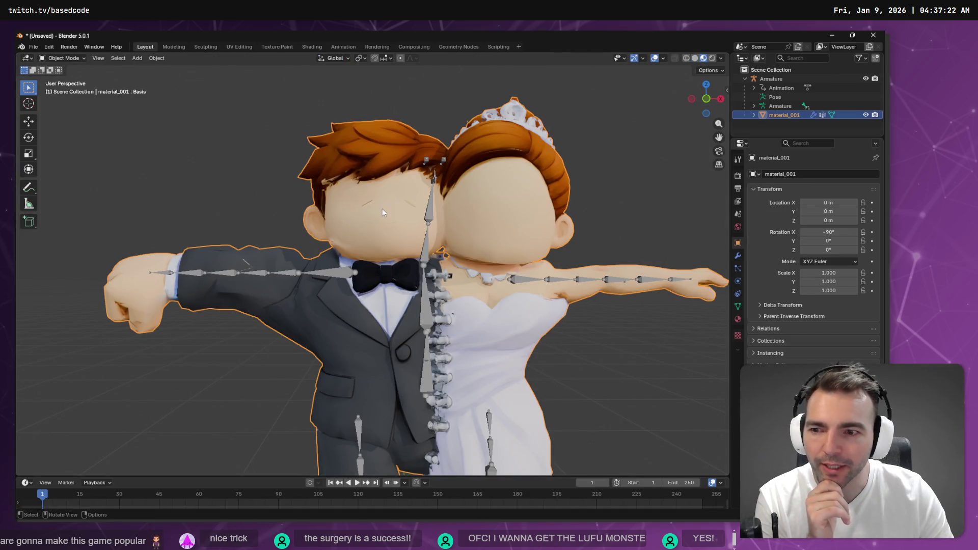
{"action": "left_click", "coordinate": [178, 201]}
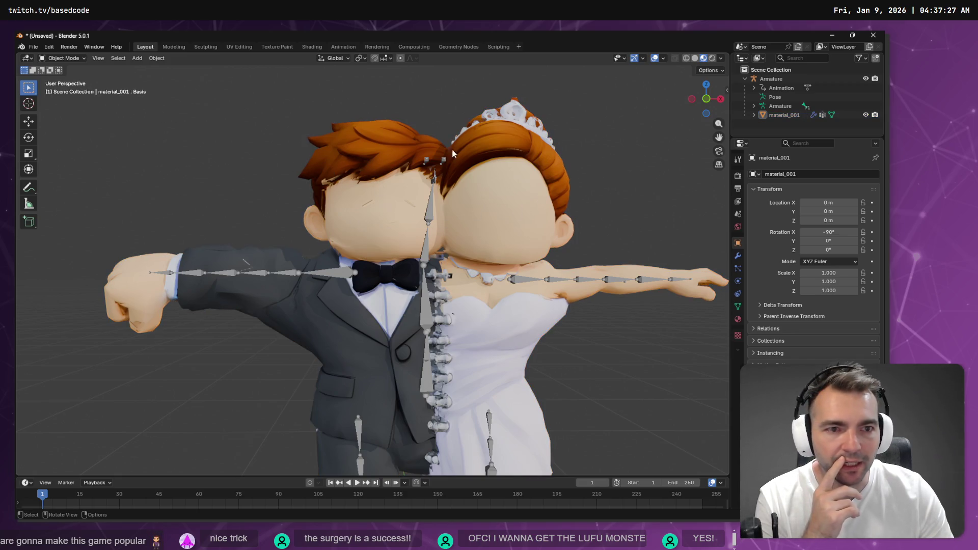
{"action": "scroll", "coordinate": [413, 252], "scroll_direction": "down", "scroll_amount": 5}
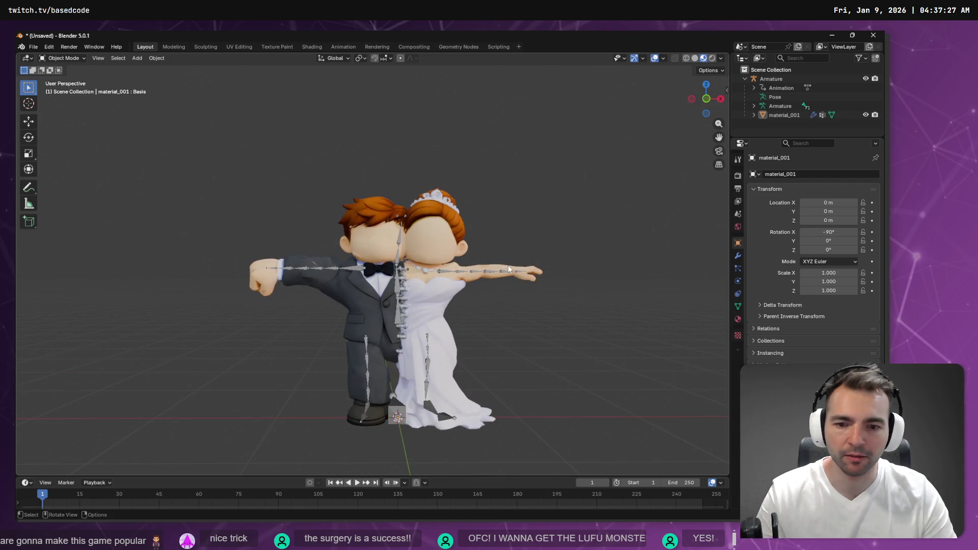
{"action": "key", "text": "Tab"}
{"action": "key", "text": "Tab"}
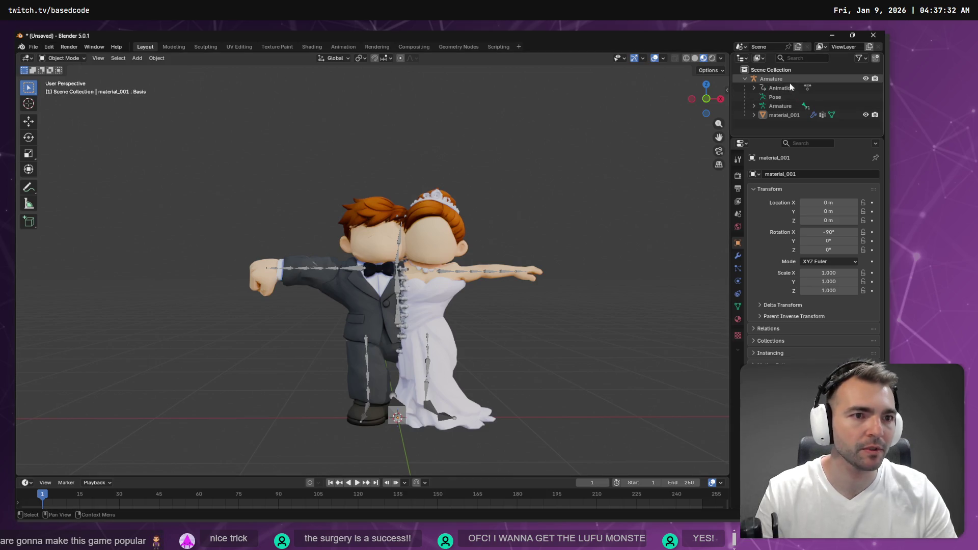
{"action": "left_click", "coordinate": [772, 79]}
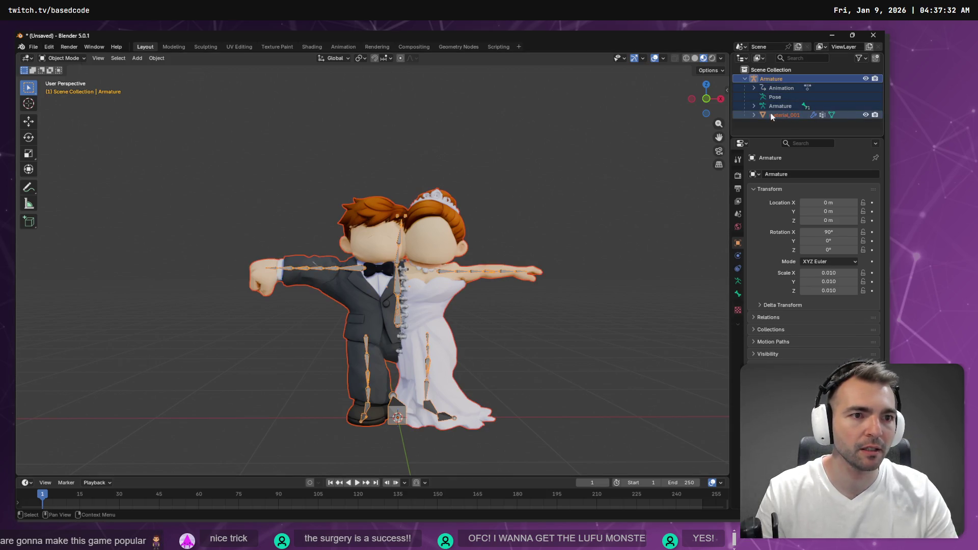
{"action": "left_click", "coordinate": [35, 46]}
Start an FBX export targeting the existing Newlyweds.fbx in the Newlyweds folder
{"action": "mouse_move", "coordinate": [64, 189]}
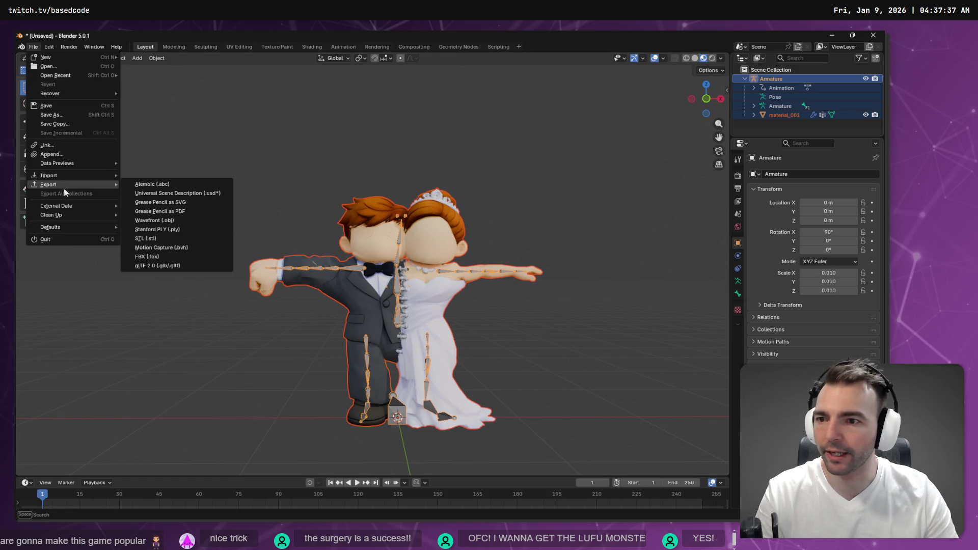
{"action": "left_click", "coordinate": [201, 251]}
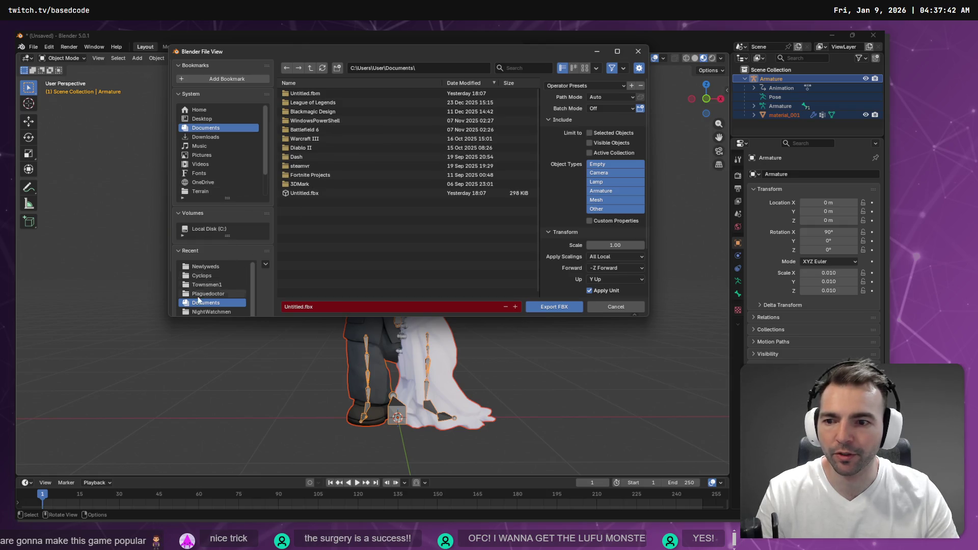
{"action": "left_click", "coordinate": [207, 277]}
{"action": "left_click", "coordinate": [214, 267]}
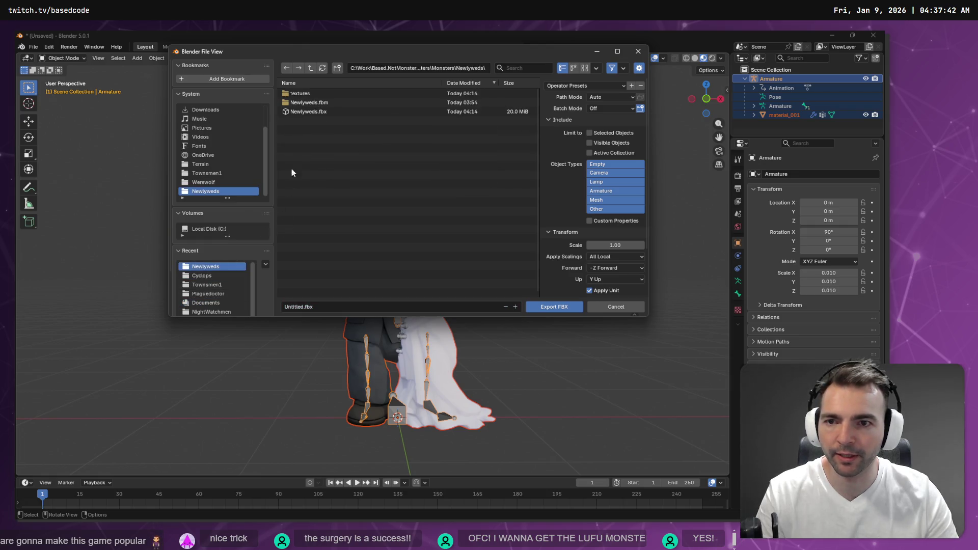
{"action": "left_click", "coordinate": [318, 114]}
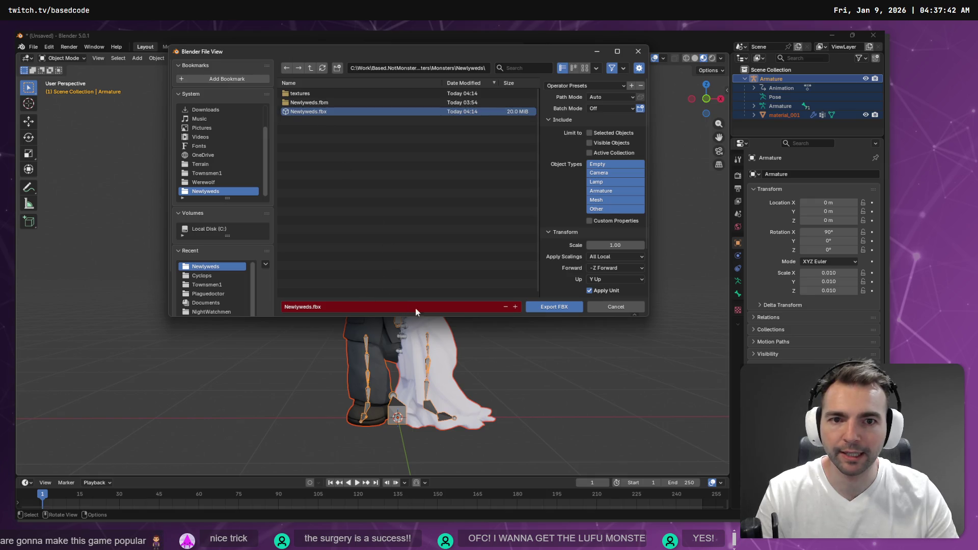
Limit object types to Armature, Mesh and Other, set Path Mode to Copy, and export
{"action": "left_click", "coordinate": [600, 163]}
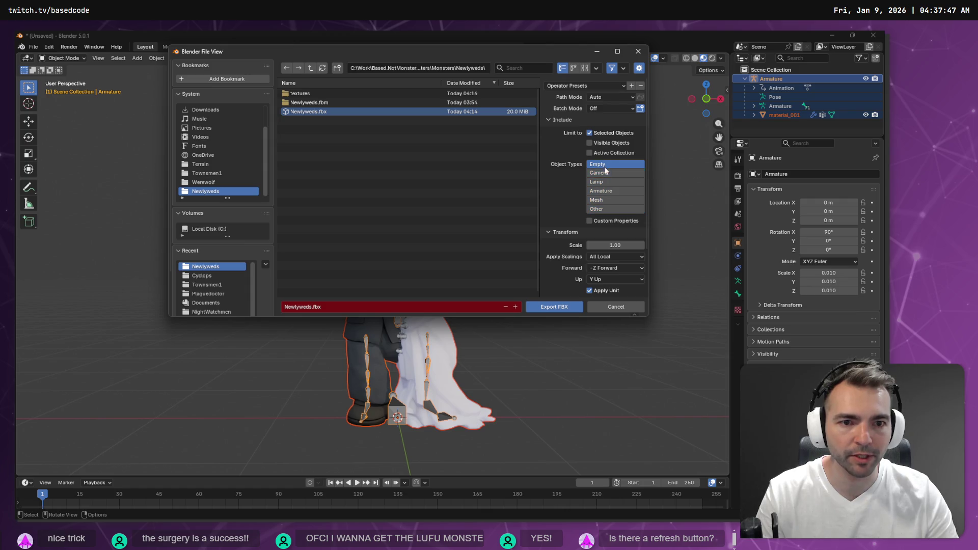
{"action": "left_click", "coordinate": [609, 182]}
{"action": "left_click", "coordinate": [610, 190]}
{"action": "left_click", "coordinate": [610, 201], "text": "shift"}
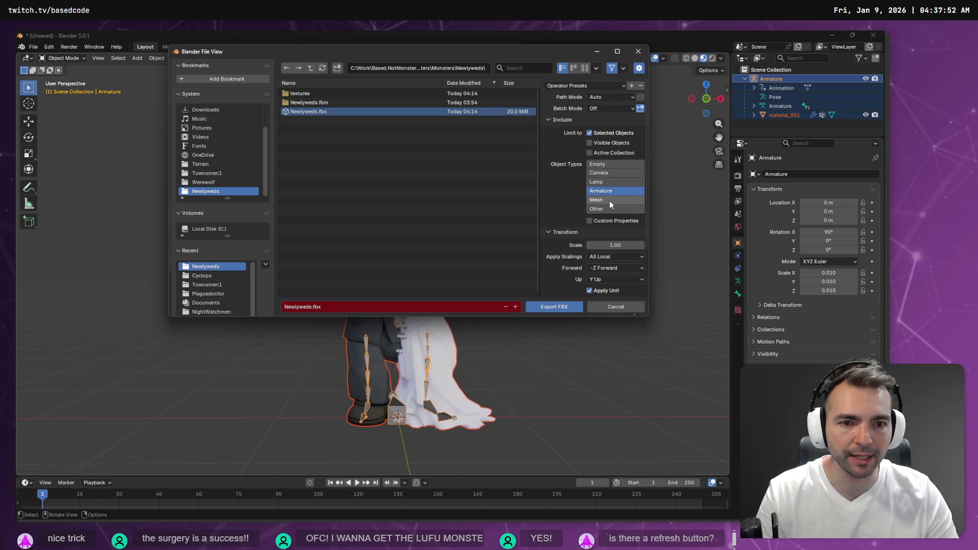
{"action": "left_click", "coordinate": [609, 209], "text": "shift"}
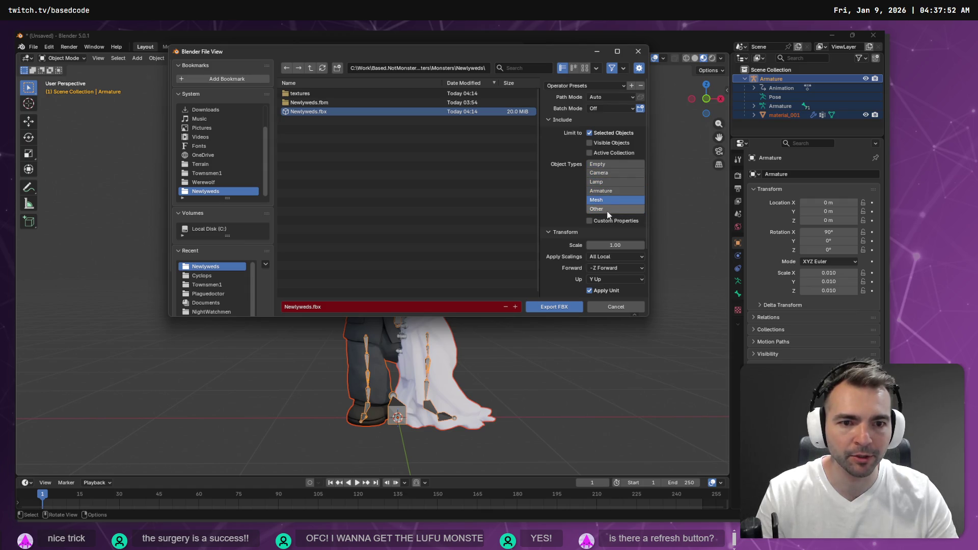
{"action": "left_click", "coordinate": [633, 97]}
{"action": "left_click", "coordinate": [621, 153]}
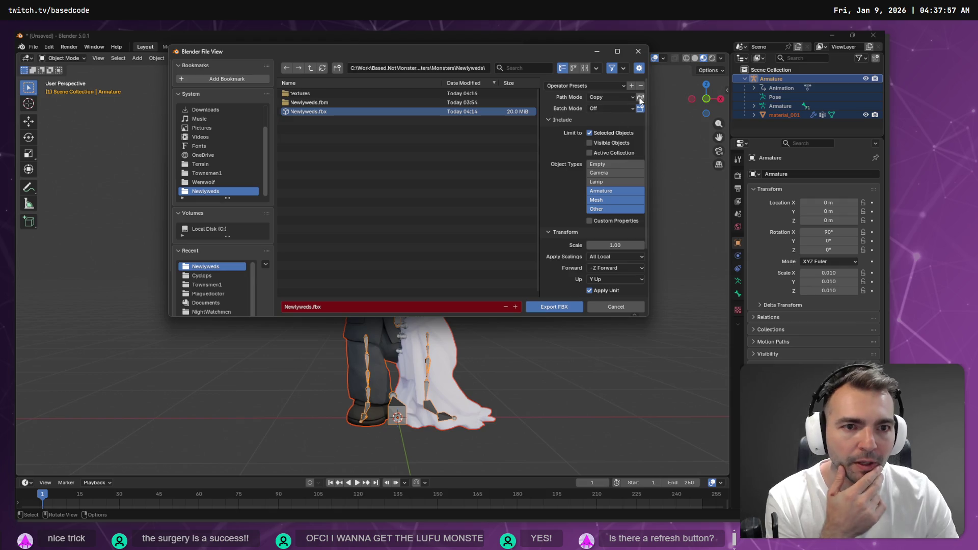
{"action": "scroll", "coordinate": [601, 282], "scroll_direction": "down", "scroll_amount": 3}
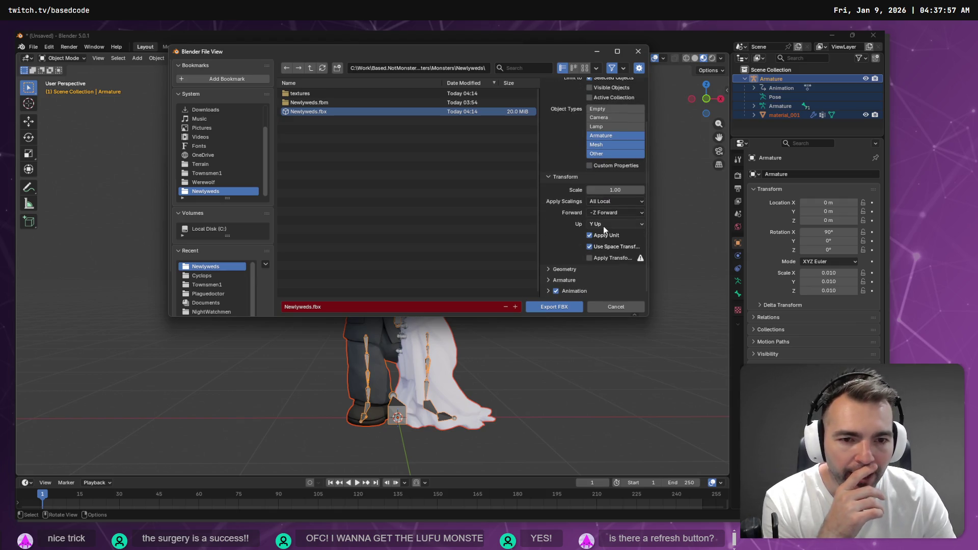
{"action": "scroll", "coordinate": [580, 258], "scroll_direction": "up", "scroll_amount": 3}
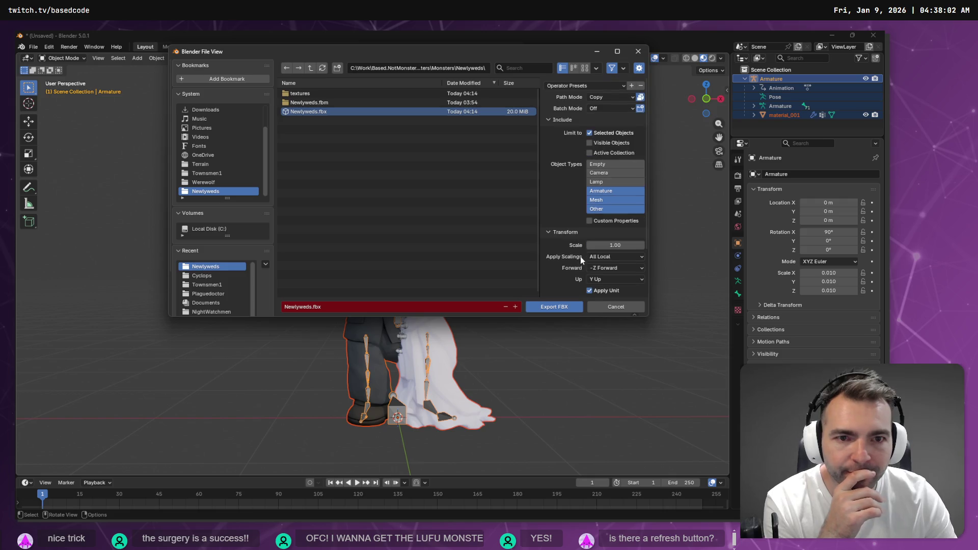
{"action": "scroll", "coordinate": [578, 251], "scroll_direction": "down", "scroll_amount": 3}
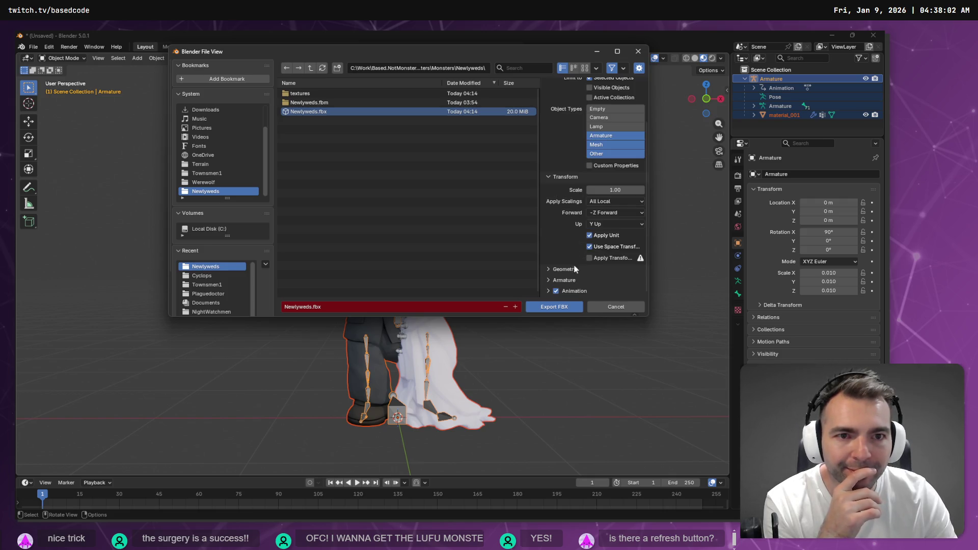
{"action": "left_click", "coordinate": [549, 309]}
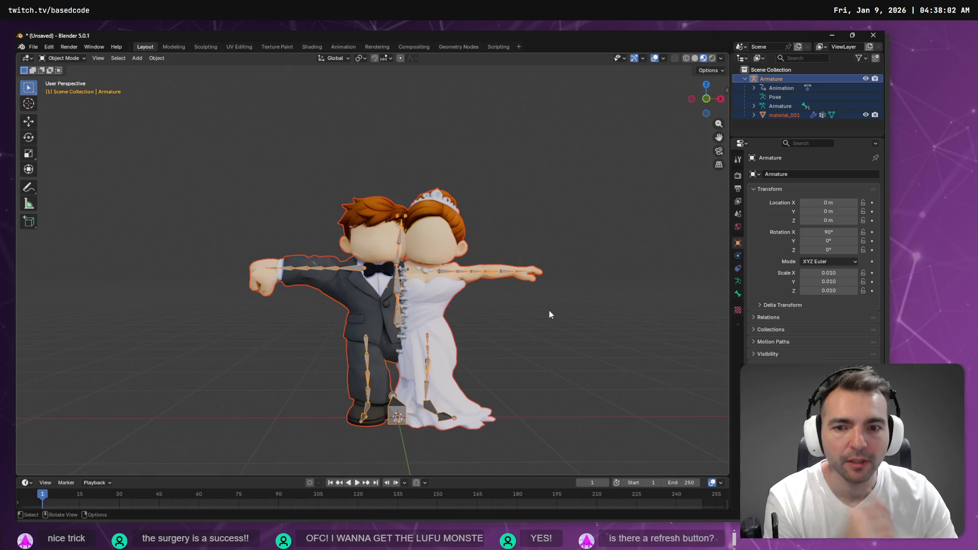
Check the Newlyweds folder timestamps, then return to Godot and open the ArtTests scene
{"action": "key", "text": "alt+Tab"}
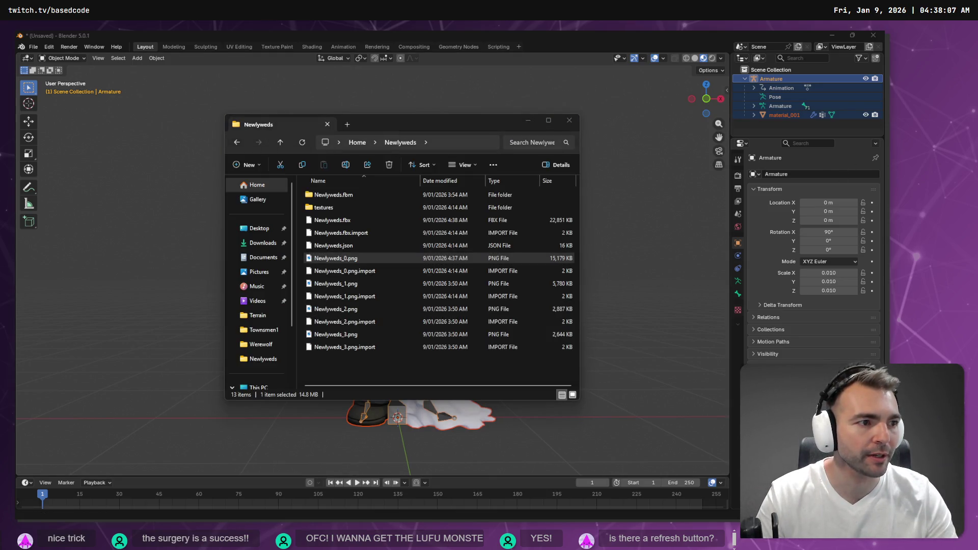
{"action": "key", "text": "alt+Tab"}
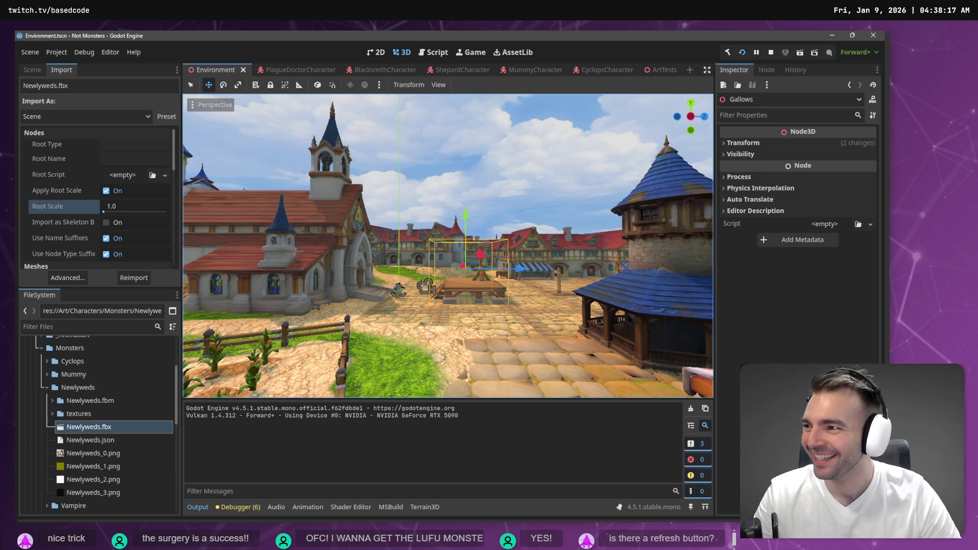
{"action": "key", "text": "alt+Tab"}
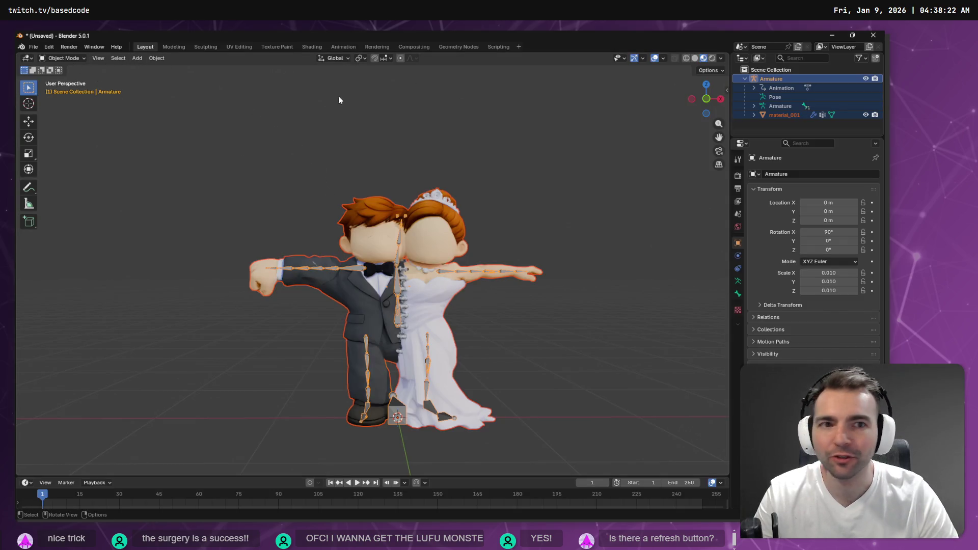
{"action": "key", "text": "alt+Tab"}
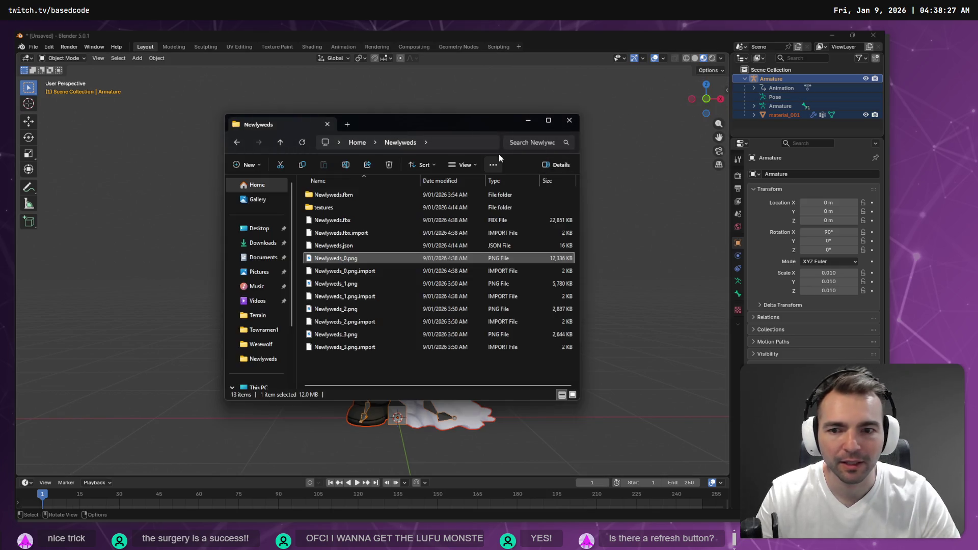
{"action": "scroll", "coordinate": [494, 244], "scroll_direction": "up", "scroll_amount": 3}
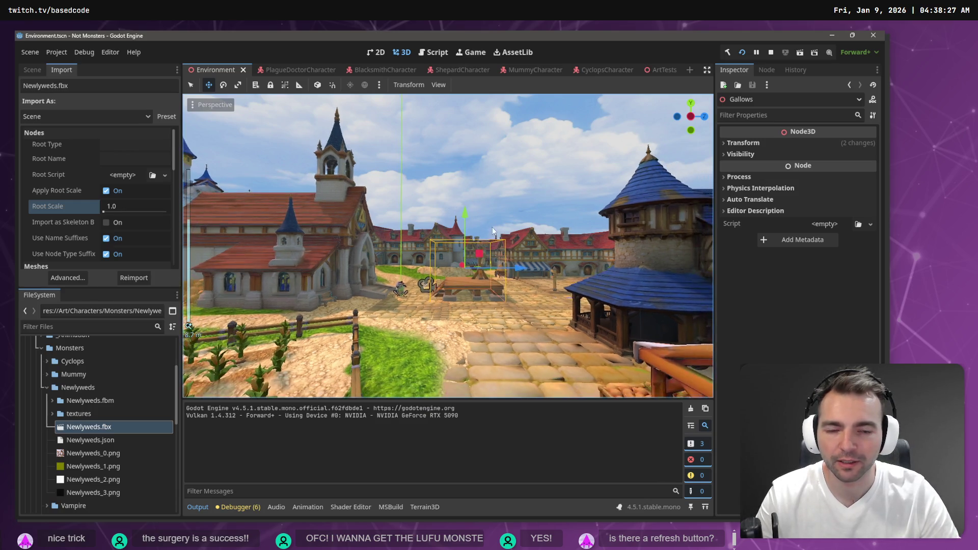
{"action": "left_click", "coordinate": [660, 70]}
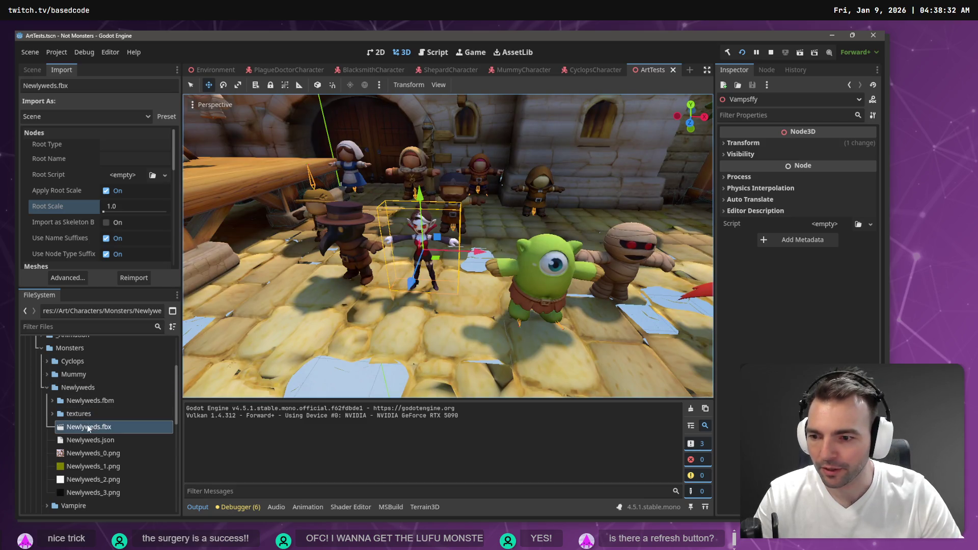
Drop Newlyweds.fbx into the ArtTests lineup beside the cyclops and reimport it
{"action": "mouse_move", "coordinate": [85, 430]}
{"action": "left_mouse_down"}
{"action": "mouse_move", "coordinate": [153, 438]}
{"action": "mouse_move", "coordinate": [387, 367]}
{"action": "mouse_move", "coordinate": [421, 316]}
{"action": "left_mouse_up"}
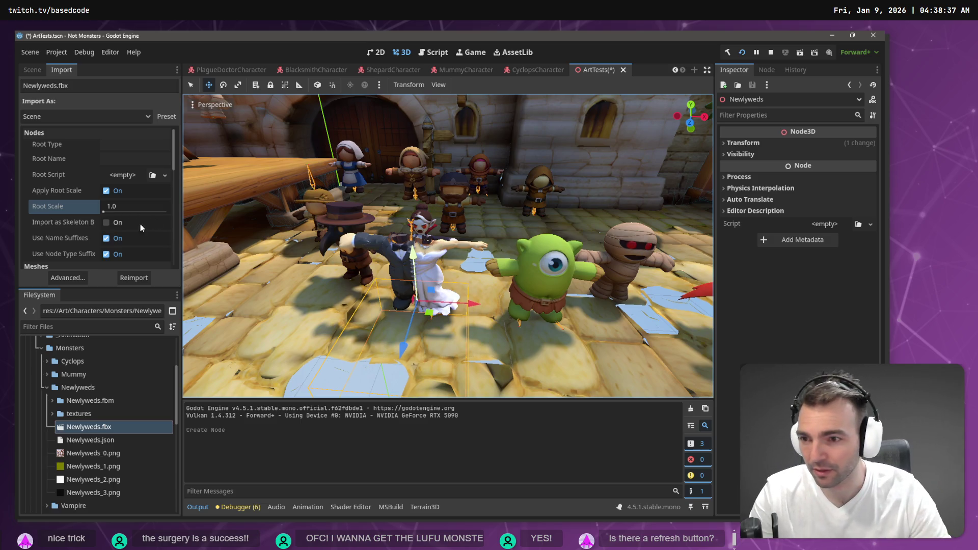
{"action": "left_click", "coordinate": [127, 281]}
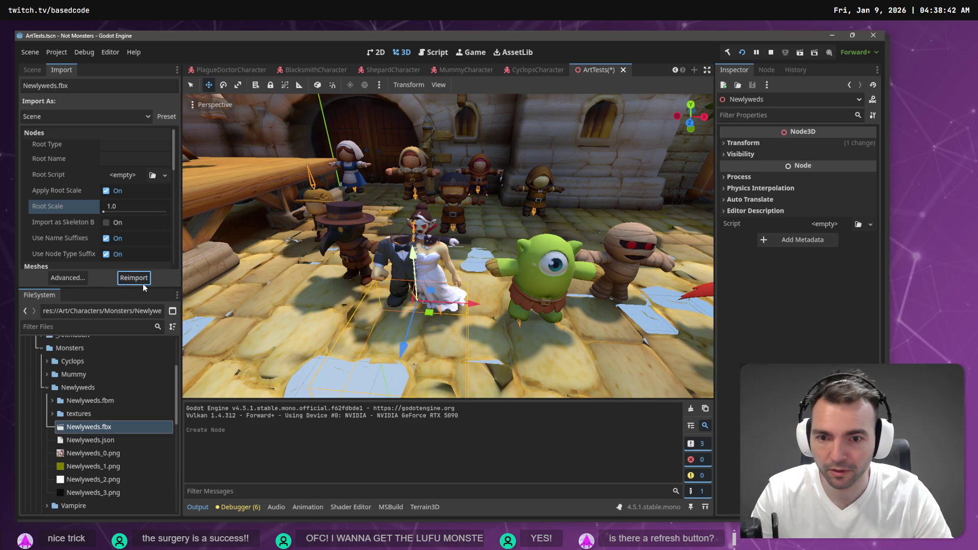
{"action": "scroll", "coordinate": [469, 237], "scroll_direction": "up", "scroll_amount": 3}
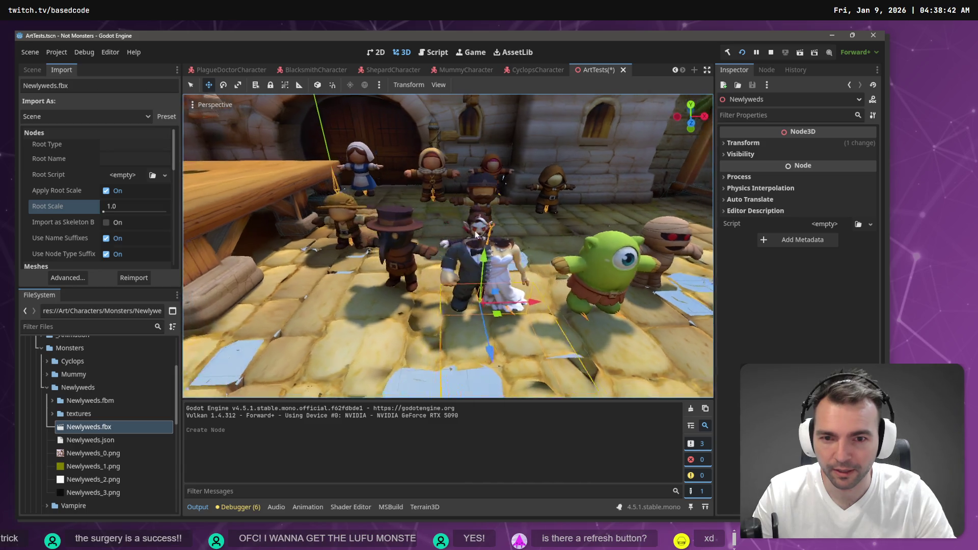
{"action": "scroll", "coordinate": [543, 248], "scroll_direction": "up", "scroll_amount": 5}
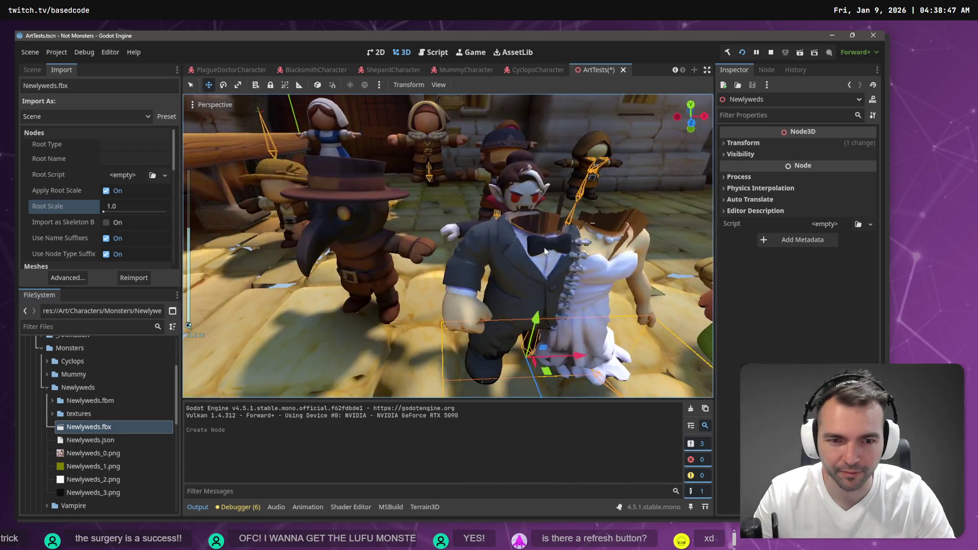
{"action": "left_click_drag", "start_coordinate": [601, 226], "coordinate": [545, 231]}
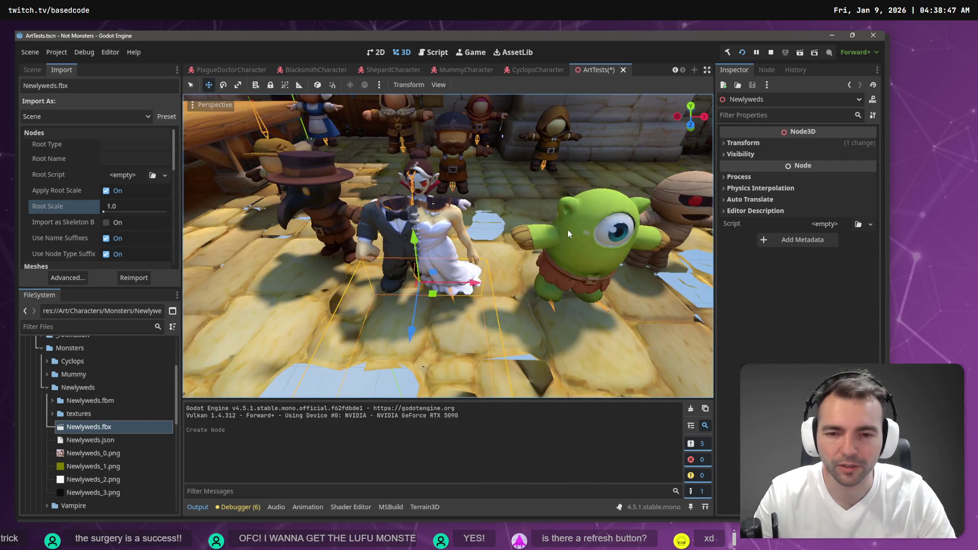
{"action": "key", "text": "alt+Tab"}
{"action": "key", "text": "alt+Tab"}
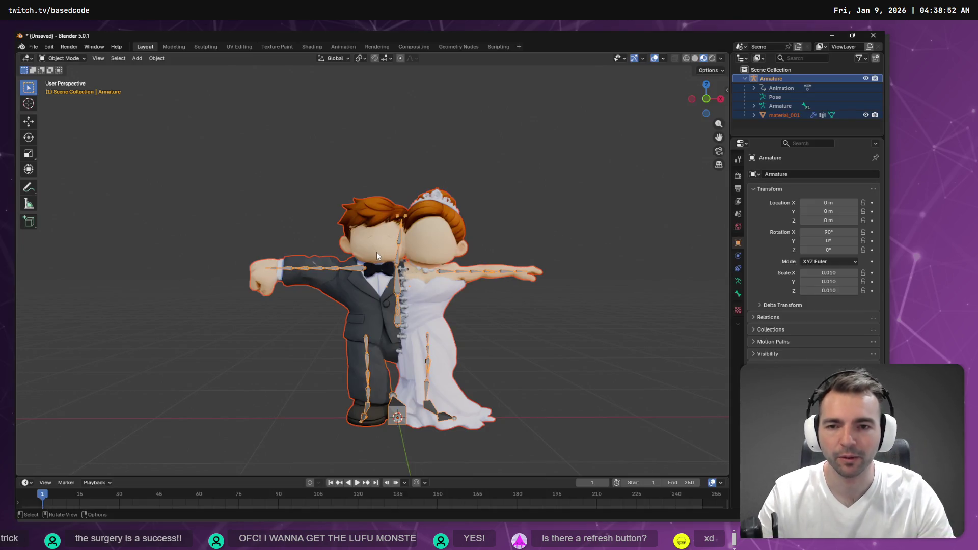
Return the armature to Object Mode, select the mesh material_001, and enter Weight Paint mode
{"action": "key", "text": "Tab"}
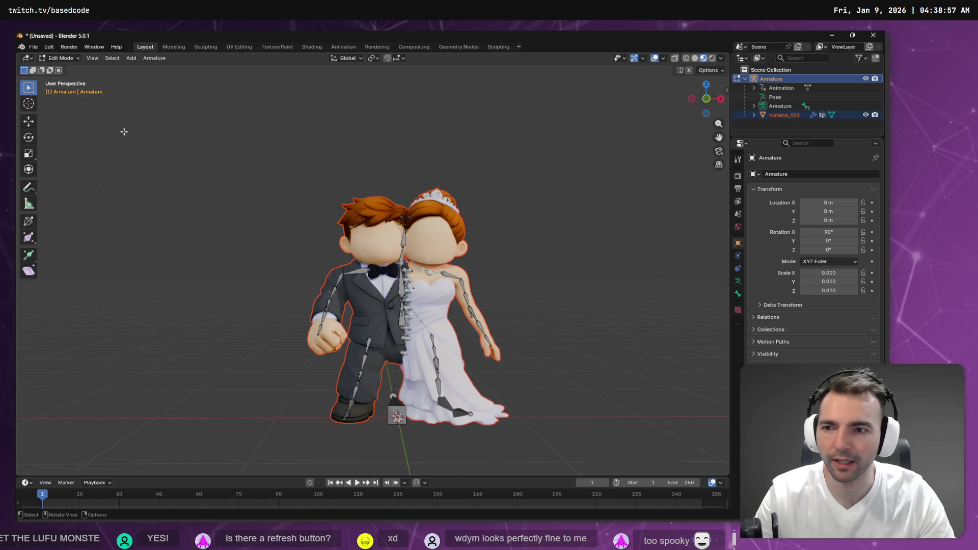
{"action": "left_click", "coordinate": [60, 59]}
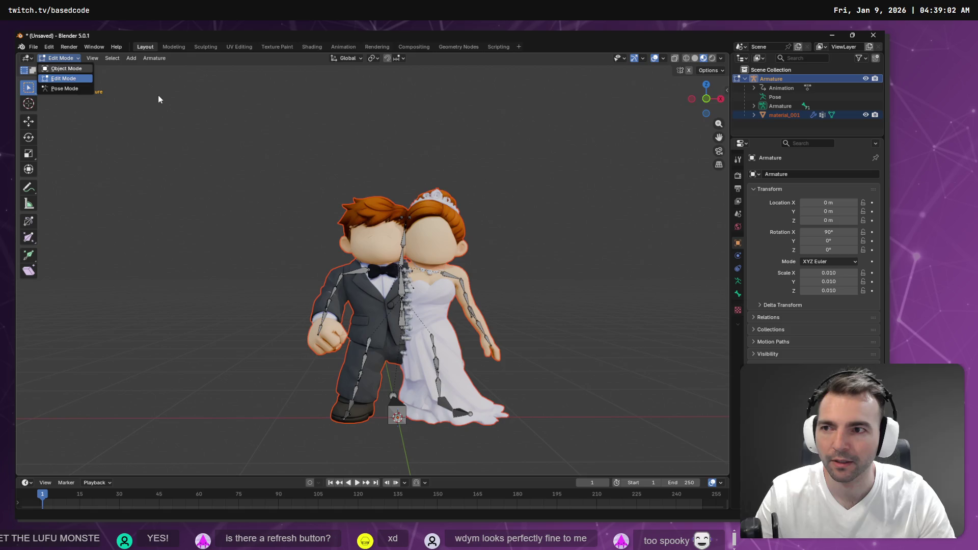
{"action": "left_click", "coordinate": [66, 69]}
{"action": "left_click", "coordinate": [442, 220]}
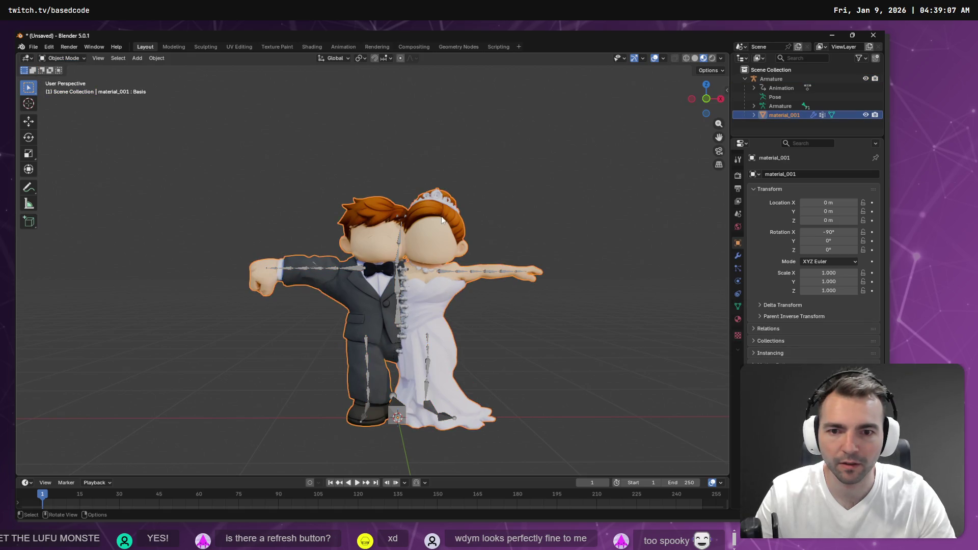
{"action": "key", "text": "Tab"}
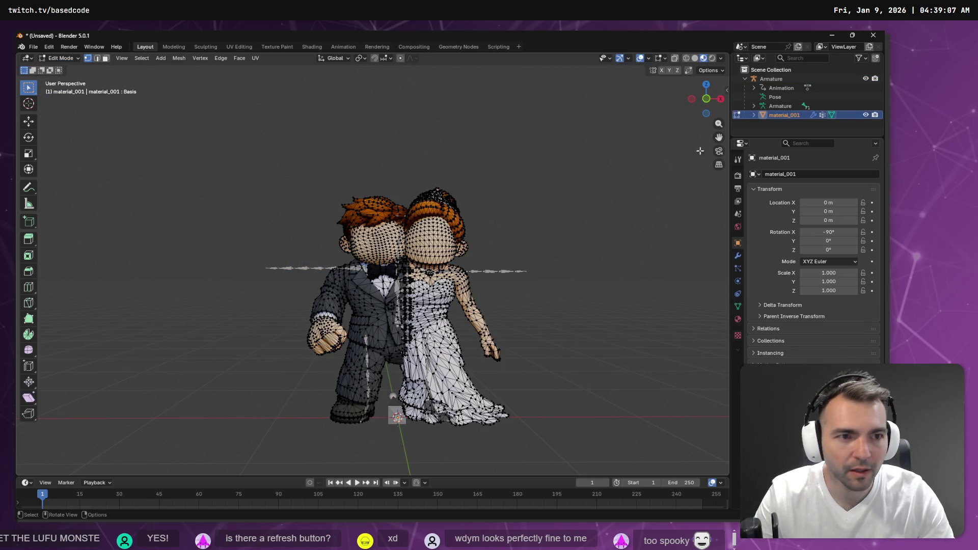
{"action": "key", "text": "Tab"}
{"action": "left_click", "coordinate": [64, 58]}
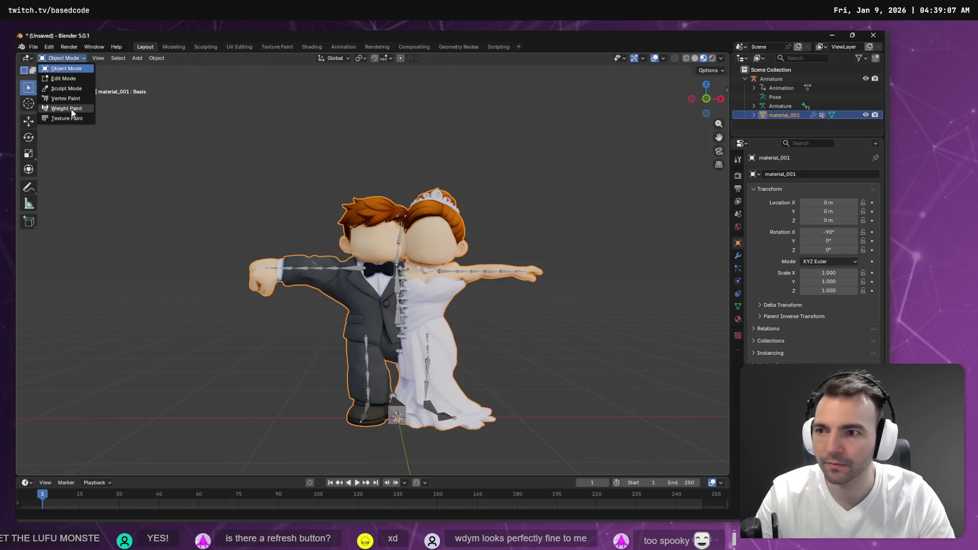
{"action": "left_click", "coordinate": [66, 108]}
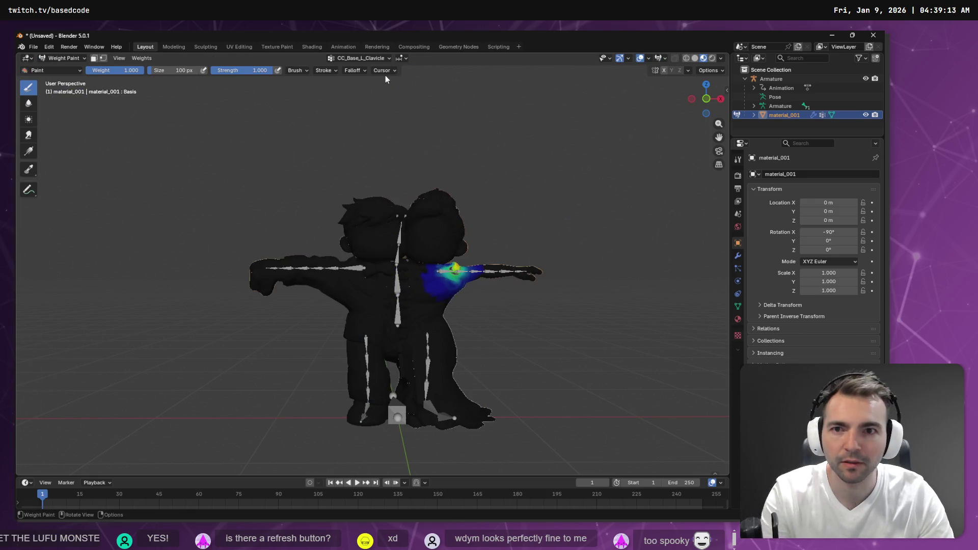
Browse the vertex groups and make CC_Base_Spine02 the active group
{"action": "left_click", "coordinate": [379, 60]}
{"action": "left_click", "coordinate": [359, 105]}
{"action": "key", "text": "Down"}
{"action": "key", "text": "Down"}
{"action": "key", "text": "Down"}
{"action": "key", "text": "Down"}
{"action": "key", "text": "Down"}
{"action": "key", "text": "Down"}
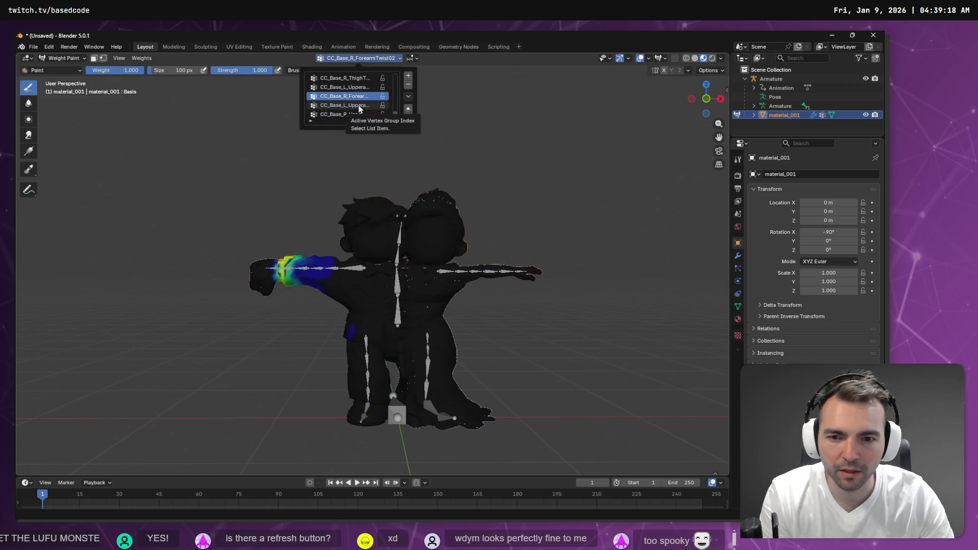
{"action": "key", "text": "Up"}
{"action": "key", "text": "Up"}
{"action": "key", "text": "Up"}
{"action": "key", "text": "Up"}
{"action": "key", "text": "Up"}
{"action": "key", "text": "Up"}
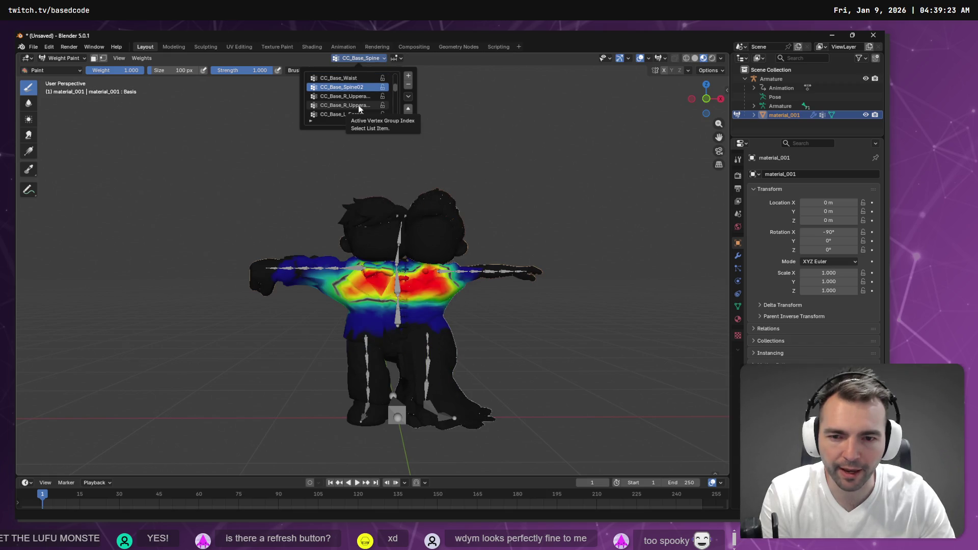
{"action": "key", "text": "Up"}
{"action": "key", "text": "Up"}
{"action": "key", "text": "Down"}
{"action": "key", "text": "Down"}
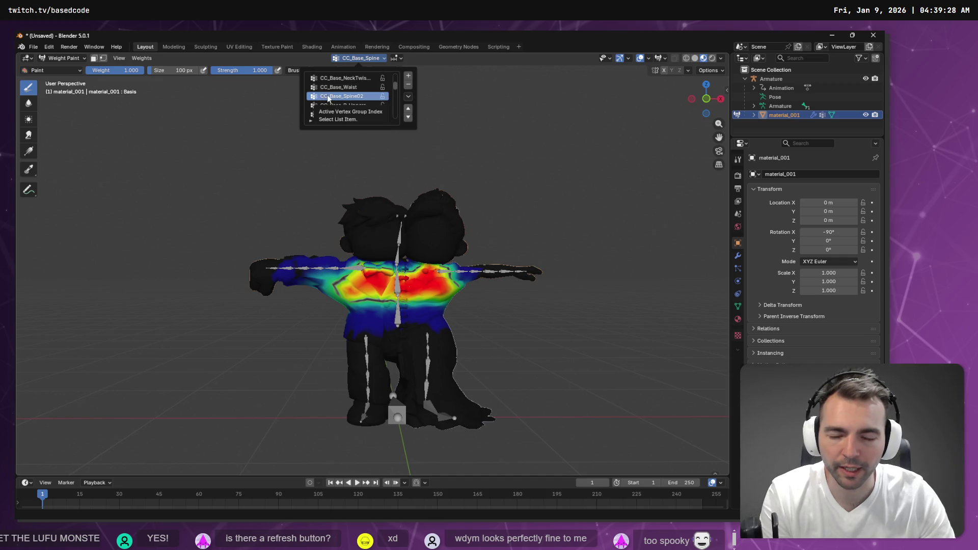
{"action": "key", "text": "Up"}
{"action": "key", "text": "Up"}
{"action": "key", "text": "Up"}
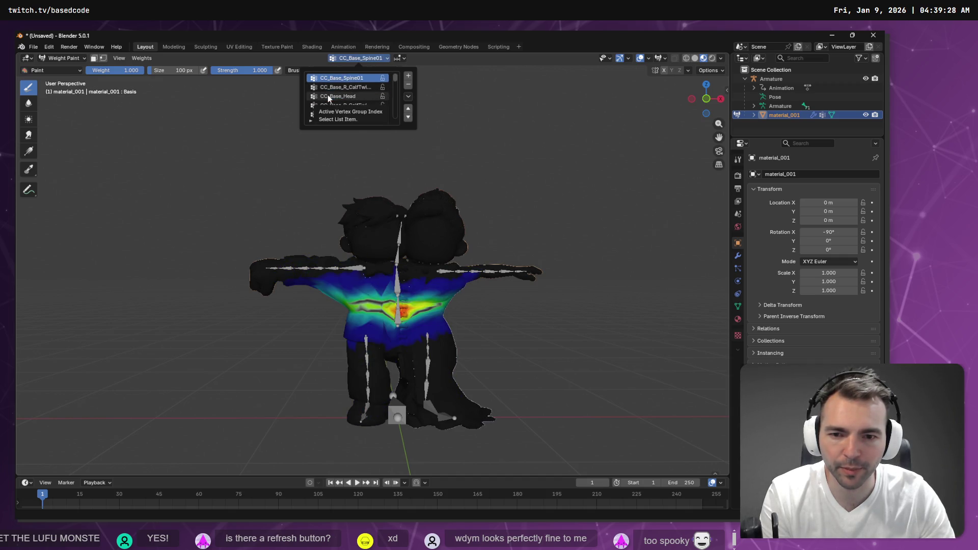
{"action": "key", "text": "Down"}
{"action": "key", "text": "Down"}
{"action": "key", "text": "Down"}
{"action": "key", "text": "Up"}
{"action": "key", "text": "Up"}
{"action": "key", "text": "Up"}
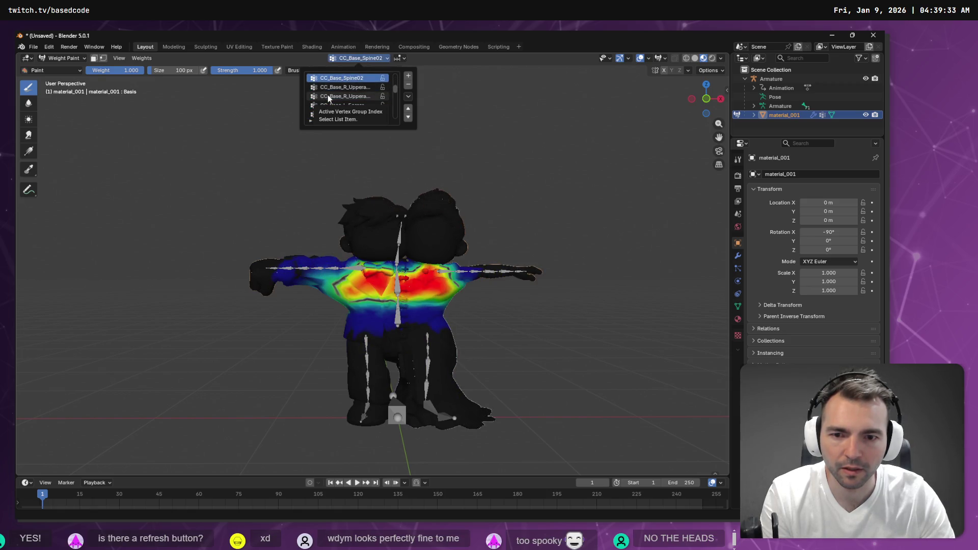
Paint full spine weight over the left head and check the brush weight, size and strength
{"action": "mouse_move", "coordinate": [361, 208]}
{"action": "left_mouse_down"}
{"action": "mouse_move", "coordinate": [339, 218]}
{"action": "mouse_move", "coordinate": [476, 201]}
{"action": "mouse_move", "coordinate": [464, 190]}
{"action": "mouse_move", "coordinate": [387, 214]}
{"action": "mouse_move", "coordinate": [401, 263]}
{"action": "left_mouse_up"}
{"action": "mouse_move", "coordinate": [385, 255]}
{"action": "left_mouse_down"}
{"action": "mouse_move", "coordinate": [352, 255]}
{"action": "mouse_move", "coordinate": [333, 237]}
{"action": "mouse_move", "coordinate": [339, 223]}
{"action": "mouse_move", "coordinate": [372, 217]}
{"action": "mouse_move", "coordinate": [336, 219]}
{"action": "mouse_move", "coordinate": [382, 202]}
{"action": "mouse_move", "coordinate": [376, 187]}
{"action": "mouse_move", "coordinate": [395, 225]}
{"action": "mouse_move", "coordinate": [350, 248]}
{"action": "mouse_move", "coordinate": [448, 240]}
{"action": "mouse_move", "coordinate": [427, 254]}
{"action": "mouse_move", "coordinate": [470, 251]}
{"action": "mouse_move", "coordinate": [466, 213]}
{"action": "mouse_move", "coordinate": [456, 239]}
{"action": "mouse_move", "coordinate": [461, 204]}
{"action": "mouse_move", "coordinate": [385, 198]}
{"action": "mouse_move", "coordinate": [448, 197]}
{"action": "left_mouse_up"}
{"action": "right_click", "coordinate": [516, 199]}
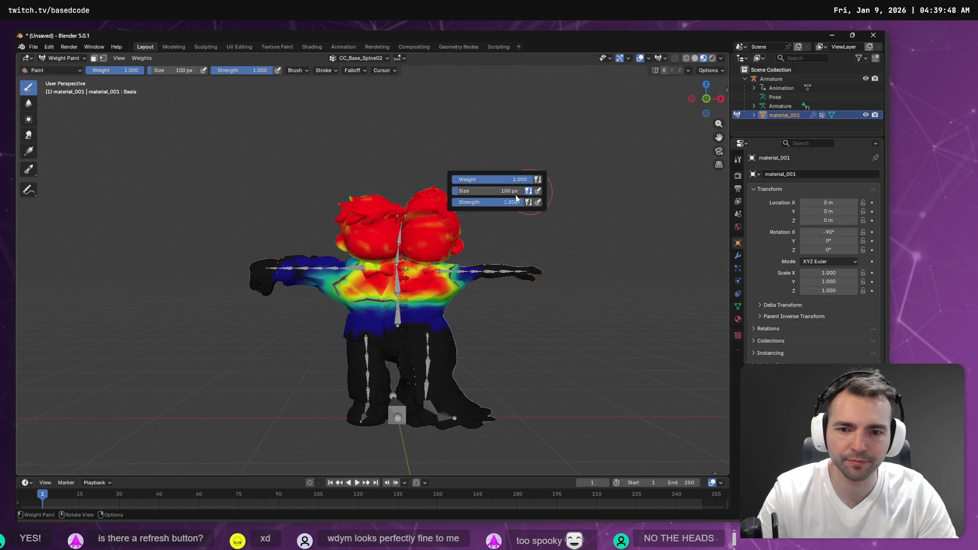
Paint the heads' faces and sides solid red on CC_Base_Spine02 from several angles
{"action": "mouse_move", "coordinate": [448, 149]}
{"action": "left_mouse_down"}
{"action": "mouse_move", "coordinate": [339, 219]}
{"action": "mouse_move", "coordinate": [357, 189]}
{"action": "mouse_move", "coordinate": [387, 203]}
{"action": "mouse_move", "coordinate": [295, 204]}
{"action": "mouse_move", "coordinate": [336, 199]}
{"action": "left_mouse_up"}
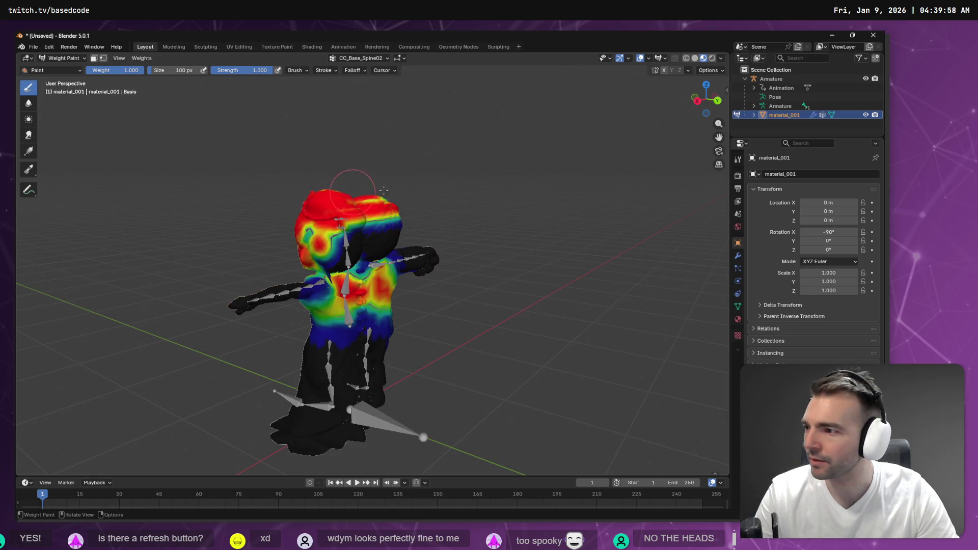
{"action": "mouse_move", "coordinate": [363, 230]}
{"action": "left_mouse_down"}
{"action": "mouse_move", "coordinate": [305, 229]}
{"action": "mouse_move", "coordinate": [402, 219]}
{"action": "mouse_move", "coordinate": [364, 240]}
{"action": "mouse_move", "coordinate": [344, 229]}
{"action": "left_mouse_up"}
{"action": "mouse_move", "coordinate": [476, 212]}
{"action": "left_mouse_down"}
{"action": "mouse_move", "coordinate": [426, 198]}
{"action": "mouse_move", "coordinate": [389, 230]}
{"action": "left_mouse_up"}
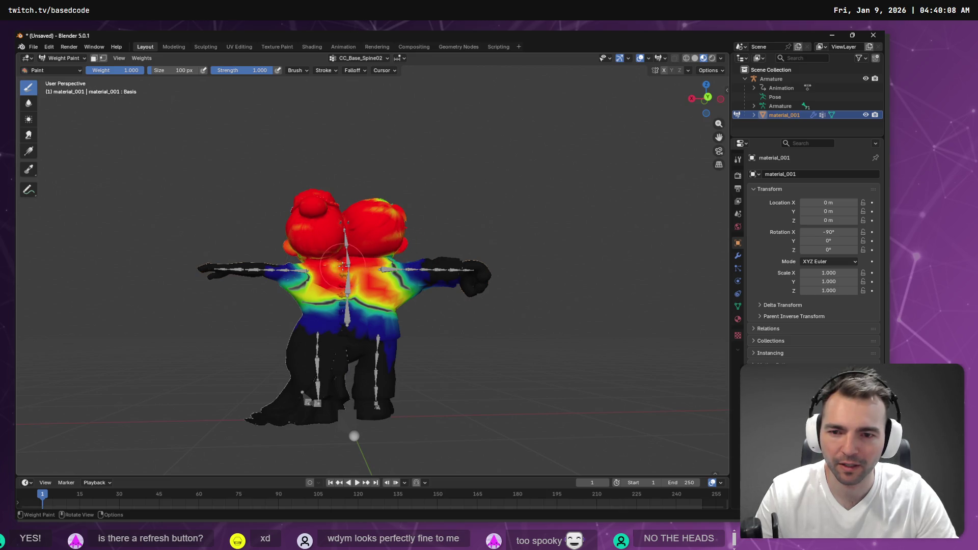
{"action": "mouse_move", "coordinate": [440, 229]}
{"action": "left_mouse_down"}
{"action": "mouse_move", "coordinate": [421, 232]}
{"action": "mouse_move", "coordinate": [403, 209]}
{"action": "left_mouse_up"}
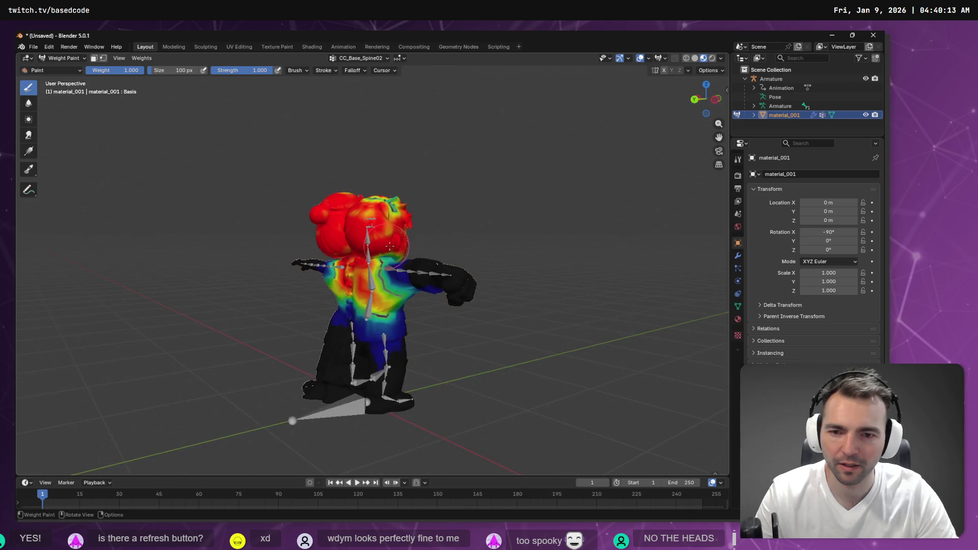
{"action": "mouse_move", "coordinate": [392, 204]}
{"action": "left_mouse_down"}
{"action": "mouse_move", "coordinate": [287, 224]}
{"action": "mouse_move", "coordinate": [305, 227]}
{"action": "left_mouse_up"}
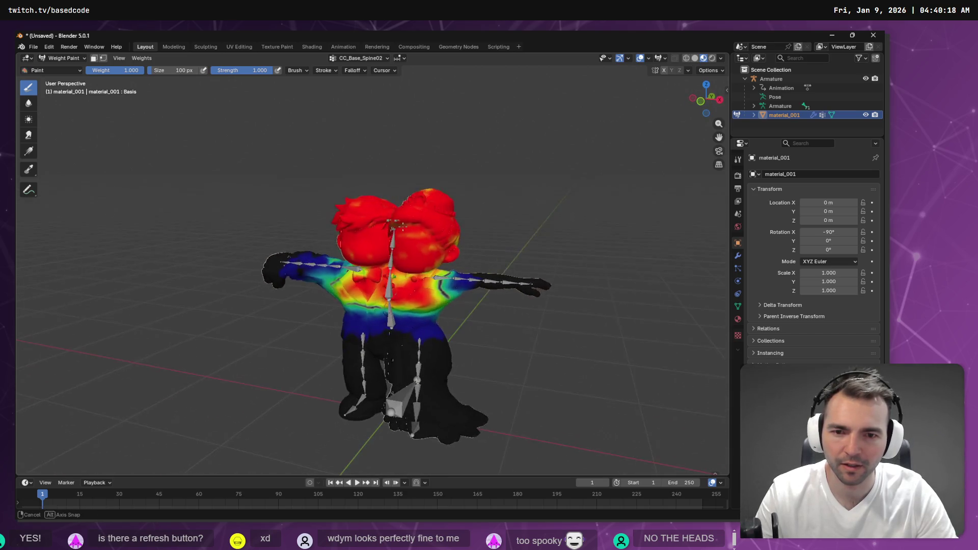
{"action": "mouse_move", "coordinate": [438, 204]}
{"action": "left_mouse_down"}
{"action": "mouse_move", "coordinate": [493, 215]}
{"action": "mouse_move", "coordinate": [449, 241]}
{"action": "left_mouse_up"}
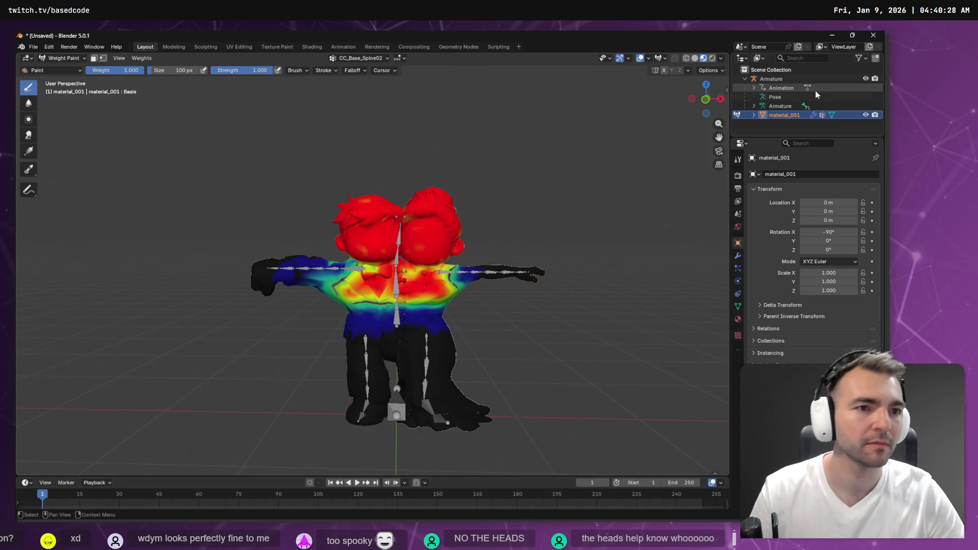
Re-export the armature and mesh as FBX, overwriting Newlyweds.fbx
{"action": "left_click", "coordinate": [772, 79]}
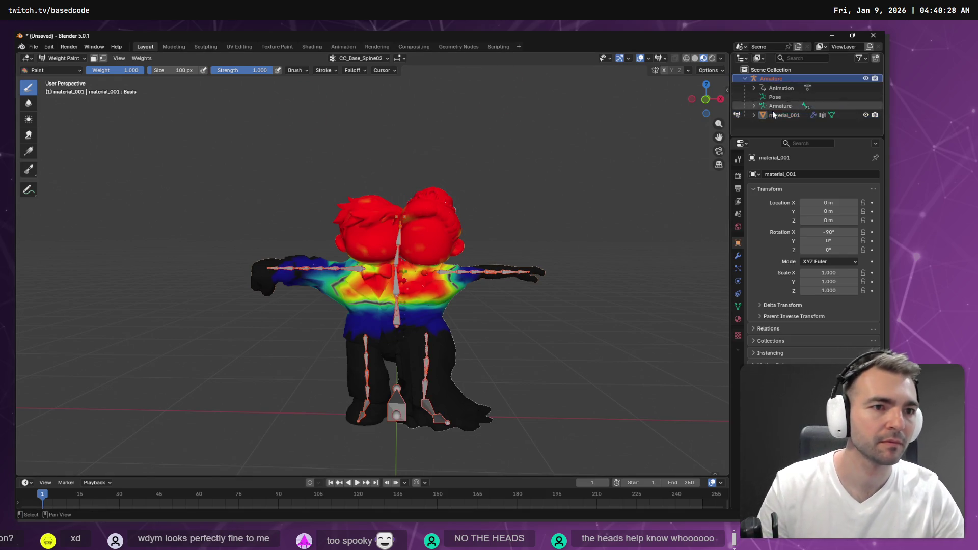
{"action": "left_click", "coordinate": [33, 46]}
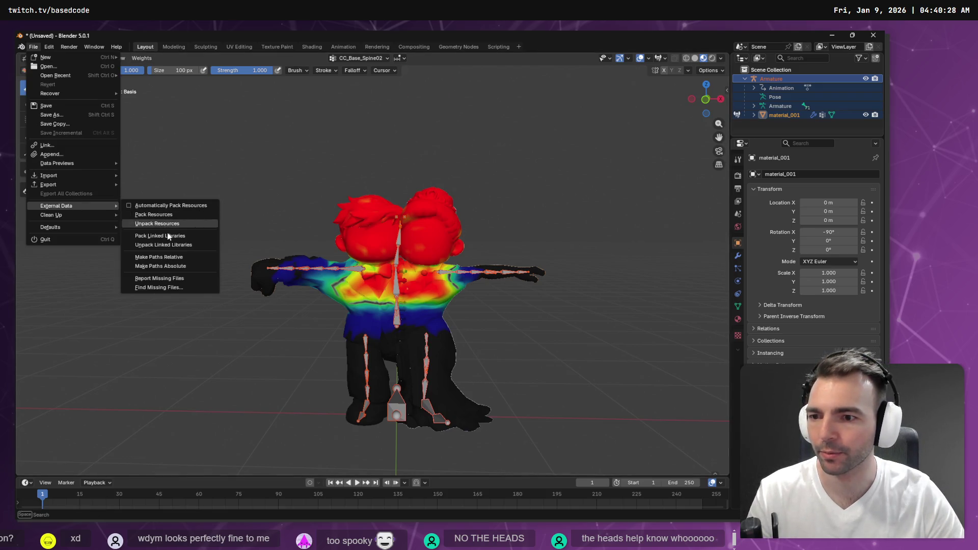
{"action": "mouse_move", "coordinate": [68, 183]}
{"action": "left_click", "coordinate": [153, 256]}
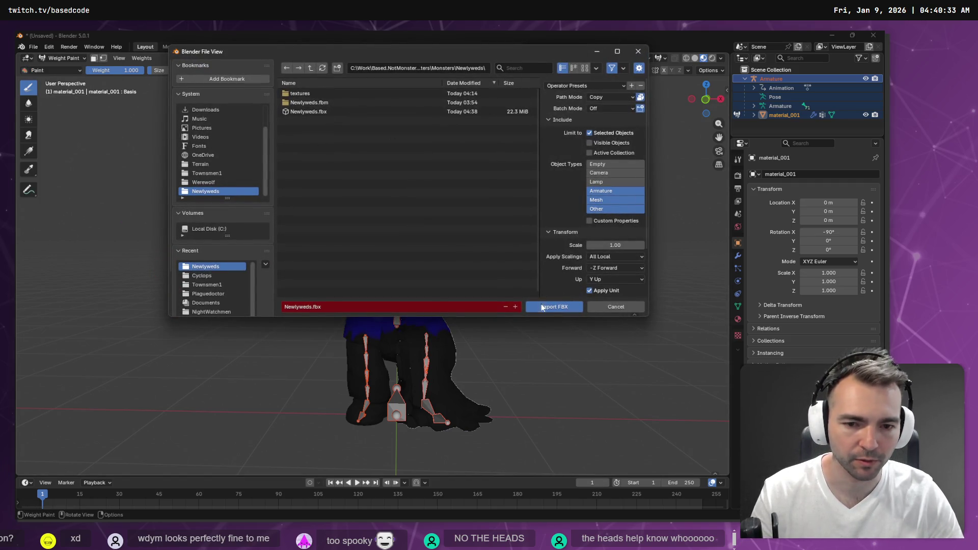
{"action": "left_click", "coordinate": [302, 113]}
{"action": "double_click", "coordinate": [302, 113]}
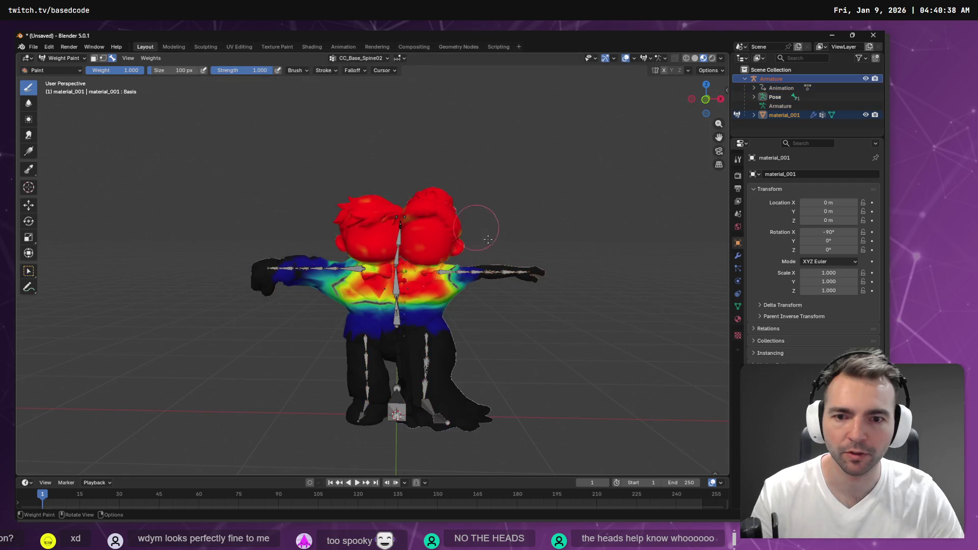
{"action": "key", "text": "alt+Tab"}
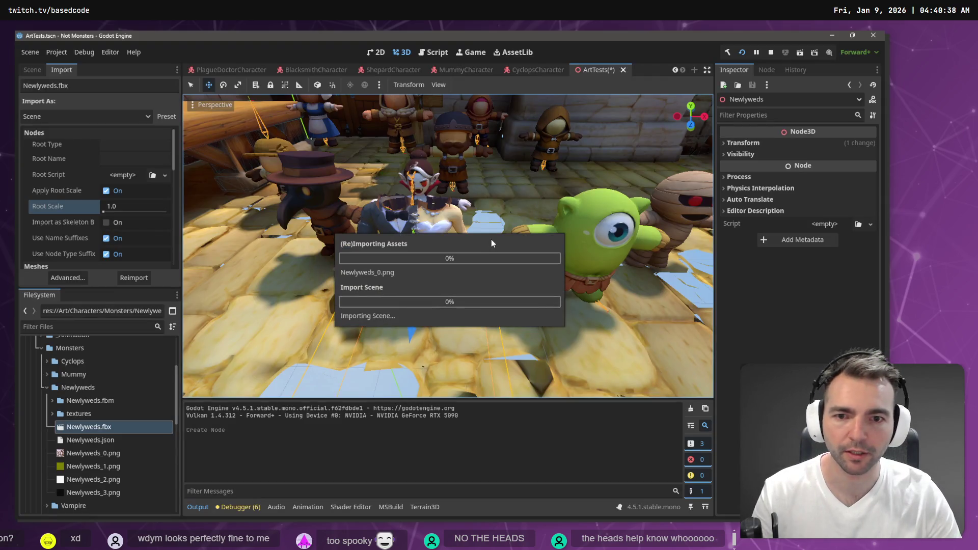
Zoom in on the reimported Newlyweds couple and show its node in the Scene tree
{"action": "scroll", "coordinate": [472, 212], "scroll_direction": "up", "scroll_amount": 5}
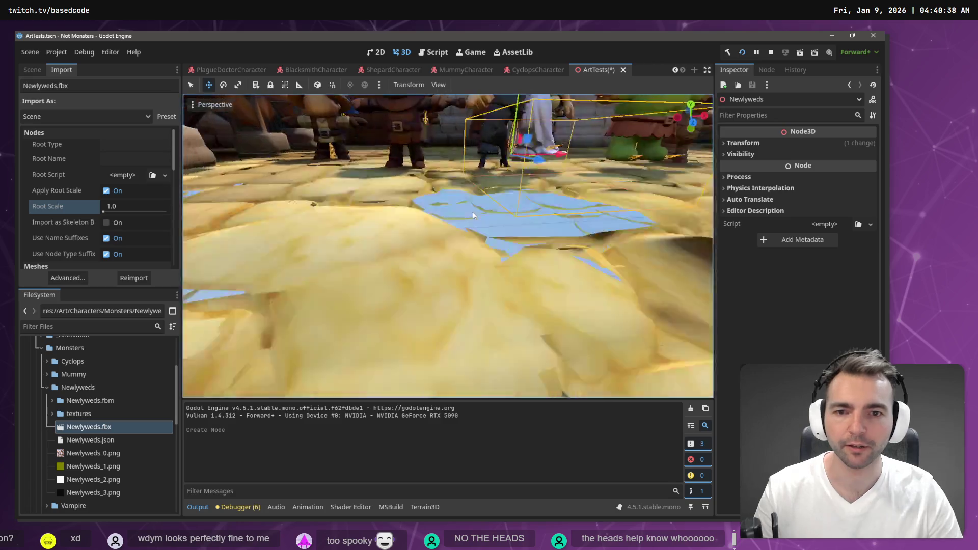
{"action": "scroll", "coordinate": [459, 227], "scroll_direction": "down", "scroll_amount": 3}
{"action": "scroll", "coordinate": [500, 174], "scroll_direction": "down", "scroll_amount": 3}
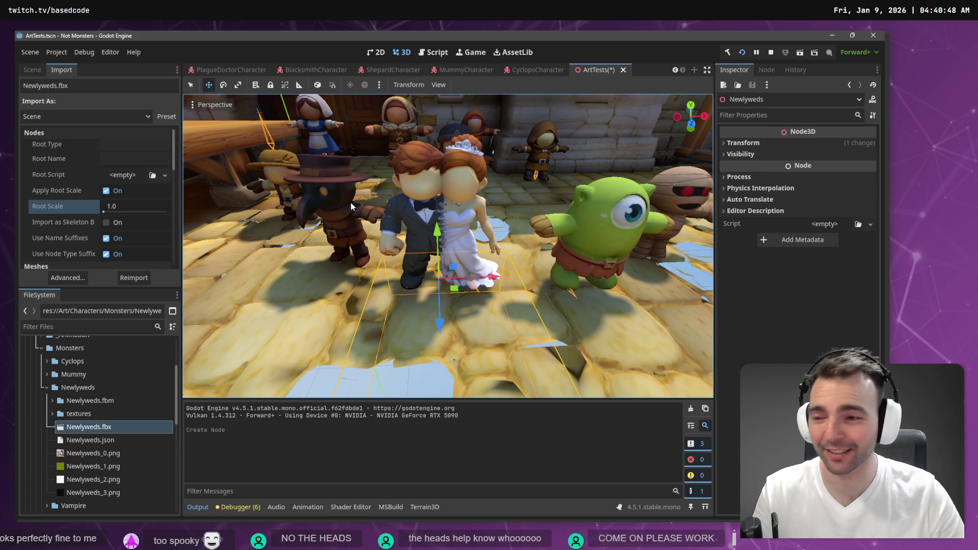
{"action": "left_click", "coordinate": [32, 70]}
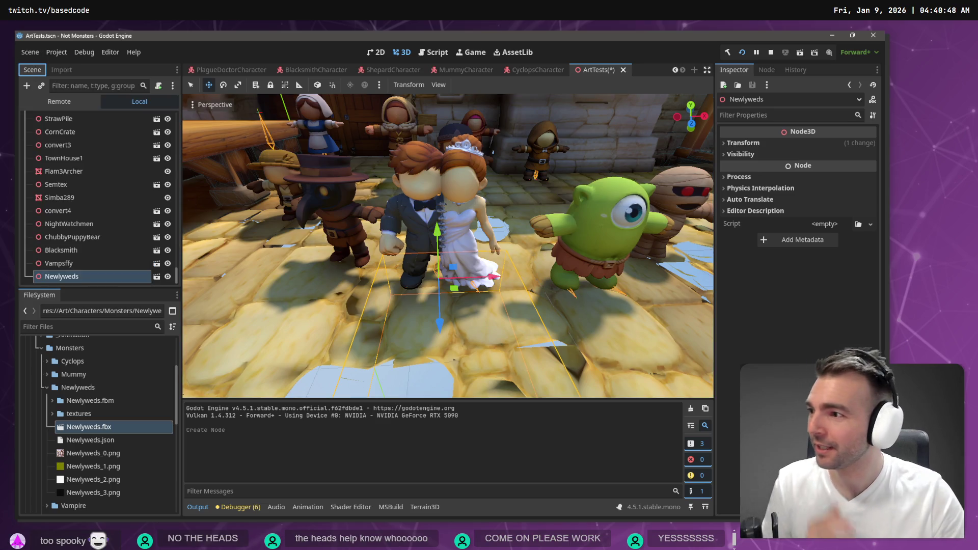
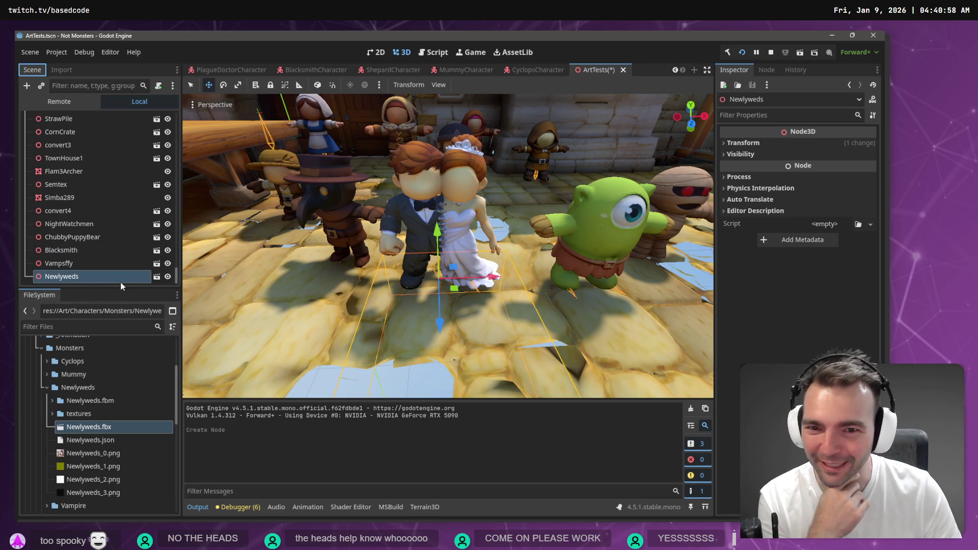
Save the art test scene and open Character.tscn from the FileSystem dock
{"action": "key", "text": "ctrl+s"}
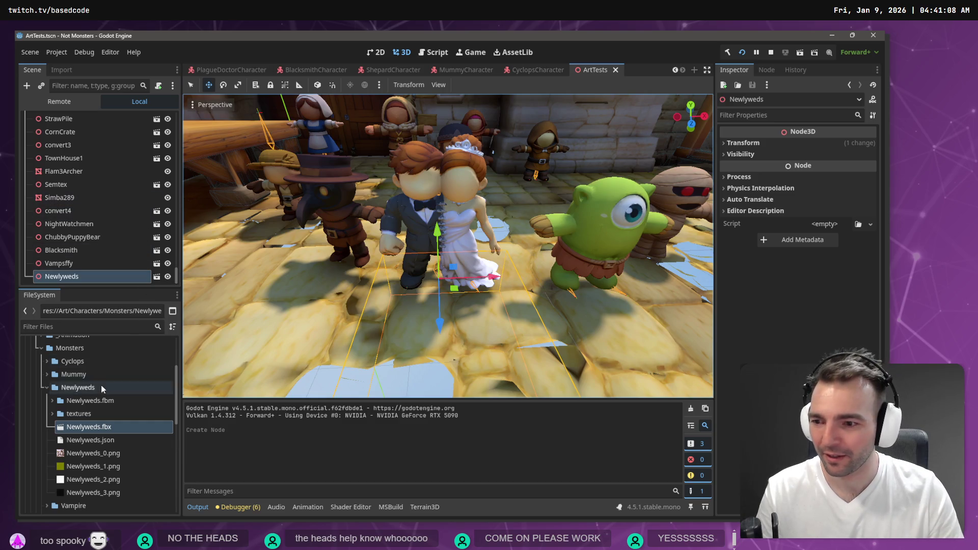
{"action": "scroll", "coordinate": [102, 385], "scroll_direction": "up", "scroll_amount": 3}
{"action": "scroll", "coordinate": [102, 385], "scroll_direction": "down", "scroll_amount": 8}
{"action": "scroll", "coordinate": [104, 407], "scroll_direction": "down", "scroll_amount": 5}
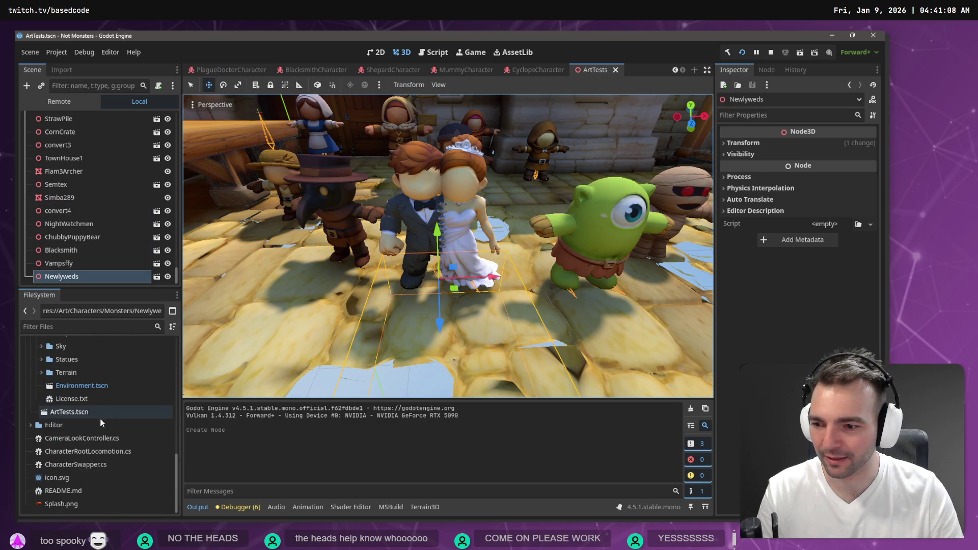
{"action": "scroll", "coordinate": [102, 426], "scroll_direction": "up", "scroll_amount": 7}
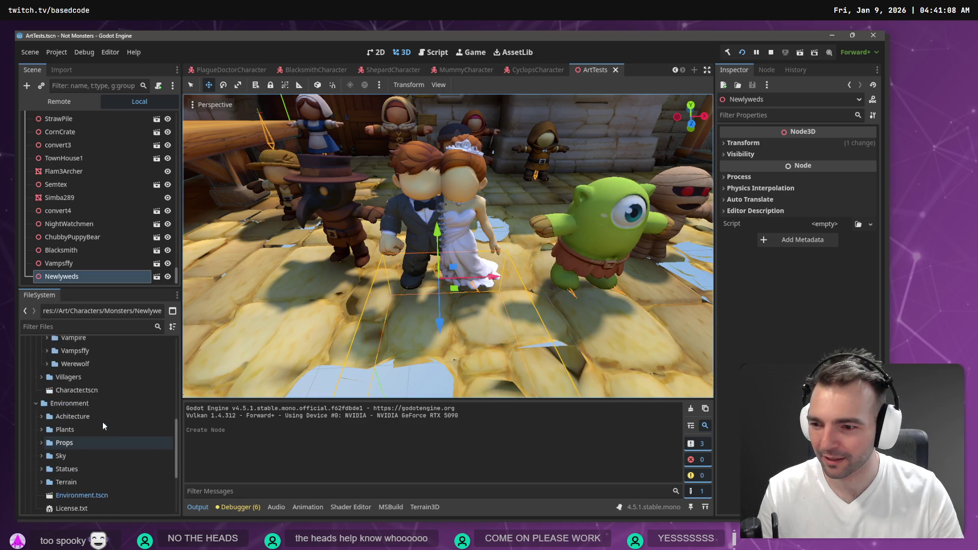
{"action": "left_click", "coordinate": [86, 391]}
{"action": "double_click", "coordinate": [86, 392]}
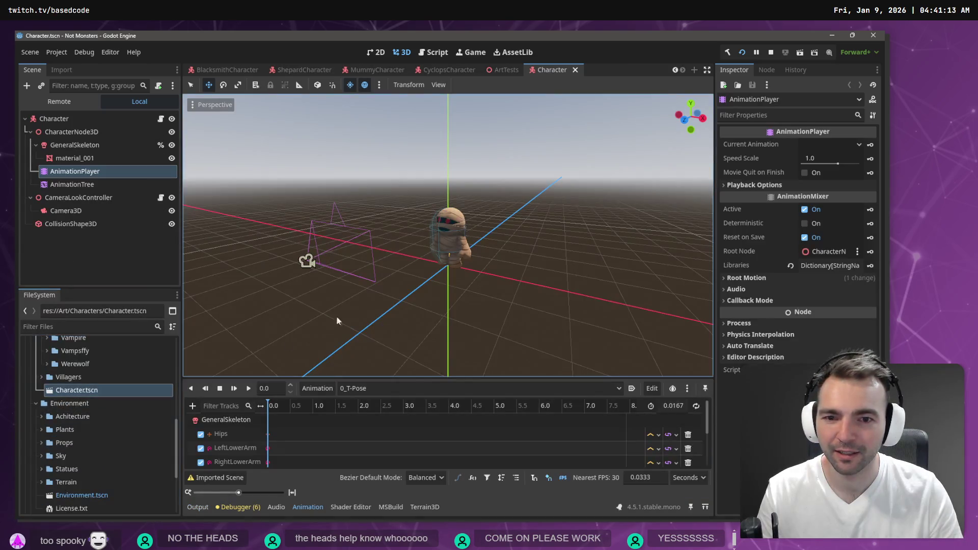
Select Newlyweds.fbx and show its import settings
{"action": "left_click", "coordinate": [76, 185]}
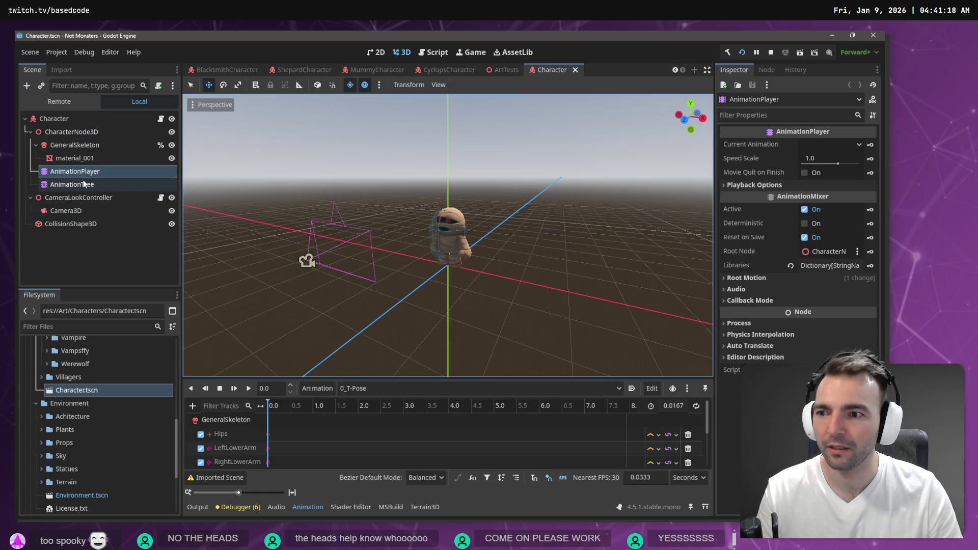
{"action": "left_click", "coordinate": [53, 119], "text": "ctrl"}
{"action": "left_click", "coordinate": [53, 118], "text": "ctrl"}
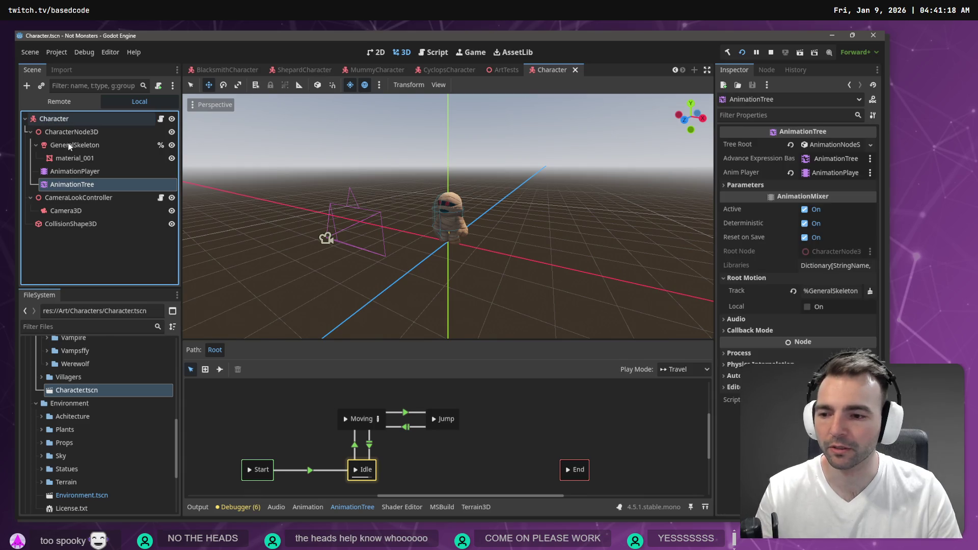
{"action": "scroll", "coordinate": [116, 451], "scroll_direction": "up", "scroll_amount": 5}
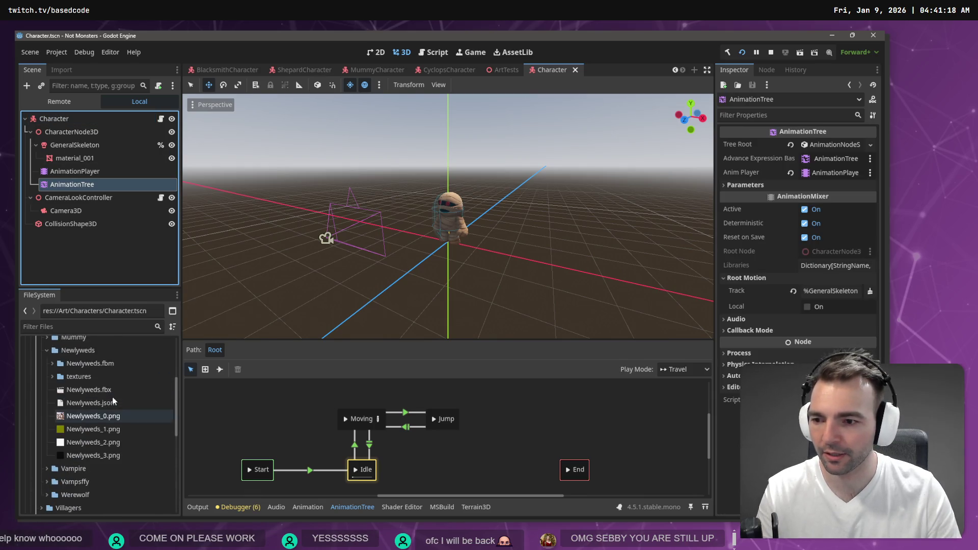
{"action": "left_click_drag", "start_coordinate": [106, 389], "coordinate": [170, 118]}
{"action": "left_click", "coordinate": [72, 76]}
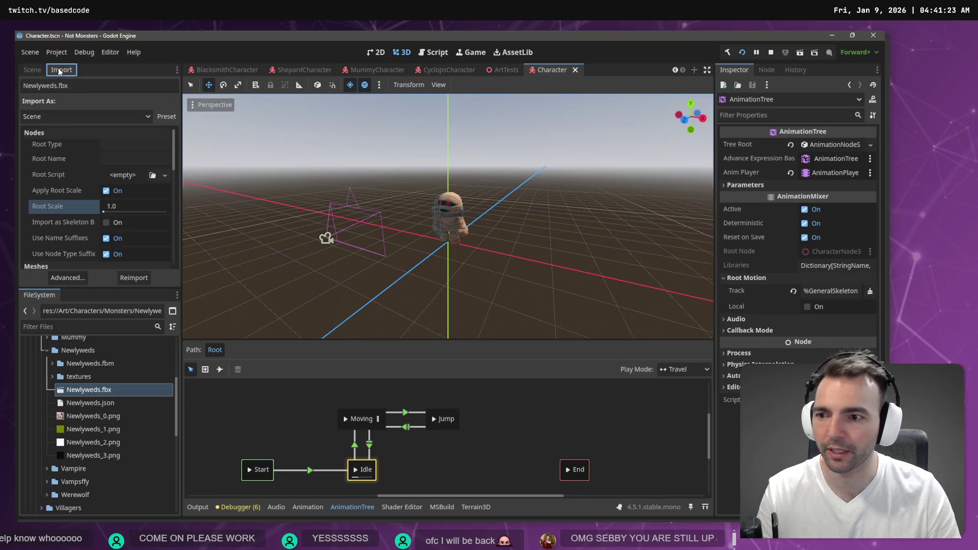
In Advanced import, give Skeleton3D a new BoneMap with a SkeletonProfileHumanoid profile and reimport Newlyweds.fbx
{"action": "left_click", "coordinate": [67, 277]}
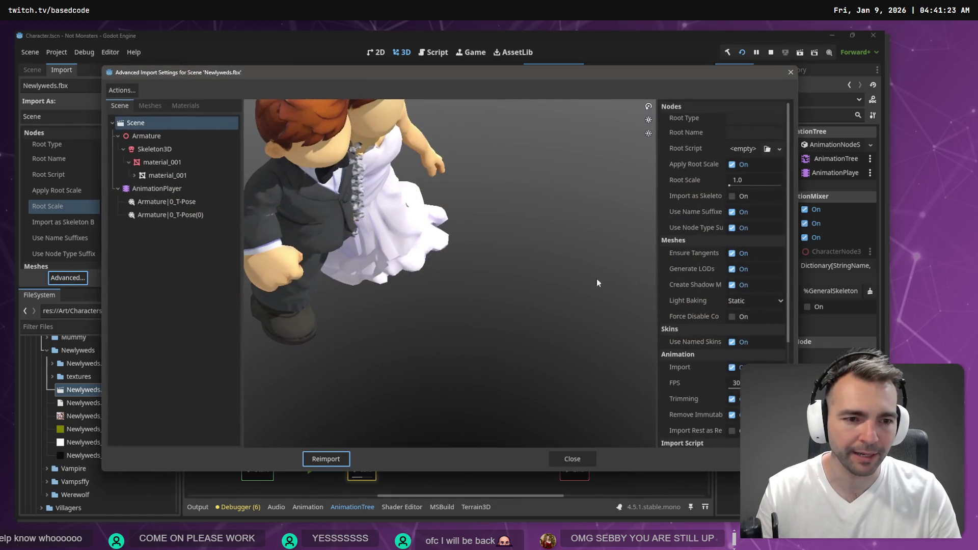
{"action": "scroll", "coordinate": [719, 240], "scroll_direction": "down", "scroll_amount": 5}
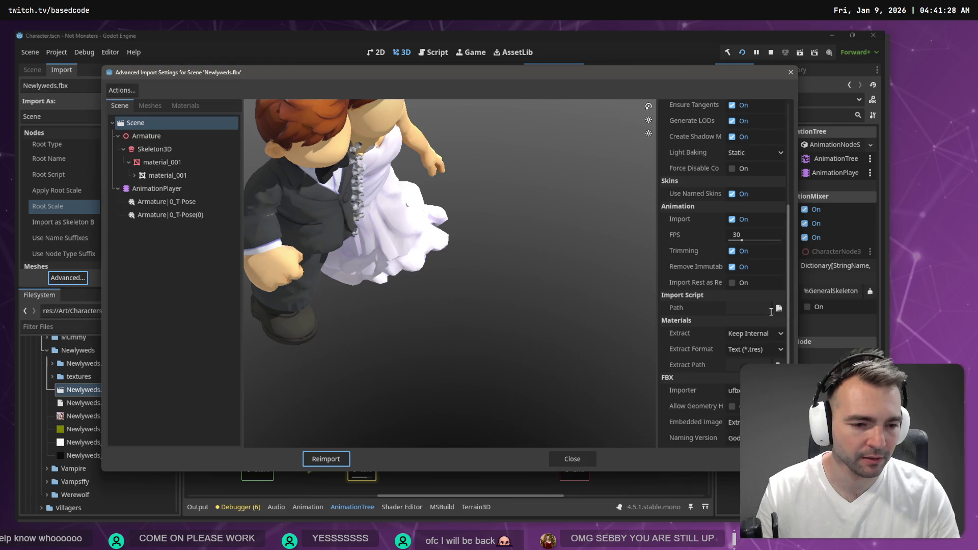
{"action": "scroll", "coordinate": [754, 351], "scroll_direction": "up", "scroll_amount": 5}
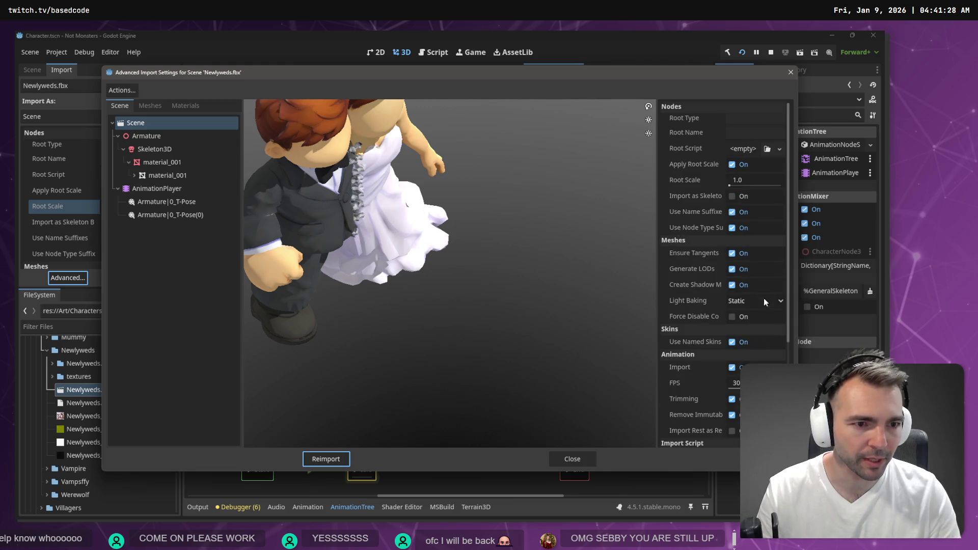
{"action": "left_click", "coordinate": [170, 149]}
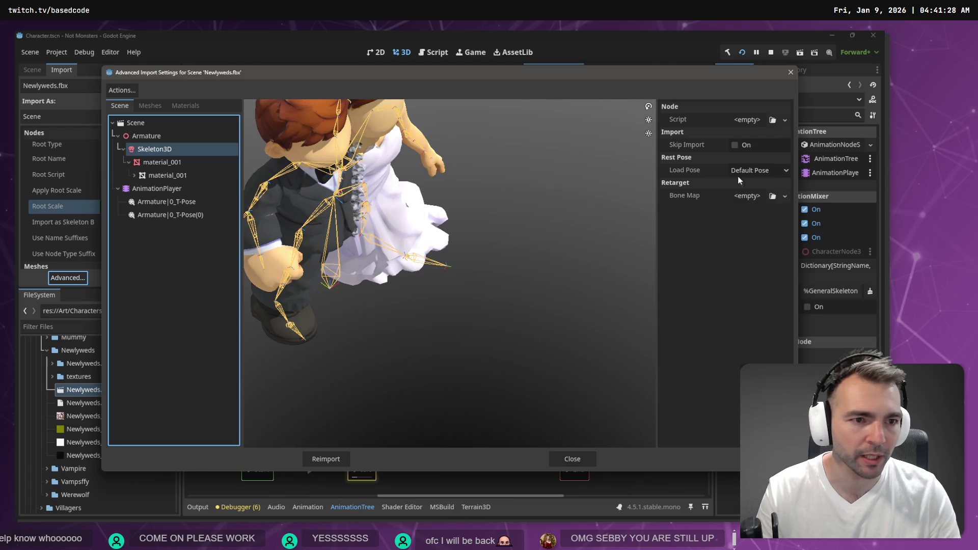
{"action": "left_click", "coordinate": [784, 197]}
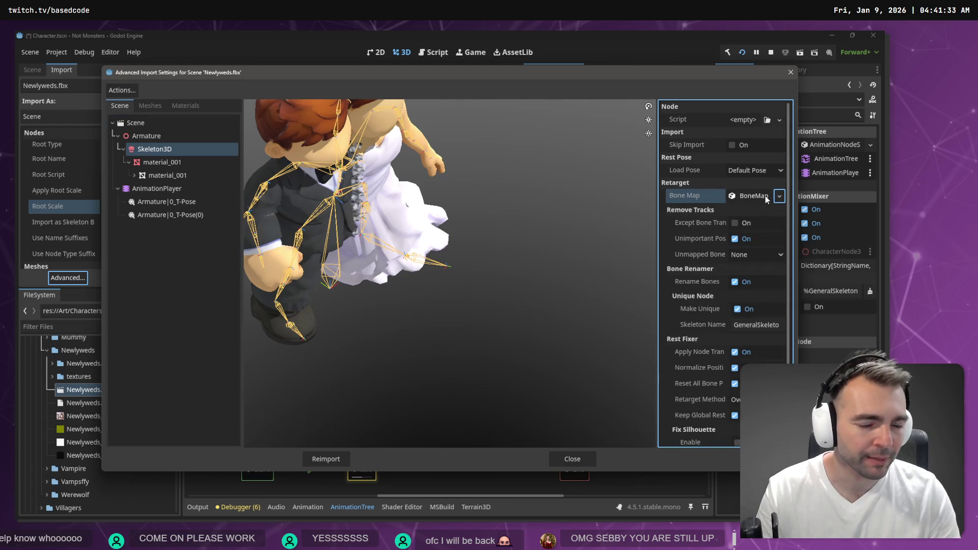
{"action": "left_click", "coordinate": [765, 196]}
{"action": "left_click", "coordinate": [776, 213]}
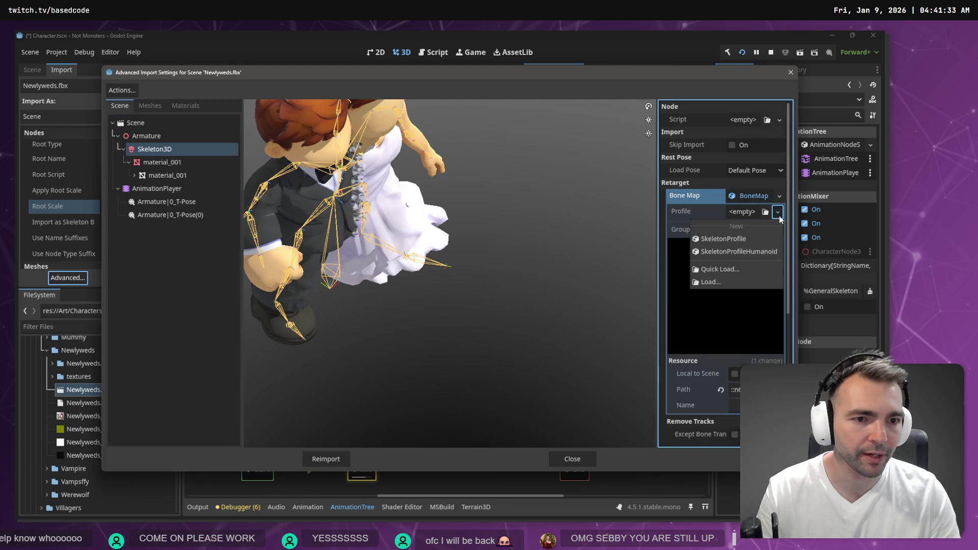
{"action": "left_click", "coordinate": [769, 251]}
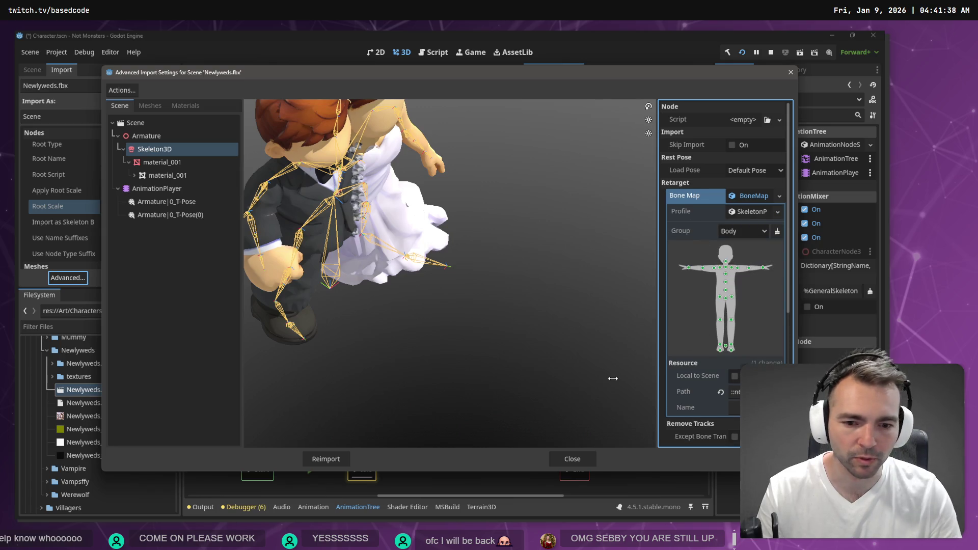
{"action": "left_click", "coordinate": [347, 454]}
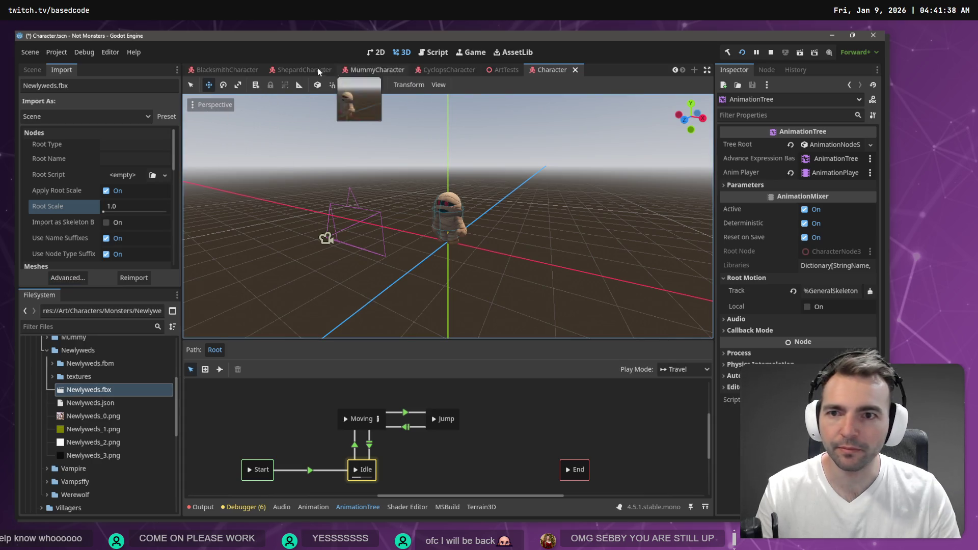
Move AnimationTree under Character, delete the old CharacterNode3D and add the Newlyweds model
{"action": "left_click", "coordinate": [32, 70]}
{"action": "left_click", "coordinate": [88, 392]}
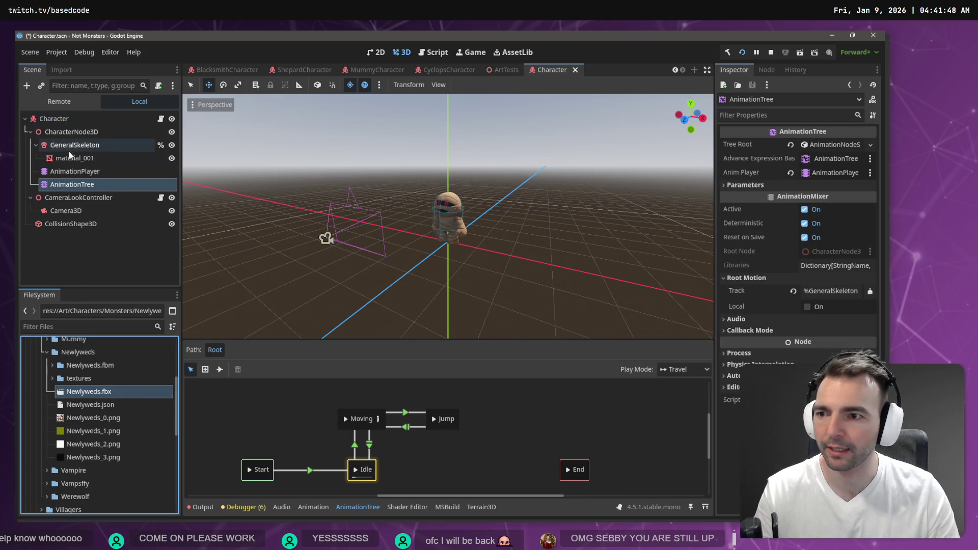
{"action": "left_click_drag", "start_coordinate": [71, 185], "coordinate": [67, 120]}
{"action": "left_click", "coordinate": [69, 136]}
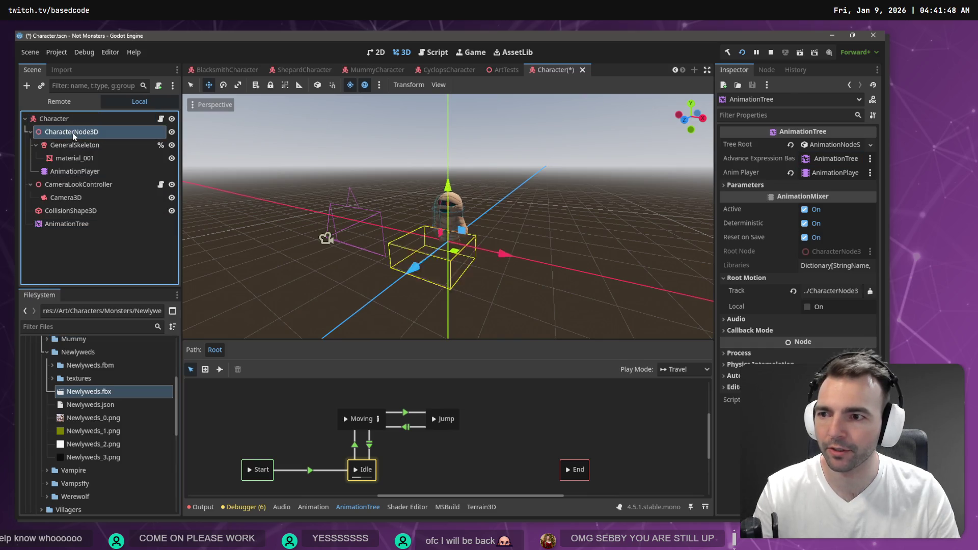
{"action": "key", "text": "Delete"}
{"action": "left_click", "coordinate": [408, 284]}
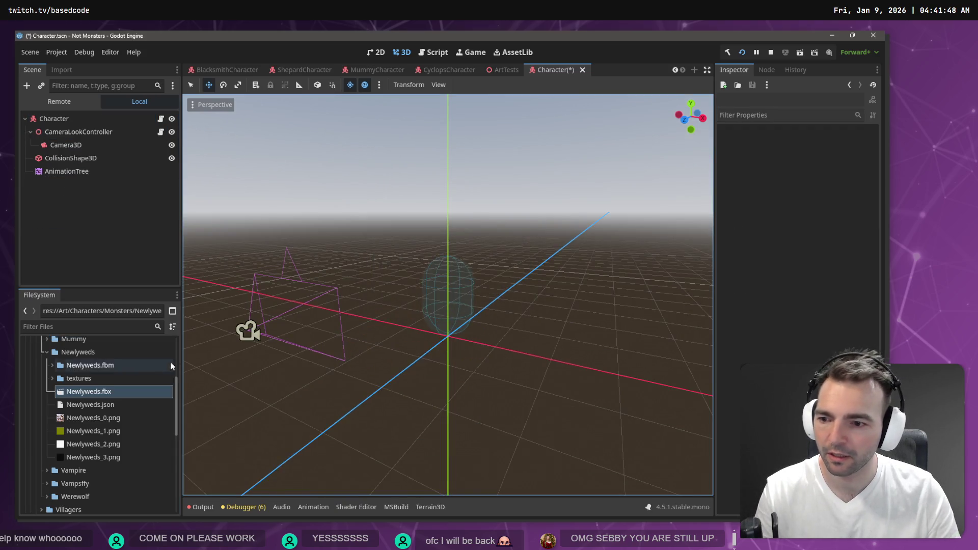
{"action": "mouse_move", "coordinate": [93, 392]}
{"action": "left_mouse_down"}
{"action": "mouse_move", "coordinate": [99, 338]}
{"action": "mouse_move", "coordinate": [84, 119]}
{"action": "left_mouse_up"}
Make Newlyweds' children editable, move skeleton, AnimationPlayer and AnimationTree under it, and delete Armature
{"action": "right_click", "coordinate": [90, 182]}
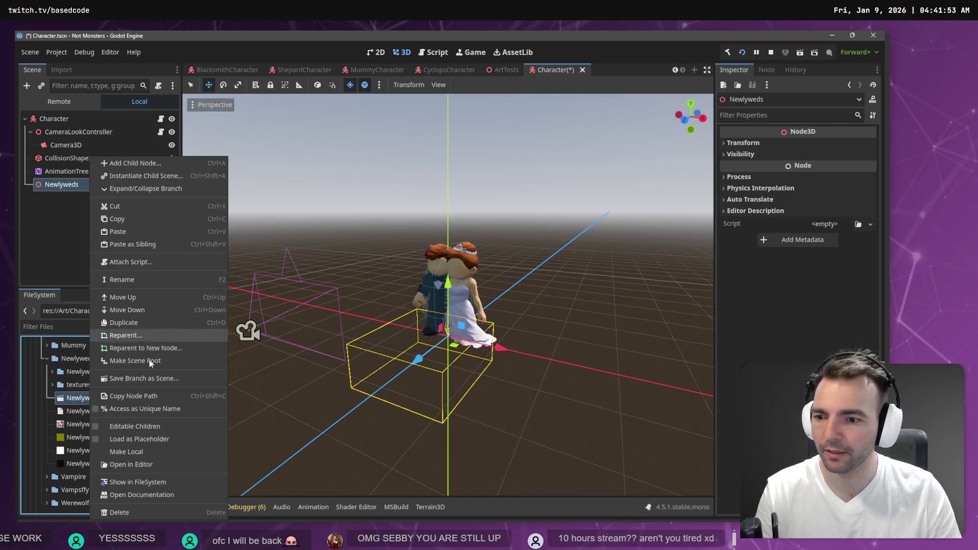
{"action": "left_click", "coordinate": [153, 453]}
{"action": "left_click_drag", "start_coordinate": [79, 173], "coordinate": [77, 187]}
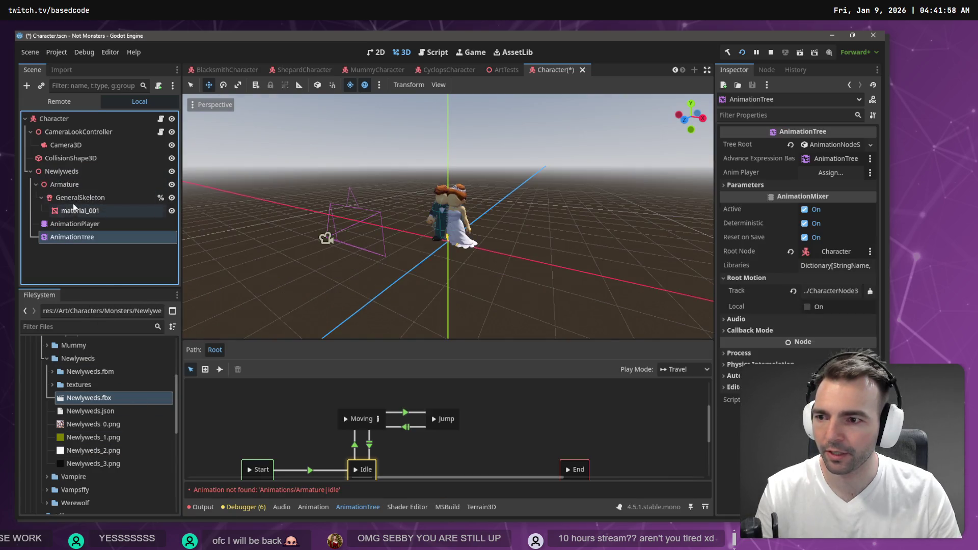
{"action": "left_click", "coordinate": [72, 199]}
{"action": "left_click", "coordinate": [74, 224], "text": "shift"}
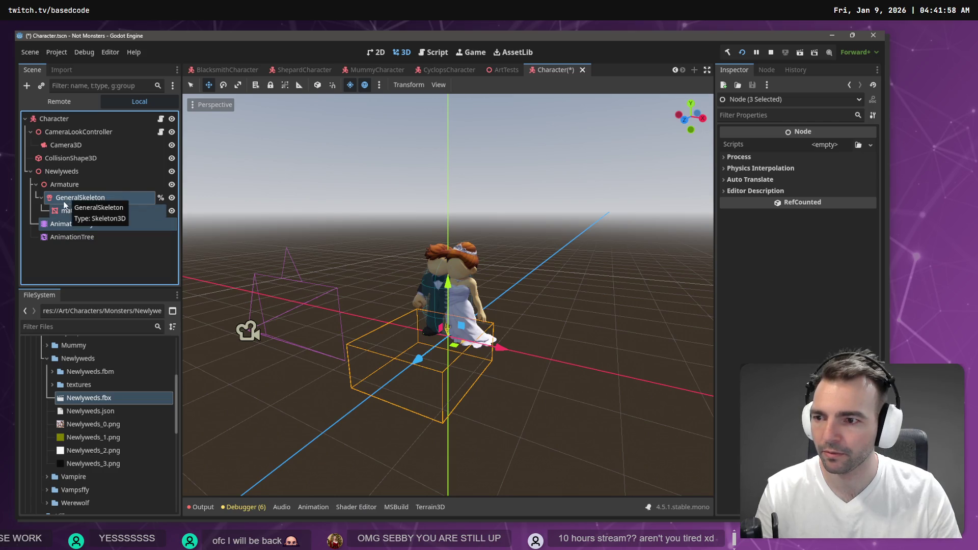
{"action": "left_click", "coordinate": [58, 238], "text": "shift"}
{"action": "left_click_drag", "start_coordinate": [53, 201], "coordinate": [52, 174]}
{"action": "left_click", "coordinate": [55, 186]}
{"action": "key", "text": "Delete"}
{"action": "key", "text": "Return"}
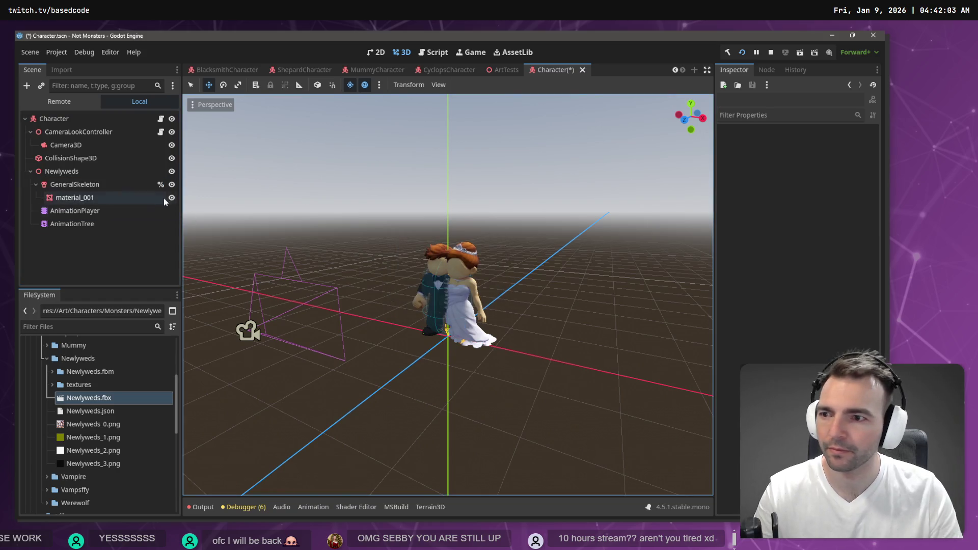
{"action": "double_click", "coordinate": [106, 173]}
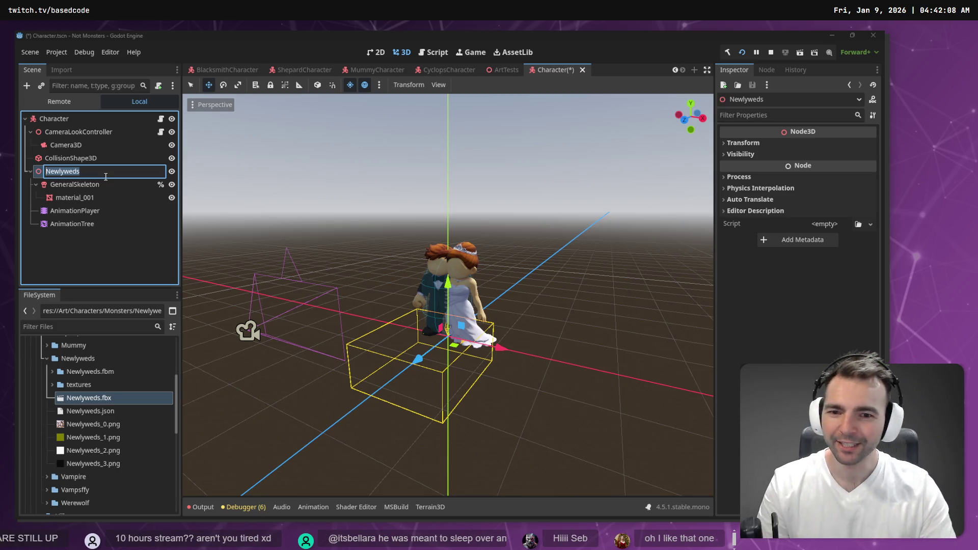
Assign the Newlyweds AnimationPlayer to the AnimationTree and set Root as its root motion track
{"action": "mouse_move", "coordinate": [513, 234]}
{"action": "left_mouse_down"}
{"action": "mouse_move", "coordinate": [548, 220]}
{"action": "mouse_move", "coordinate": [204, 337]}
{"action": "left_mouse_up"}
{"action": "key", "text": "f"}
{"action": "scroll", "coordinate": [448, 295], "scroll_direction": "up", "scroll_amount": 3}
{"action": "scroll", "coordinate": [448, 296], "scroll_direction": "down", "scroll_amount": 3}
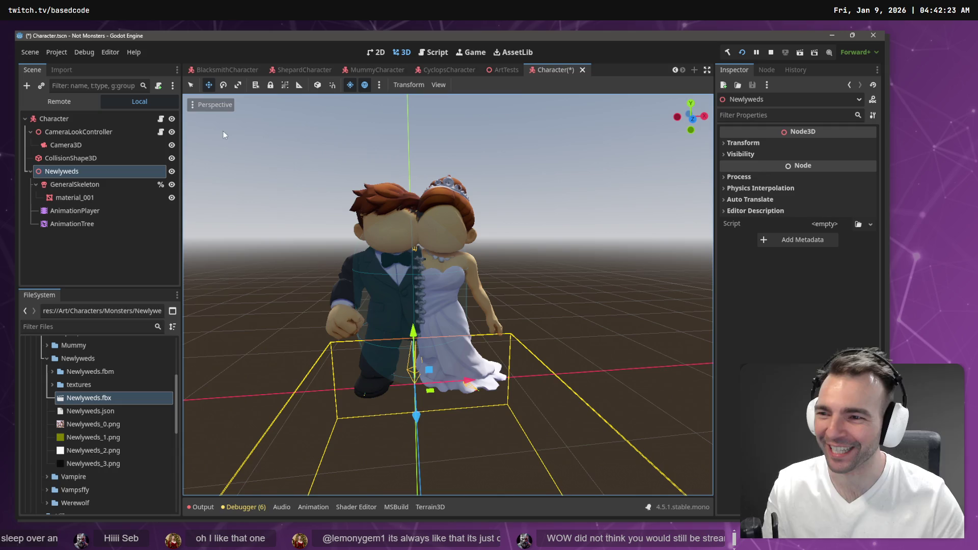
{"action": "left_click", "coordinate": [117, 210]}
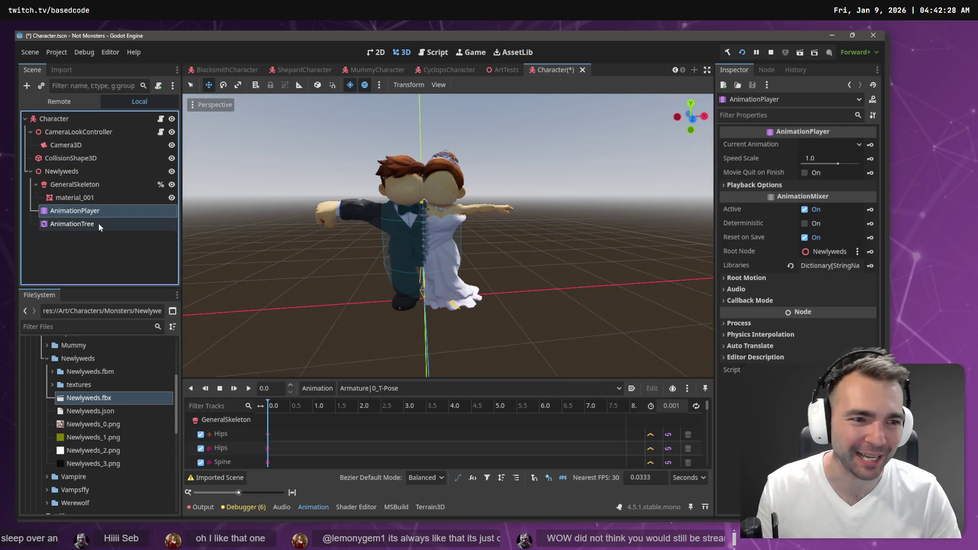
{"action": "left_click", "coordinate": [99, 223]}
{"action": "left_click_drag", "start_coordinate": [94, 211], "coordinate": [191, 226]}
{"action": "left_click_drag", "start_coordinate": [424, 222], "coordinate": [830, 173]}
{"action": "left_click", "coordinate": [830, 290]}
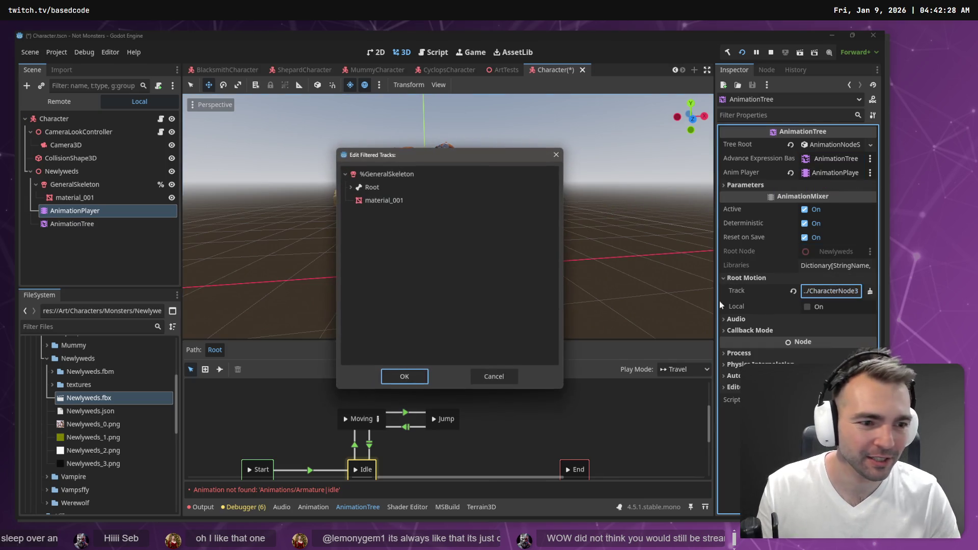
{"action": "left_click", "coordinate": [372, 187]}
{"action": "double_click", "coordinate": [371, 188]}
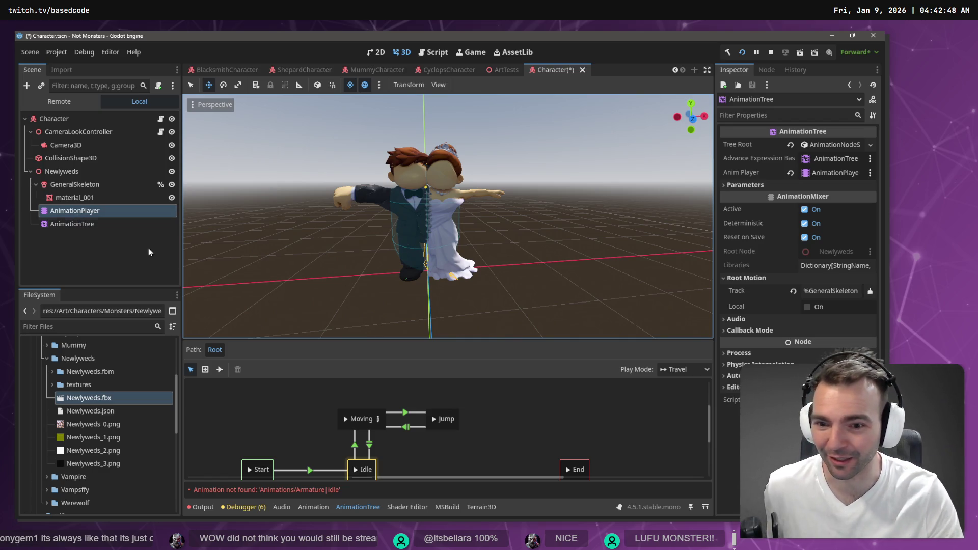
Load Animations.fbx as an animation library on the Newlyweds AnimationPlayer
{"action": "left_click", "coordinate": [102, 208]}
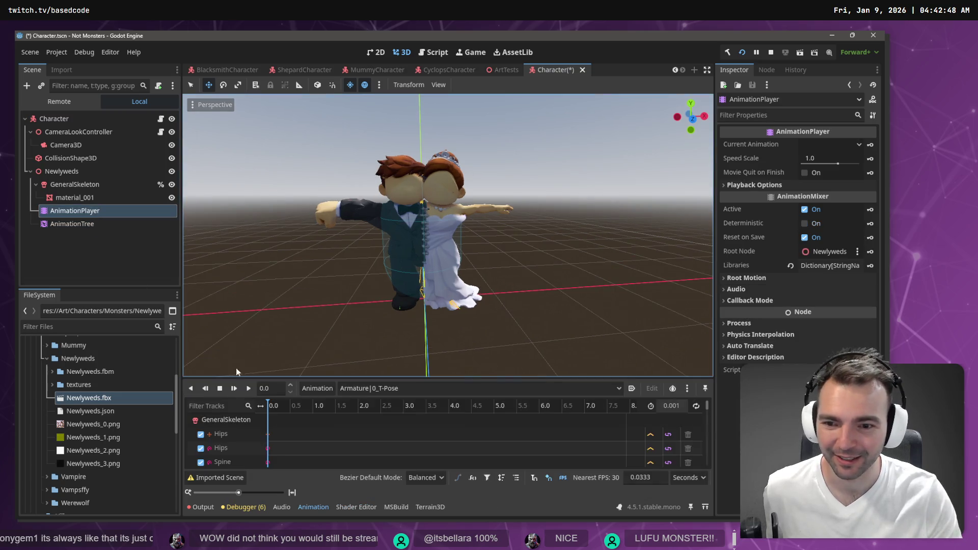
{"action": "left_click", "coordinate": [317, 390]}
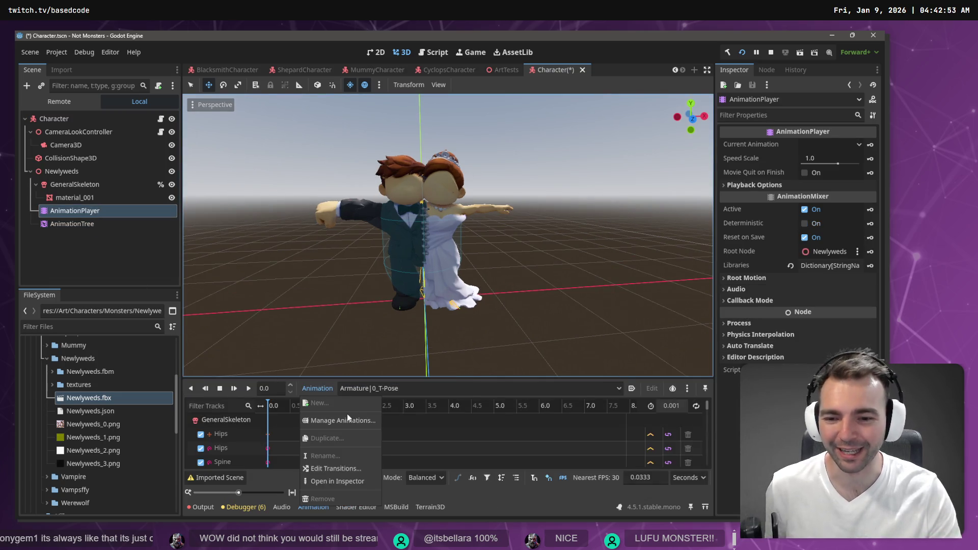
{"action": "left_click", "coordinate": [346, 414]}
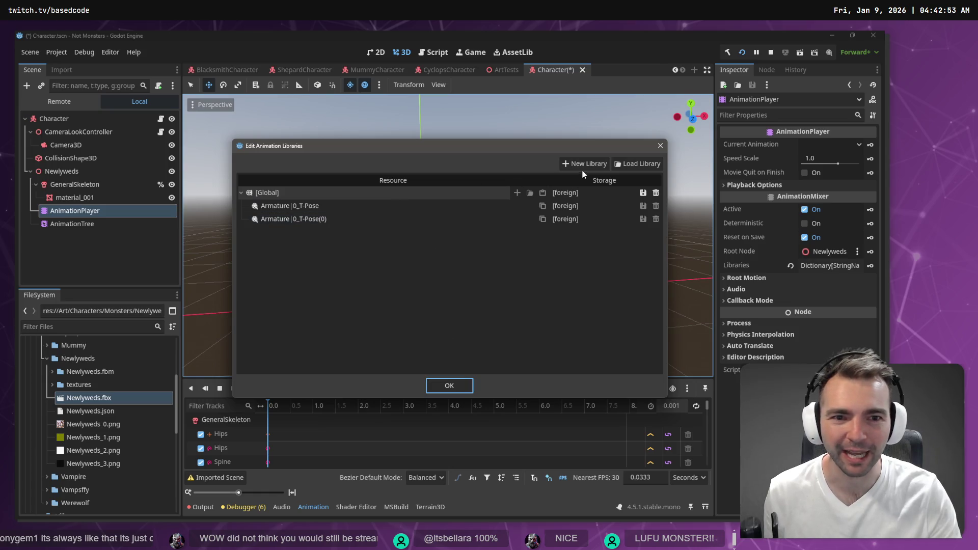
{"action": "left_click", "coordinate": [622, 164]}
{"action": "double_click", "coordinate": [201, 137]}
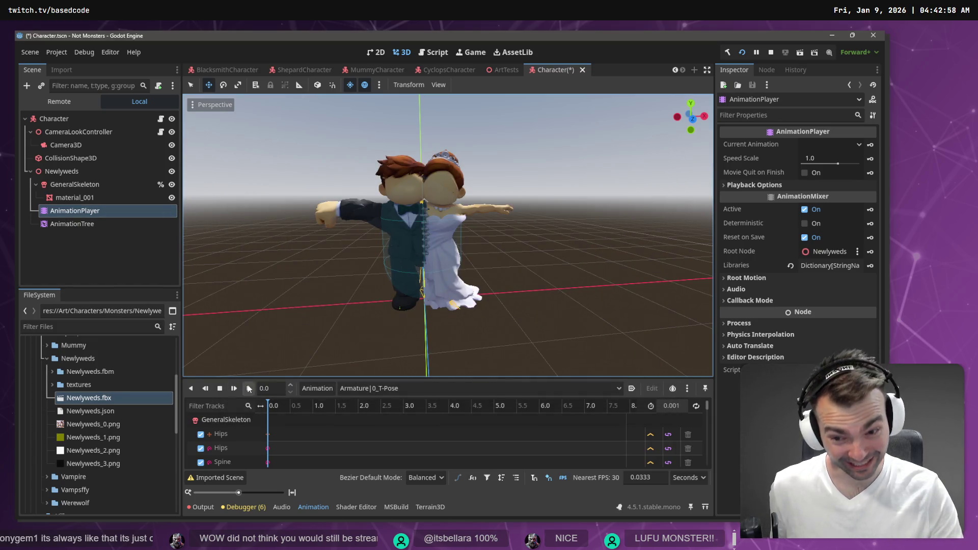
Play the walking clip, then the standard run clip
{"action": "left_click", "coordinate": [382, 393]}
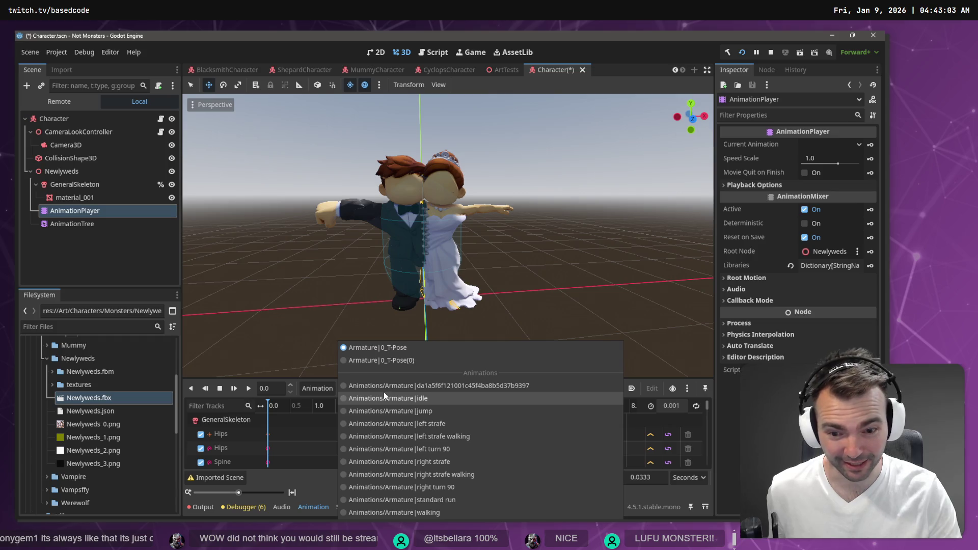
{"action": "left_click", "coordinate": [443, 507]}
{"action": "left_click", "coordinate": [248, 388]}
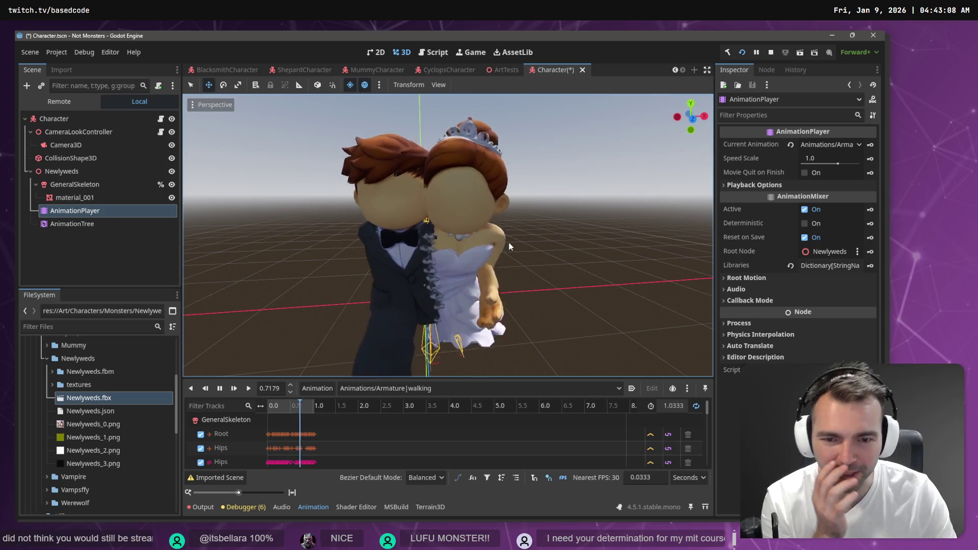
{"action": "left_click", "coordinate": [426, 389]}
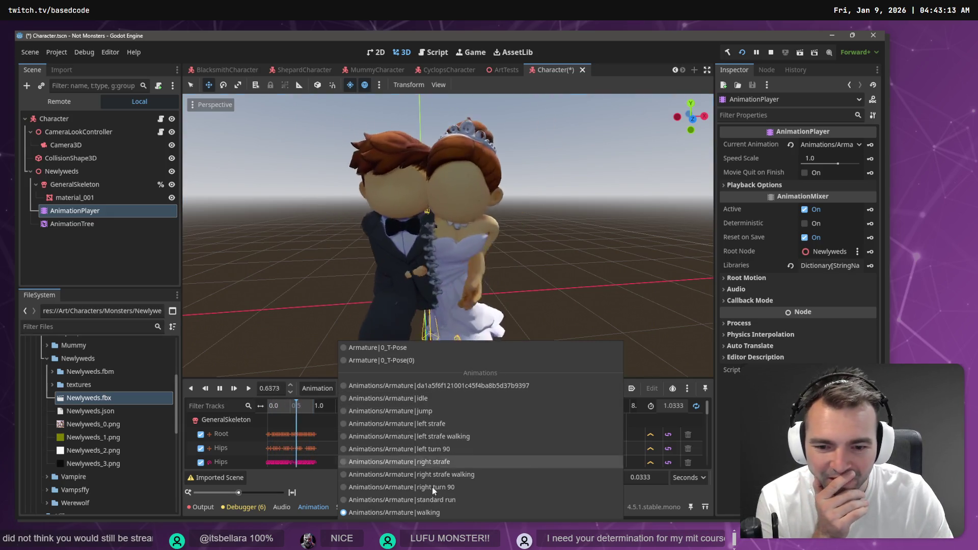
{"action": "left_click", "coordinate": [434, 500]}
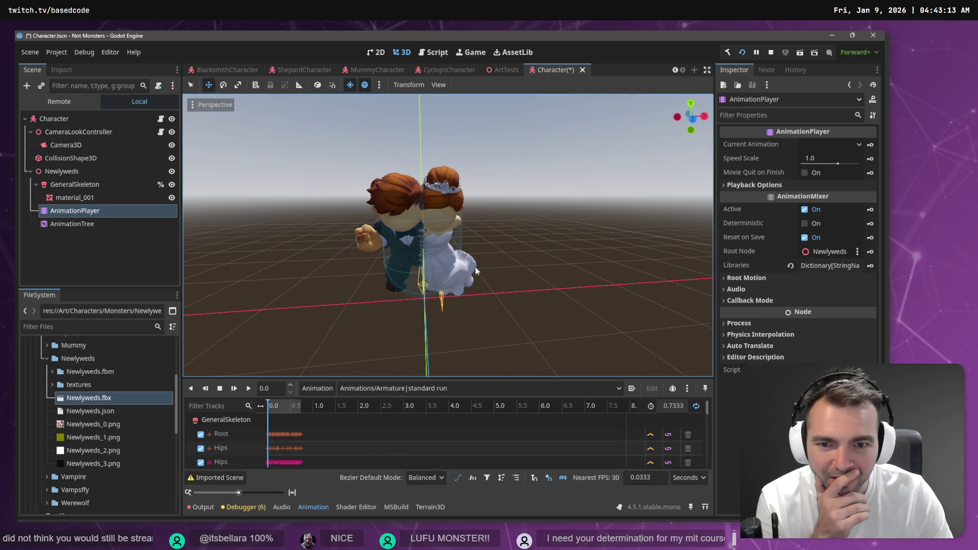
{"action": "left_click", "coordinate": [248, 389]}
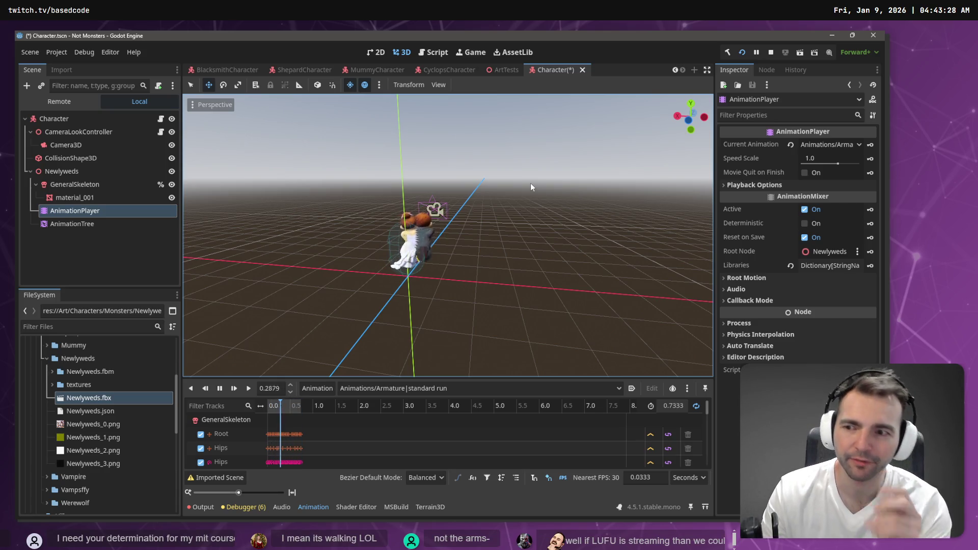
Save the Character scene and select AccuRigArmBakePostImport.cs in the Editor folder
{"action": "left_click", "coordinate": [118, 240]}
{"action": "key", "text": "ctrl+s"}
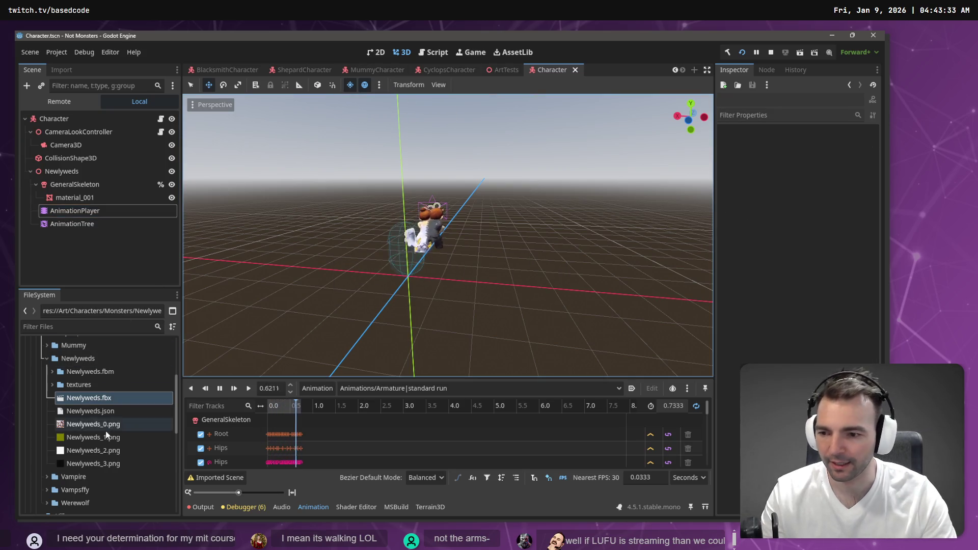
{"action": "scroll", "coordinate": [102, 443], "scroll_direction": "down", "scroll_amount": 10}
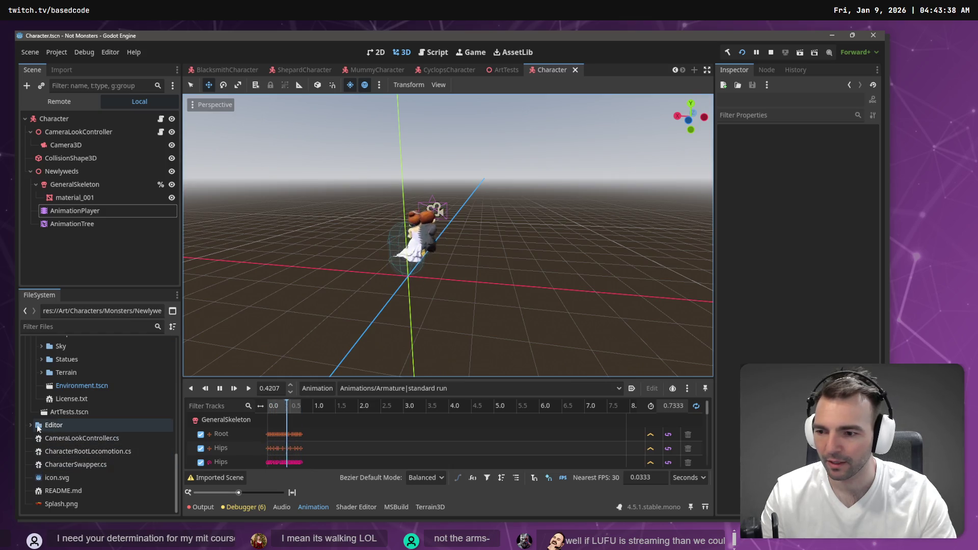
{"action": "left_click", "coordinate": [31, 426]}
{"action": "left_click", "coordinate": [87, 438]}
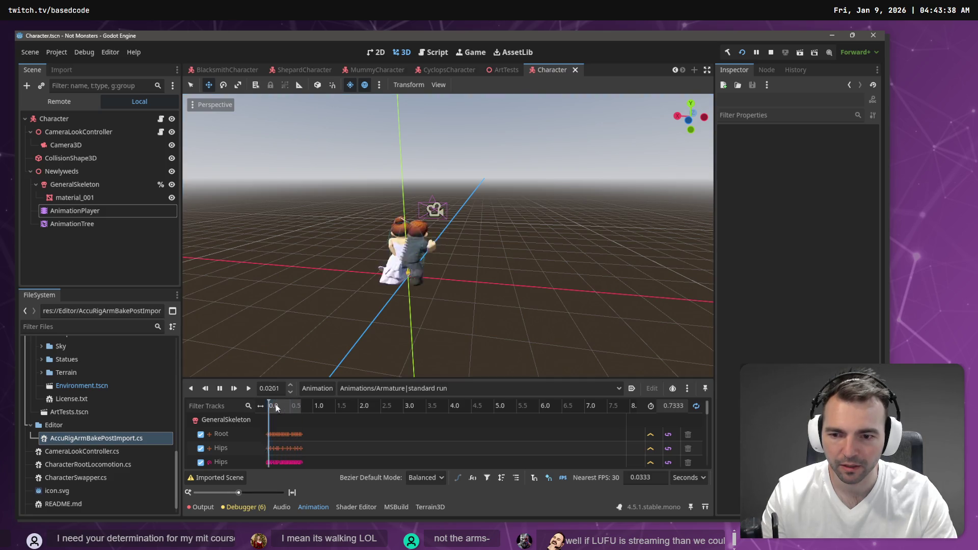
Stop the run clip, replay it from 0.1 seconds, then select GeneralSkeleton to view its bones
{"action": "left_click", "coordinate": [220, 389]}
{"action": "left_click_drag", "start_coordinate": [288, 405], "coordinate": [273, 406]}
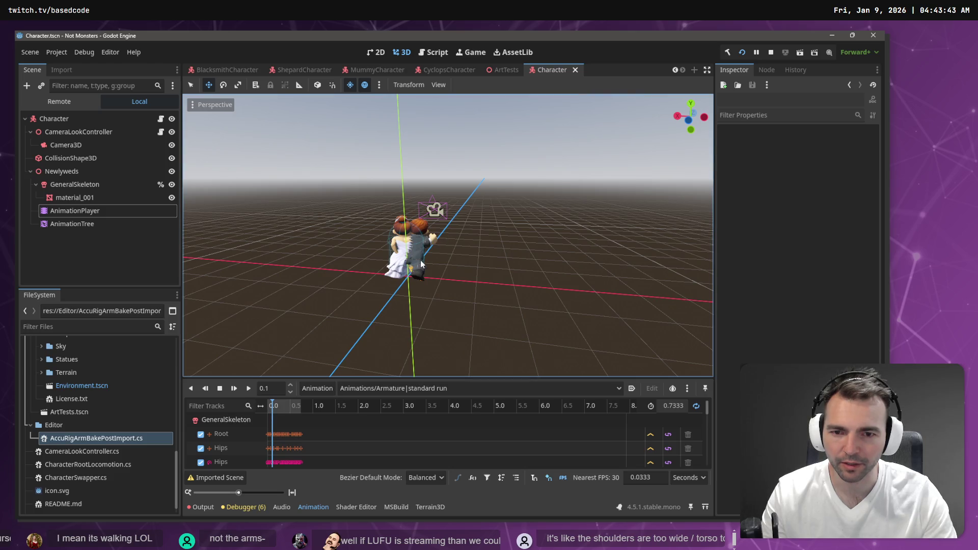
{"action": "left_click", "coordinate": [234, 388]}
{"action": "left_click", "coordinate": [220, 388]}
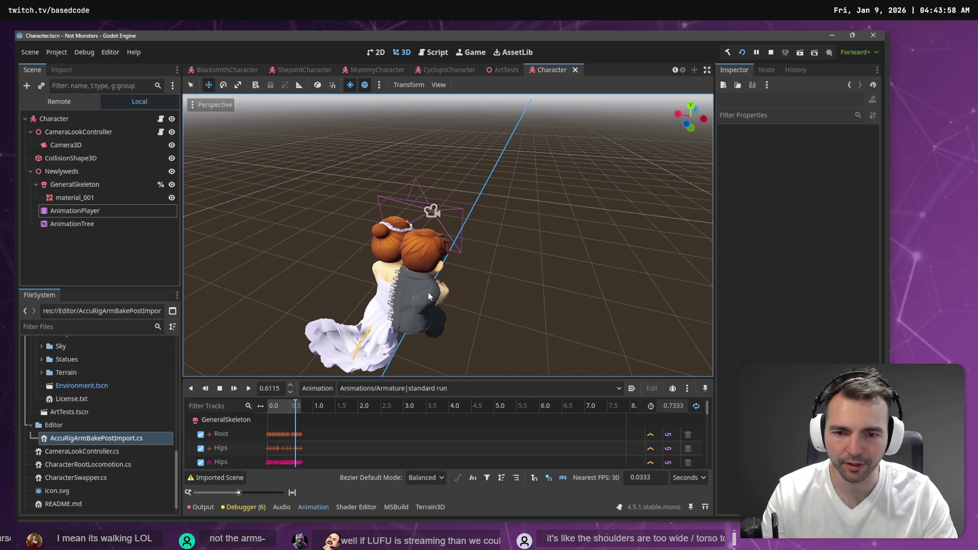
{"action": "left_click", "coordinate": [102, 185]}
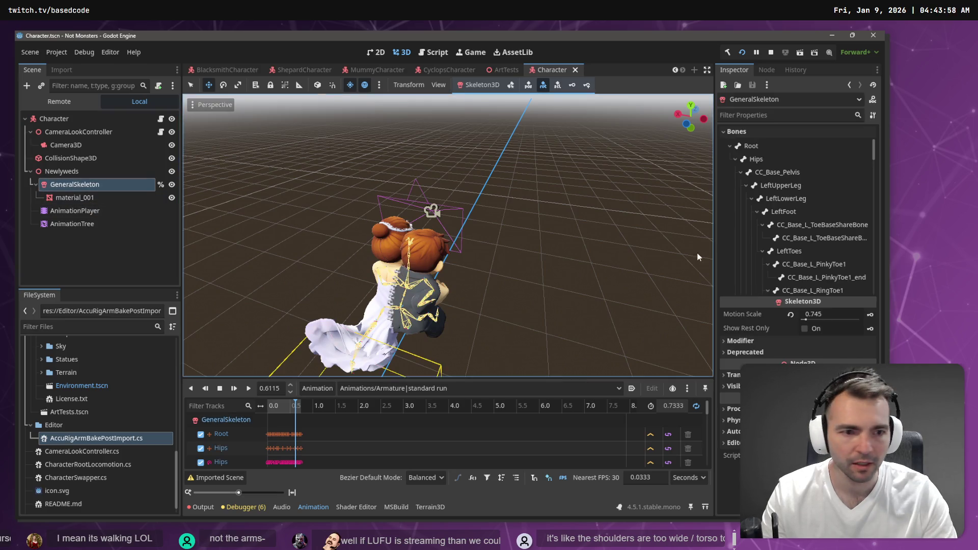
{"action": "left_click", "coordinate": [803, 249]}
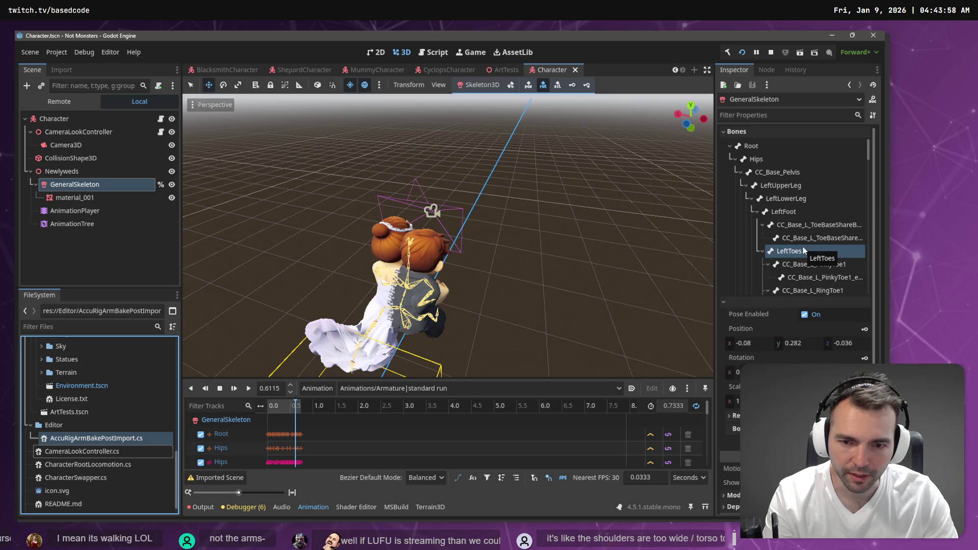
{"action": "scroll", "coordinate": [804, 250], "scroll_direction": "down", "scroll_amount": 5}
{"action": "scroll", "coordinate": [804, 249], "scroll_direction": "down", "scroll_amount": 3}
{"action": "left_click", "coordinate": [803, 248]}
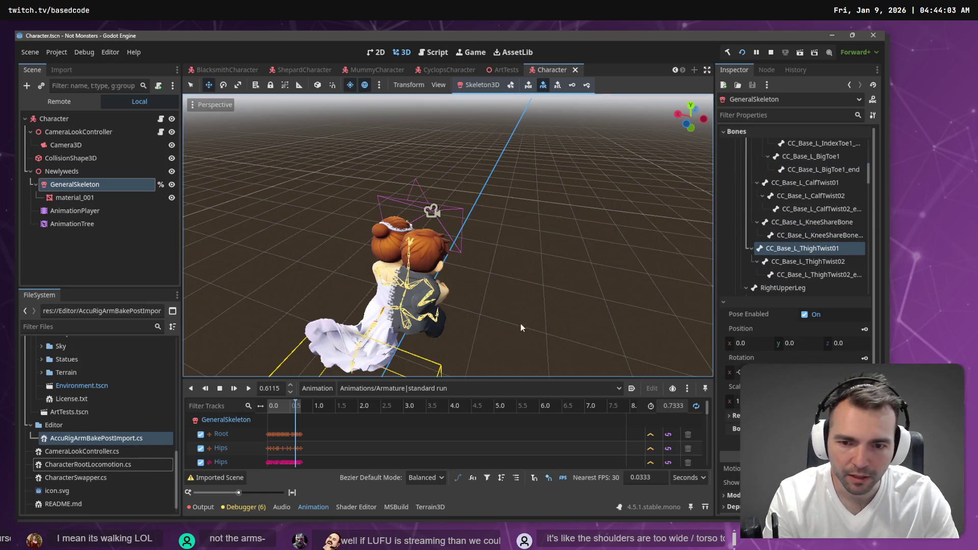
{"action": "scroll", "coordinate": [801, 242], "scroll_direction": "down", "scroll_amount": 5}
{"action": "left_click", "coordinate": [801, 242]}
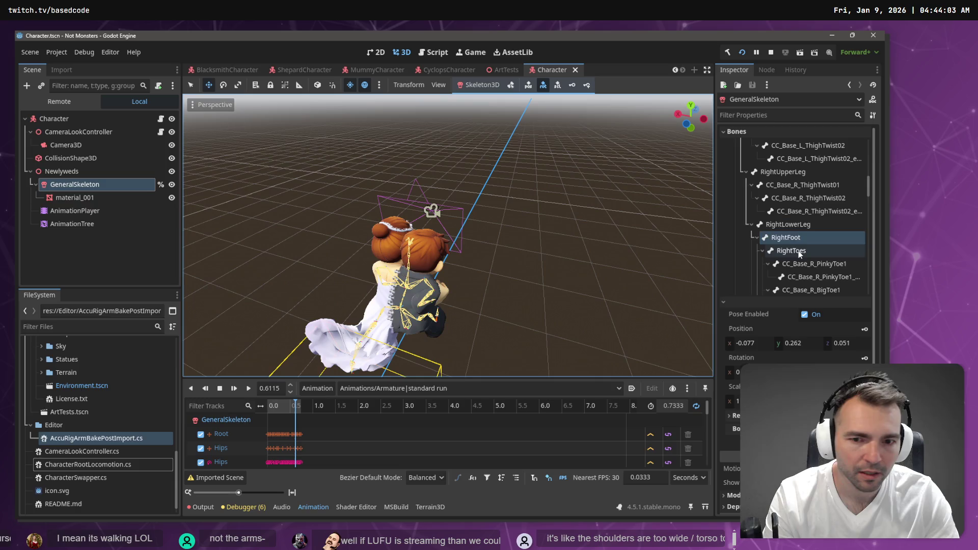
{"action": "scroll", "coordinate": [798, 255], "scroll_direction": "down", "scroll_amount": 2}
{"action": "left_click", "coordinate": [799, 258]}
{"action": "scroll", "coordinate": [799, 257], "scroll_direction": "down", "scroll_amount": 3}
{"action": "left_click", "coordinate": [802, 246]}
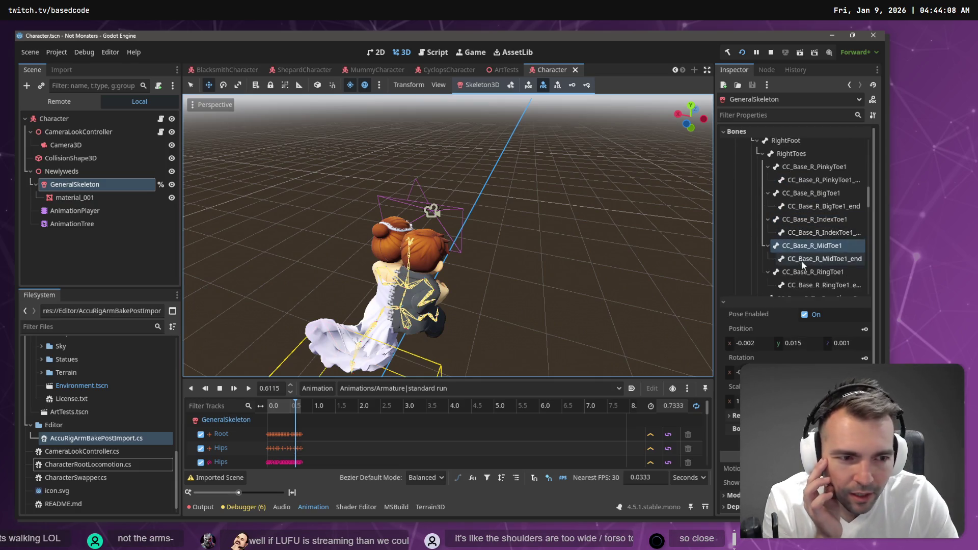
{"action": "scroll", "coordinate": [802, 261], "scroll_direction": "down", "scroll_amount": 3}
{"action": "left_click", "coordinate": [802, 262]}
{"action": "scroll", "coordinate": [802, 262], "scroll_direction": "down", "scroll_amount": 3}
{"action": "left_click", "coordinate": [802, 262]}
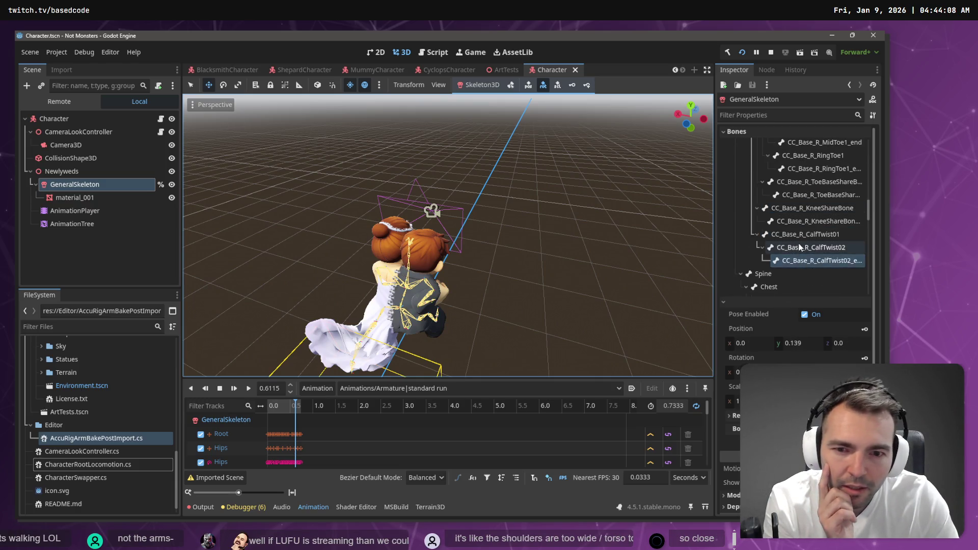
{"action": "left_click", "coordinate": [802, 220]}
{"action": "scroll", "coordinate": [790, 213], "scroll_direction": "up", "scroll_amount": 5}
{"action": "left_click", "coordinate": [788, 173]}
{"action": "scroll", "coordinate": [789, 178], "scroll_direction": "up", "scroll_amount": 3}
{"action": "left_click", "coordinate": [797, 182]}
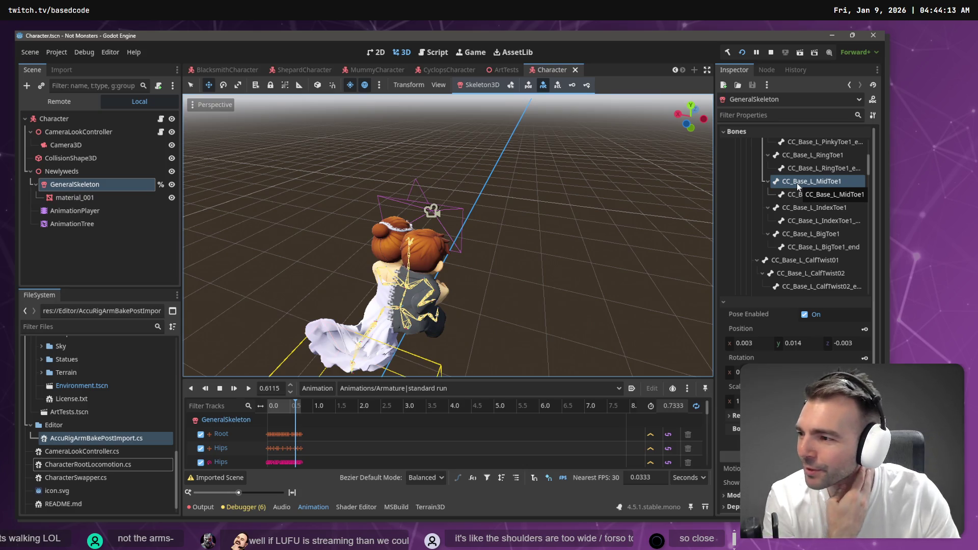
{"action": "left_click", "coordinate": [797, 168]}
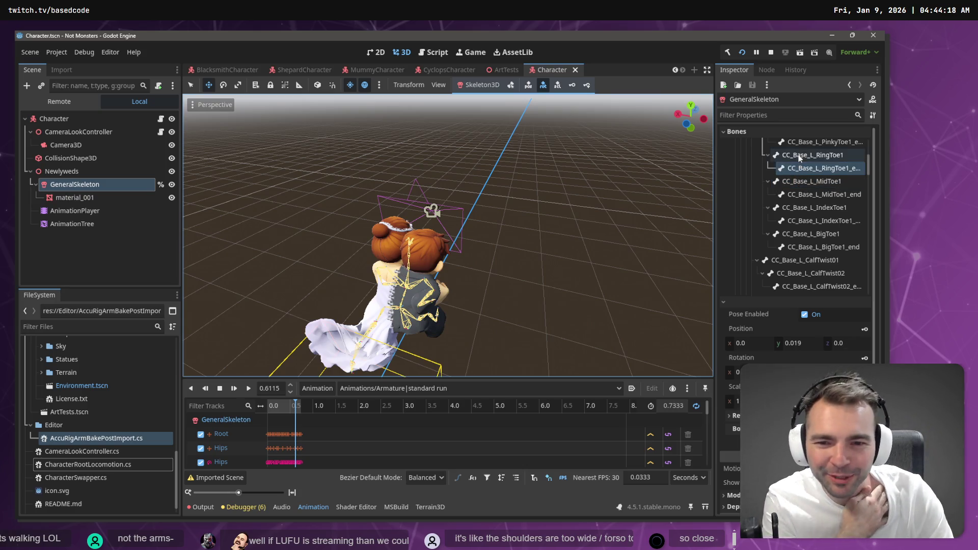
{"action": "scroll", "coordinate": [806, 152], "scroll_direction": "up", "scroll_amount": 1}
{"action": "left_click", "coordinate": [806, 152]}
{"action": "scroll", "coordinate": [806, 163], "scroll_direction": "up", "scroll_amount": 2}
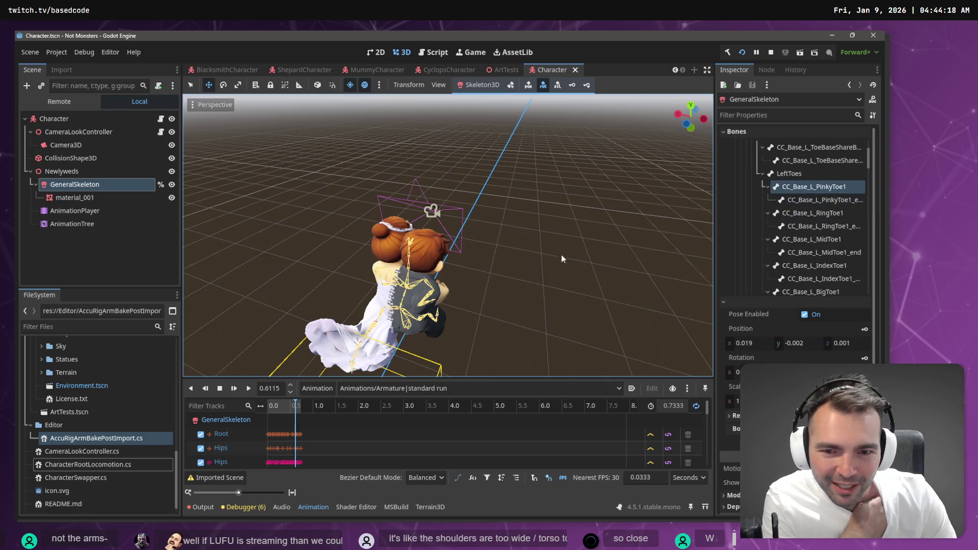
{"action": "left_click", "coordinate": [429, 298]}
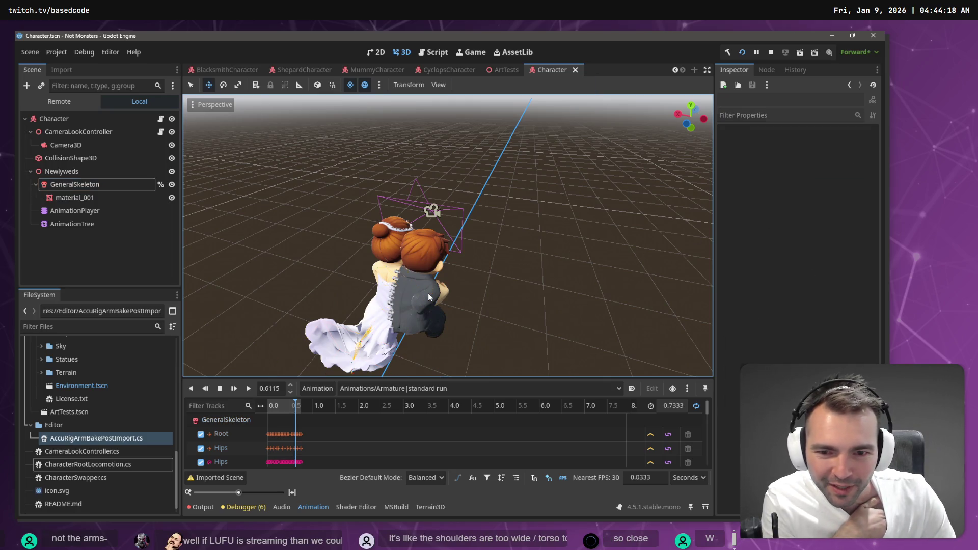
{"action": "left_click", "coordinate": [112, 185]}
{"action": "left_click", "coordinate": [806, 200]}
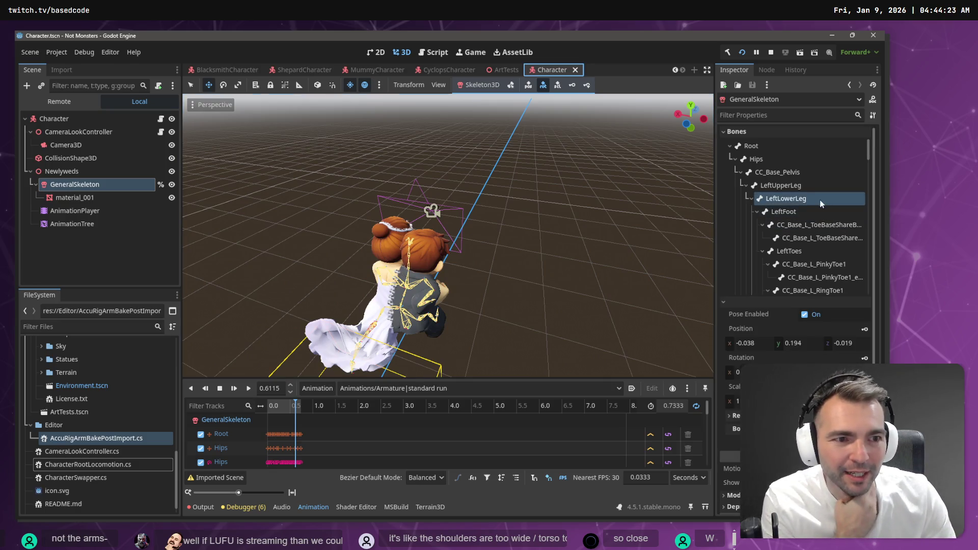
{"action": "left_click", "coordinate": [803, 184]}
{"action": "left_click", "coordinate": [796, 201]}
{"action": "left_click", "coordinate": [796, 225]}
{"action": "scroll", "coordinate": [796, 226], "scroll_direction": "down", "scroll_amount": 1}
{"action": "left_click", "coordinate": [796, 225]}
{"action": "scroll", "coordinate": [797, 256], "scroll_direction": "down", "scroll_amount": 3}
{"action": "left_click", "coordinate": [798, 240]}
{"action": "left_click", "coordinate": [798, 252]}
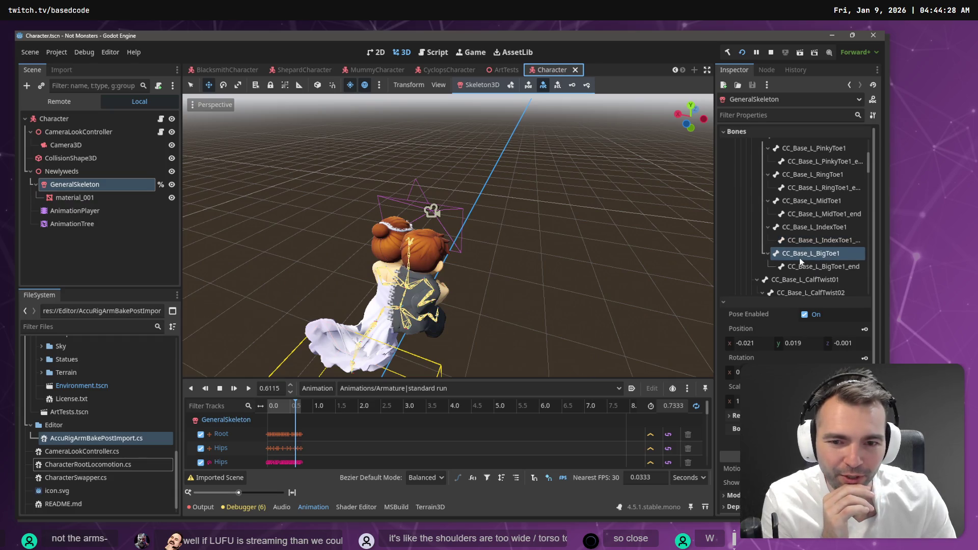
{"action": "scroll", "coordinate": [800, 258], "scroll_direction": "down", "scroll_amount": 1}
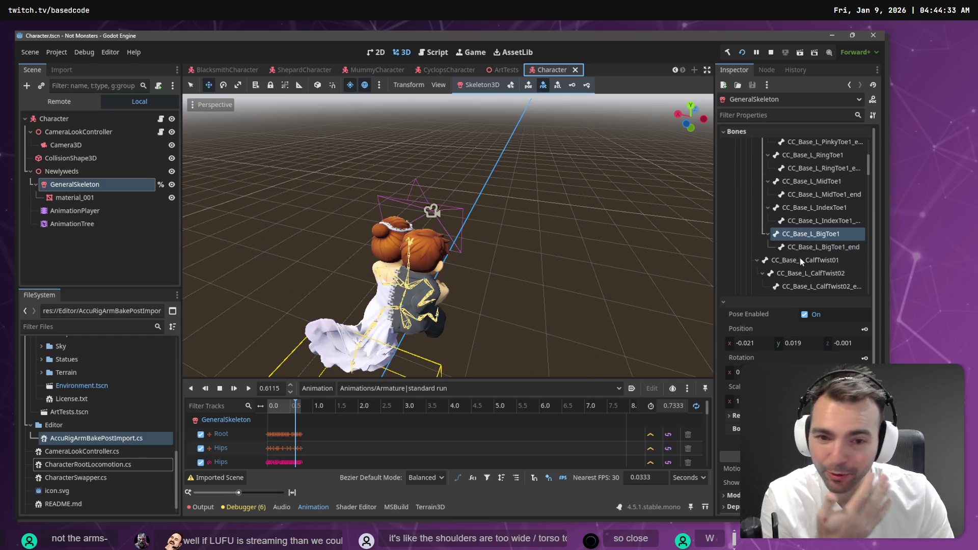
{"action": "left_click", "coordinate": [800, 259]}
{"action": "scroll", "coordinate": [800, 260], "scroll_direction": "down", "scroll_amount": 2}
{"action": "left_click", "coordinate": [813, 247]}
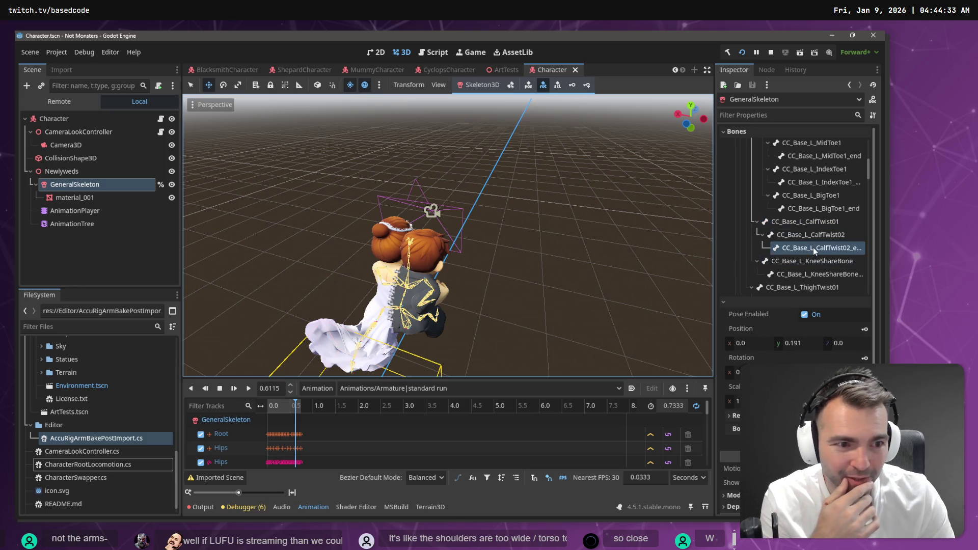
{"action": "scroll", "coordinate": [814, 252], "scroll_direction": "down", "scroll_amount": 1}
{"action": "left_click", "coordinate": [815, 254]}
{"action": "left_click", "coordinate": [817, 271]}
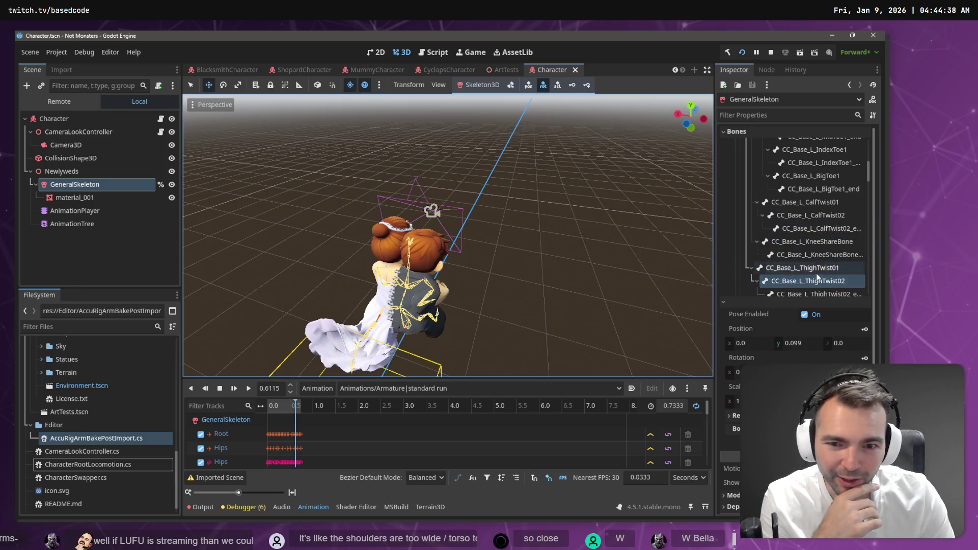
{"action": "scroll", "coordinate": [821, 255], "scroll_direction": "down", "scroll_amount": 2}
{"action": "left_click", "coordinate": [821, 255]}
{"action": "left_click", "coordinate": [818, 268]}
{"action": "left_click", "coordinate": [817, 282]}
{"action": "scroll", "coordinate": [814, 284], "scroll_direction": "down", "scroll_amount": 2}
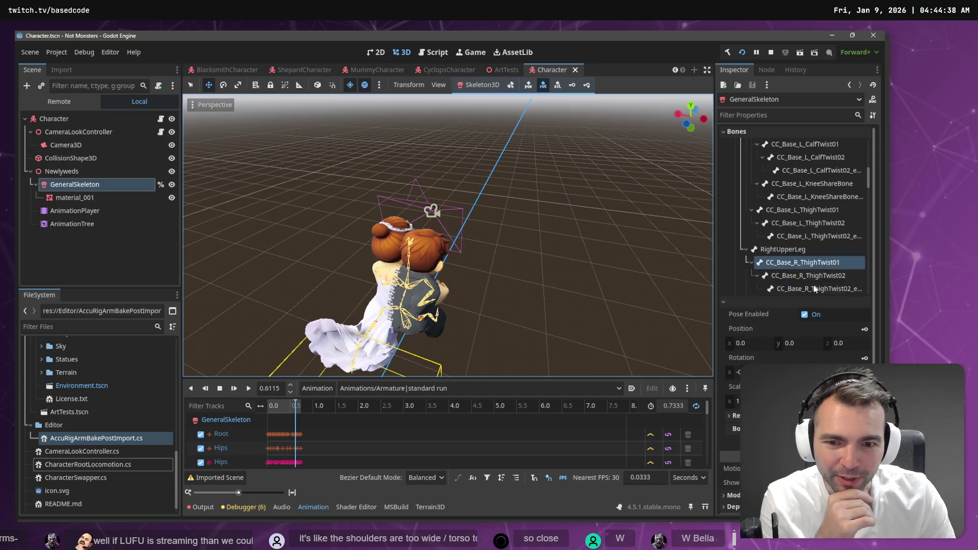
{"action": "left_click", "coordinate": [810, 271]}
{"action": "scroll", "coordinate": [809, 271], "scroll_direction": "down", "scroll_amount": 1}
{"action": "left_click", "coordinate": [810, 275]}
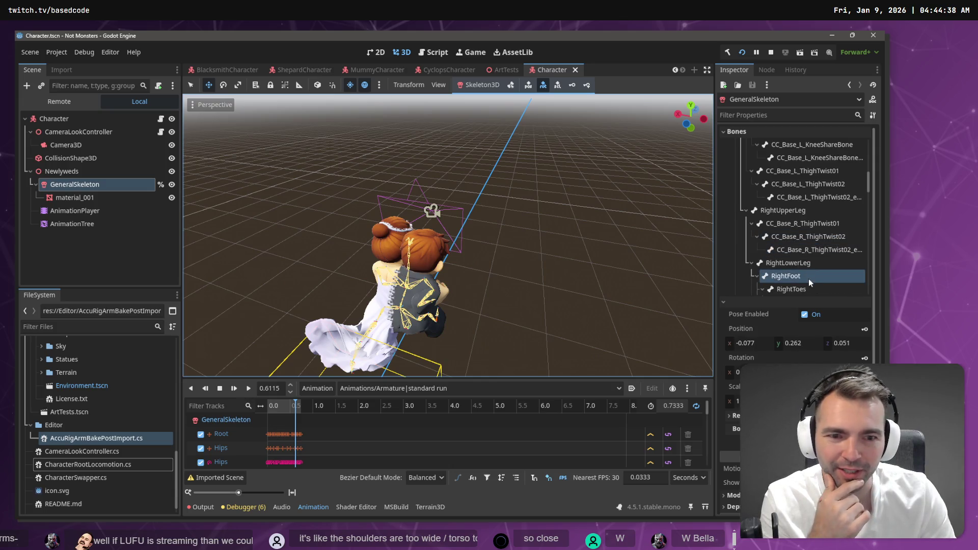
{"action": "scroll", "coordinate": [812, 225], "scroll_direction": "down", "scroll_amount": 5}
{"action": "scroll", "coordinate": [813, 228], "scroll_direction": "down", "scroll_amount": 3}
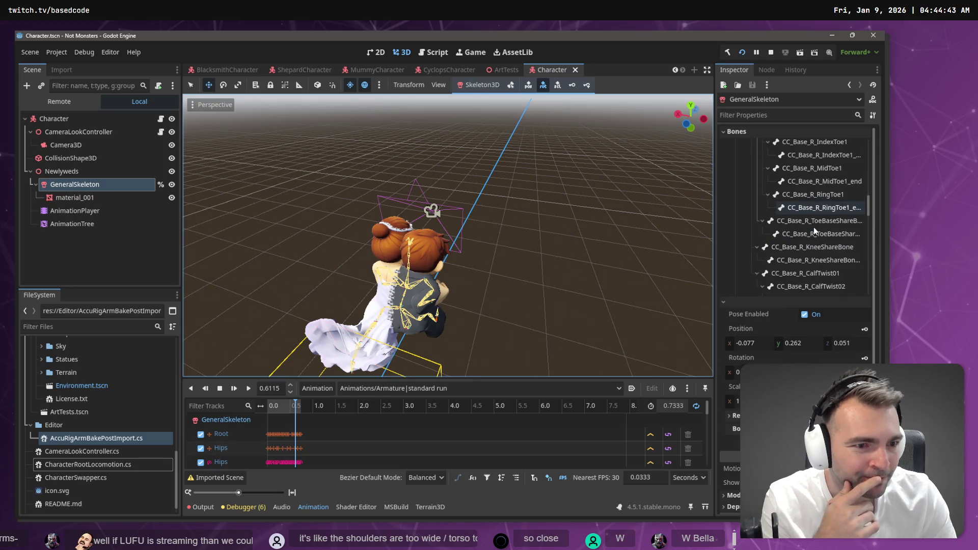
Inspect the UpperChest, Neck and CC_Base_Tongue01 bones, then collapse the Neck branch
{"action": "scroll", "coordinate": [777, 274], "scroll_direction": "down", "scroll_amount": 3}
{"action": "left_click", "coordinate": [788, 222]}
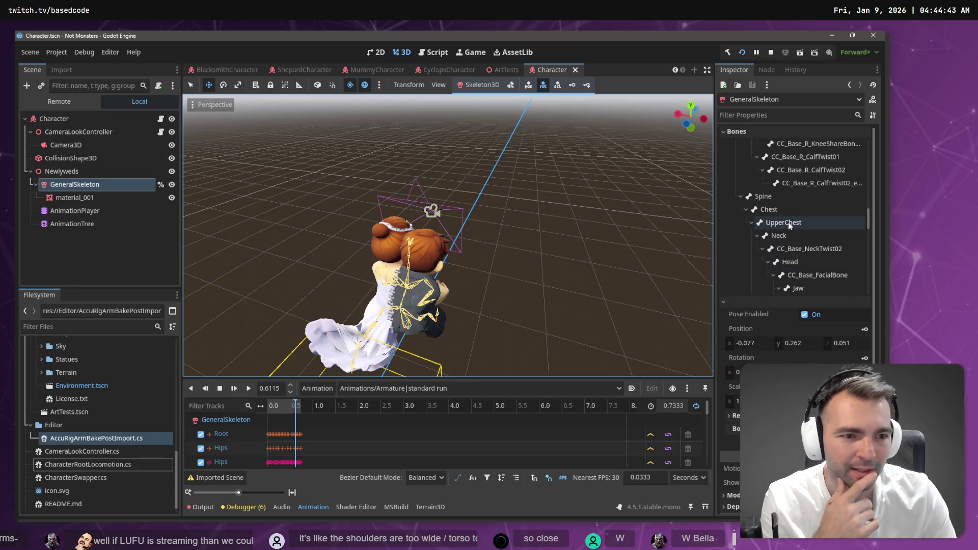
{"action": "left_click", "coordinate": [793, 236]}
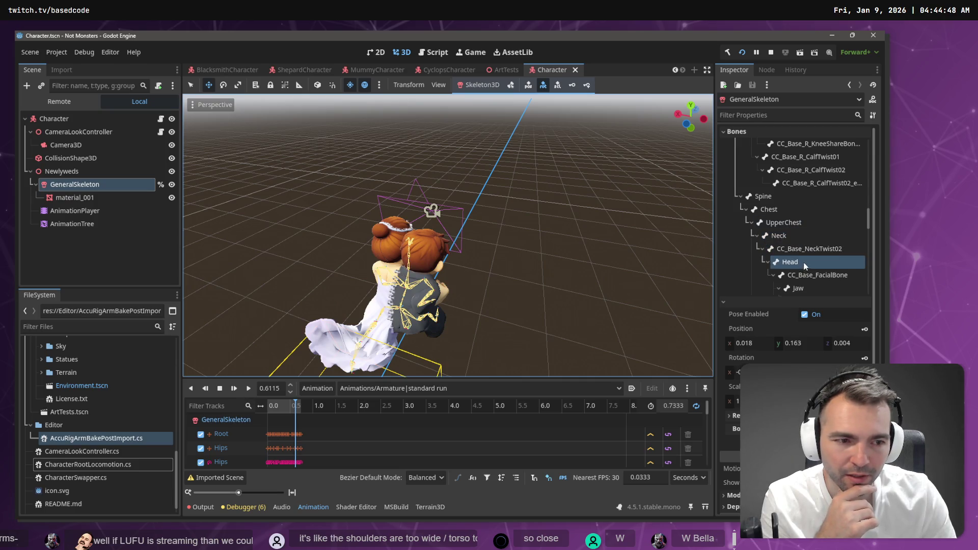
{"action": "scroll", "coordinate": [803, 265], "scroll_direction": "down", "scroll_amount": 2}
{"action": "left_click", "coordinate": [816, 263]}
{"action": "scroll", "coordinate": [815, 268], "scroll_direction": "down", "scroll_amount": 1}
{"action": "scroll", "coordinate": [812, 234], "scroll_direction": "up", "scroll_amount": 2}
{"action": "left_click", "coordinate": [774, 217]}
{"action": "left_click", "coordinate": [755, 217]}
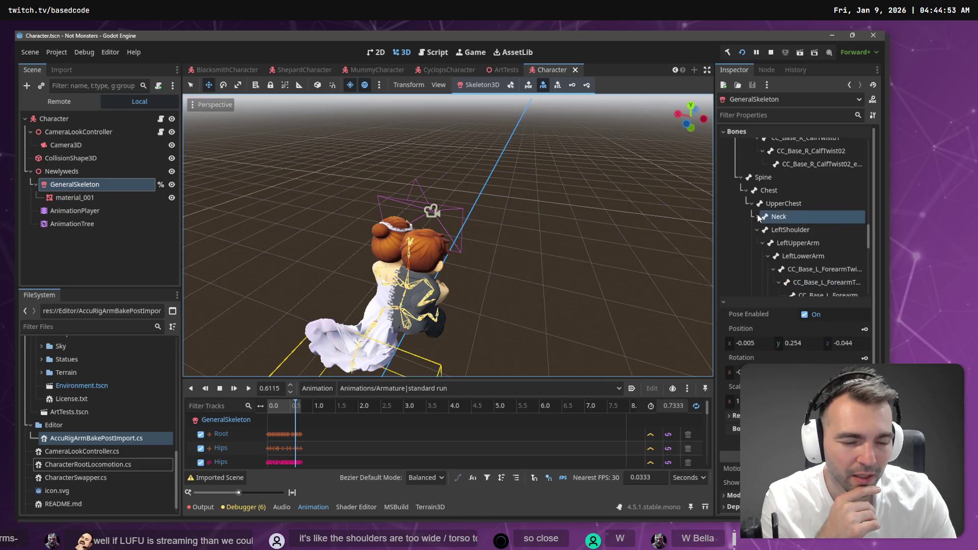
Collapse LeftShoulder and inspect the right shoulder and arm bones, ending on RightUpperArm
{"action": "left_click", "coordinate": [798, 255]}
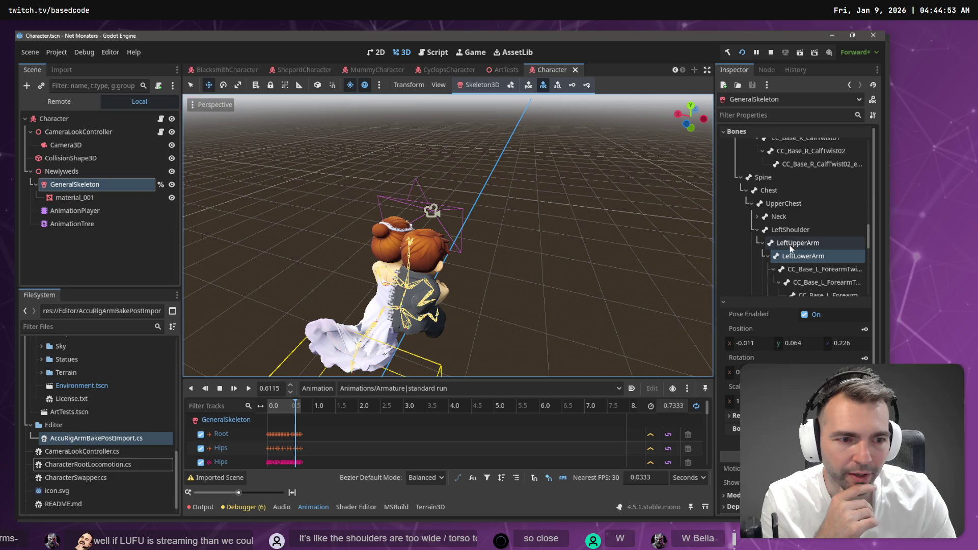
{"action": "left_click", "coordinate": [757, 230]}
{"action": "left_click", "coordinate": [801, 244]}
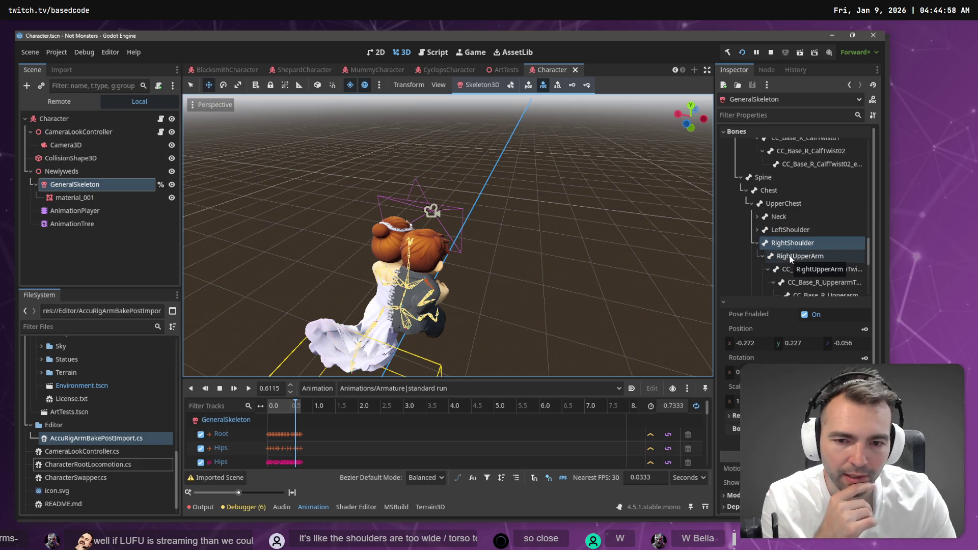
{"action": "left_click", "coordinate": [791, 257]}
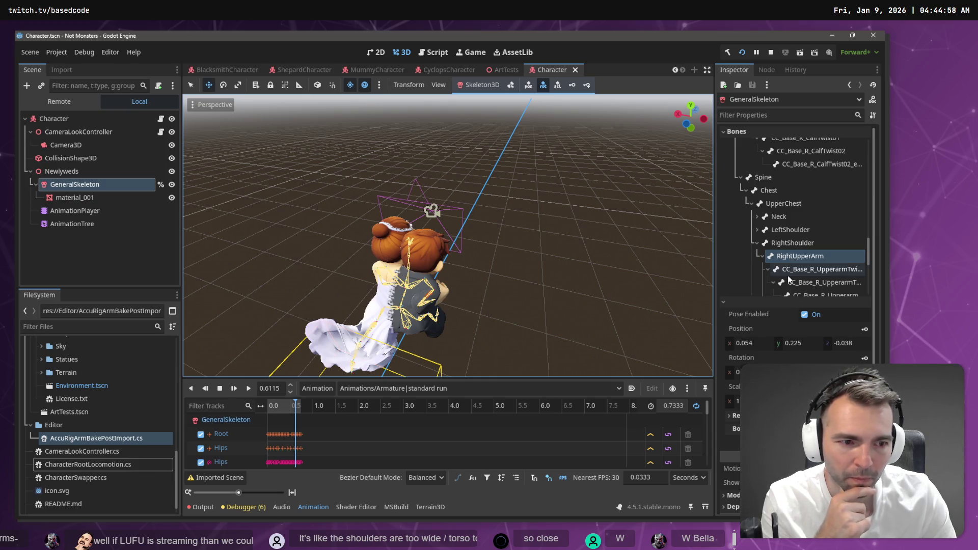
{"action": "left_click", "coordinate": [791, 274]}
{"action": "scroll", "coordinate": [791, 271], "scroll_direction": "down", "scroll_amount": 1}
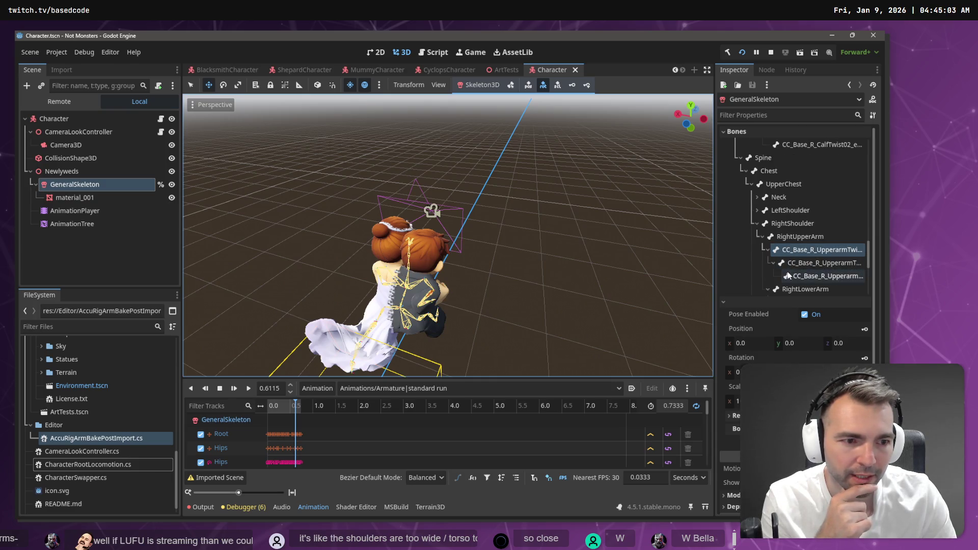
{"action": "left_click", "coordinate": [791, 289]}
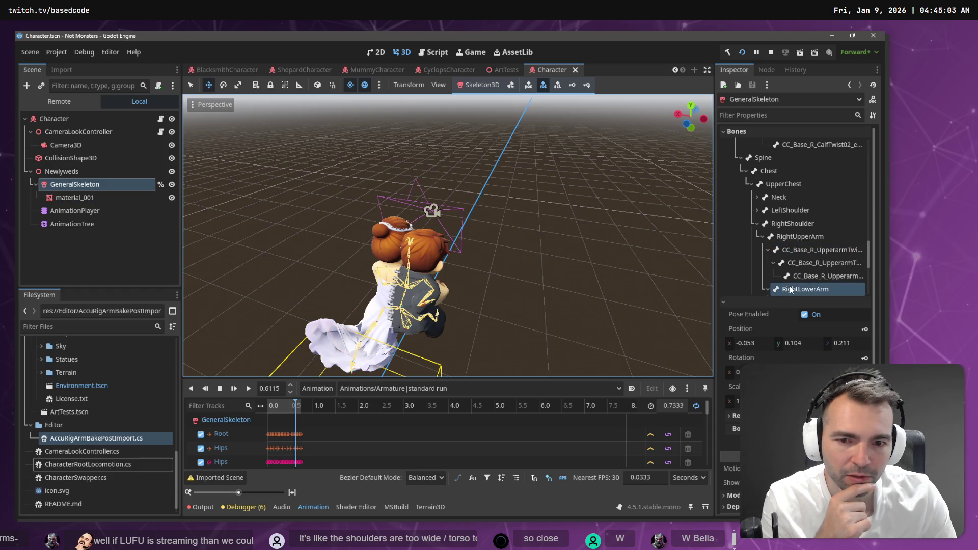
{"action": "left_click", "coordinate": [781, 238]}
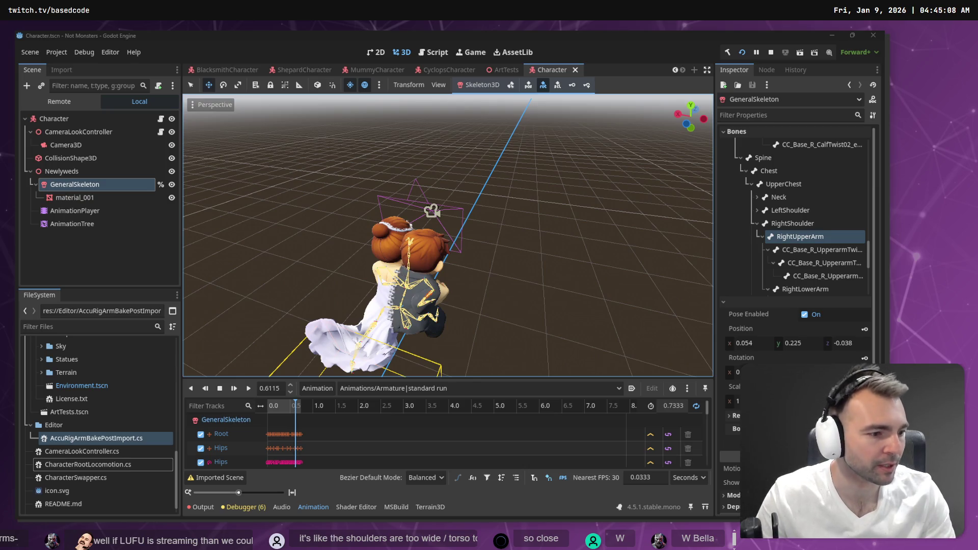
Open AccuRigArmBakePostImport.cs in Rider, then re-expand the Neck bones in Godot
{"action": "key", "text": "alt+Tab"}
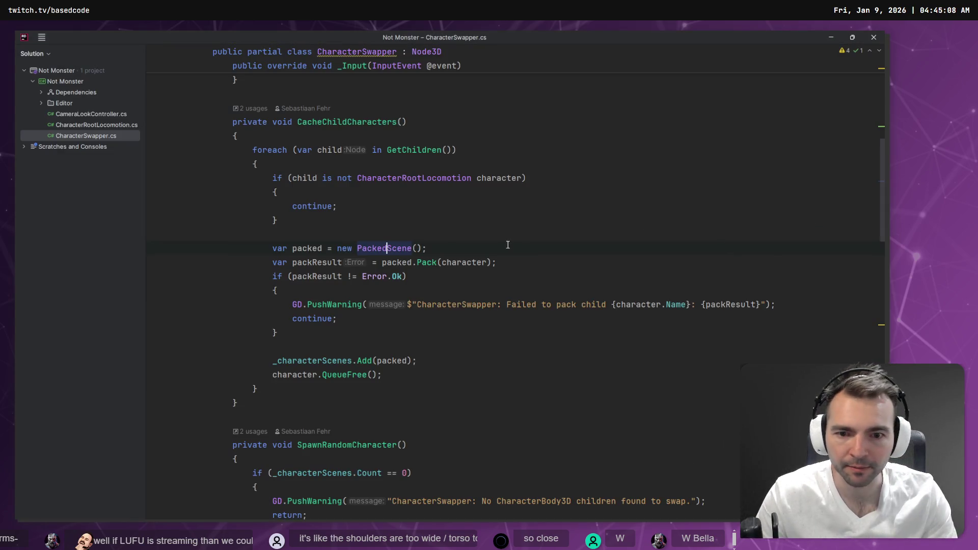
{"action": "left_click", "coordinate": [42, 103]}
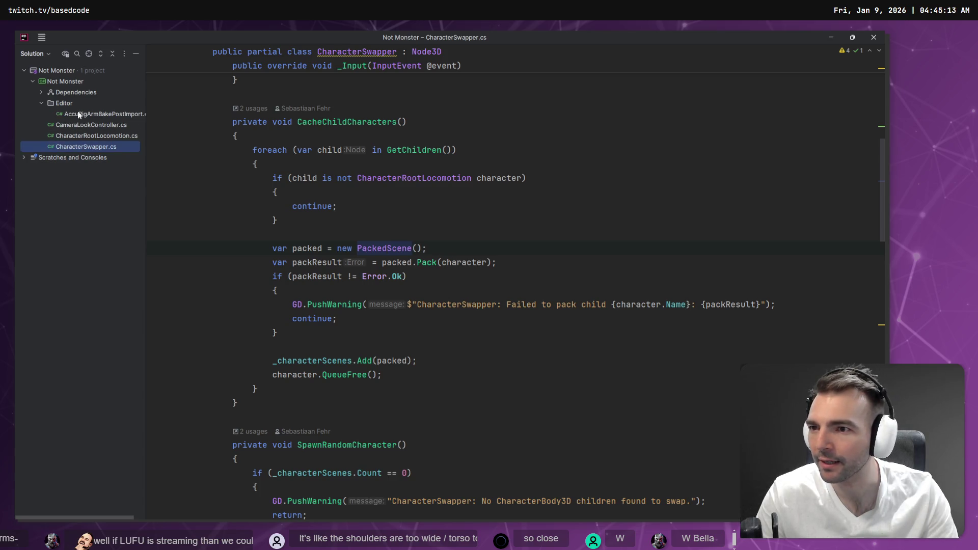
{"action": "double_click", "coordinate": [77, 114]}
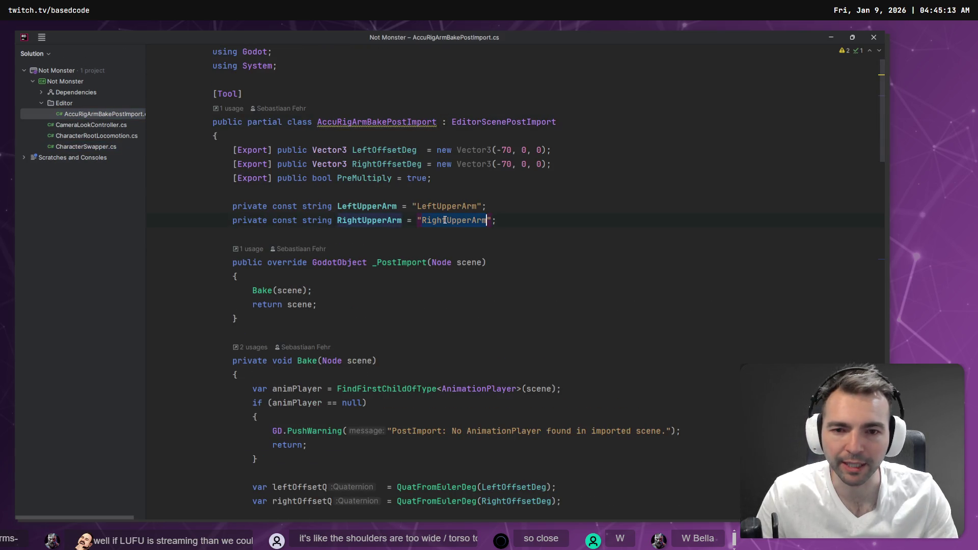
{"action": "key", "text": "alt+Tab"}
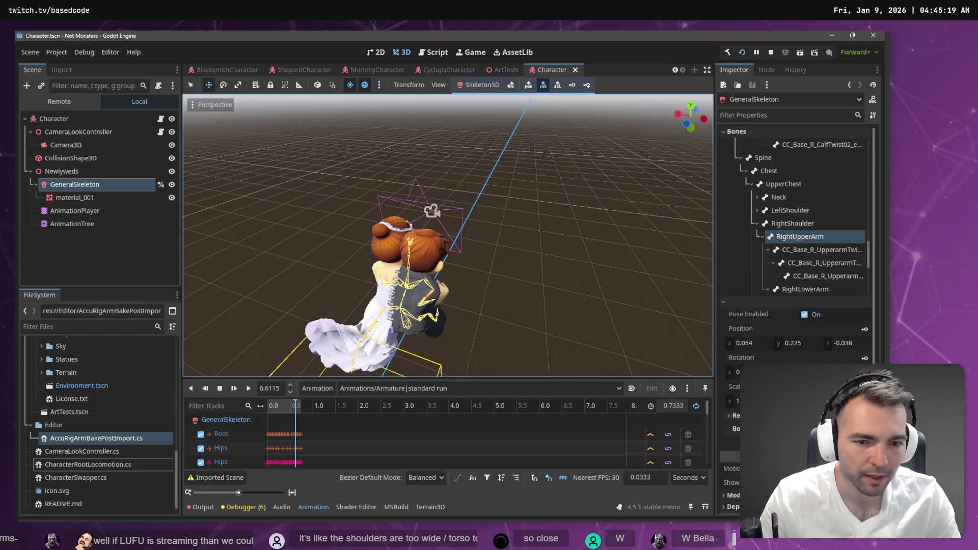
{"action": "left_click", "coordinate": [758, 197]}
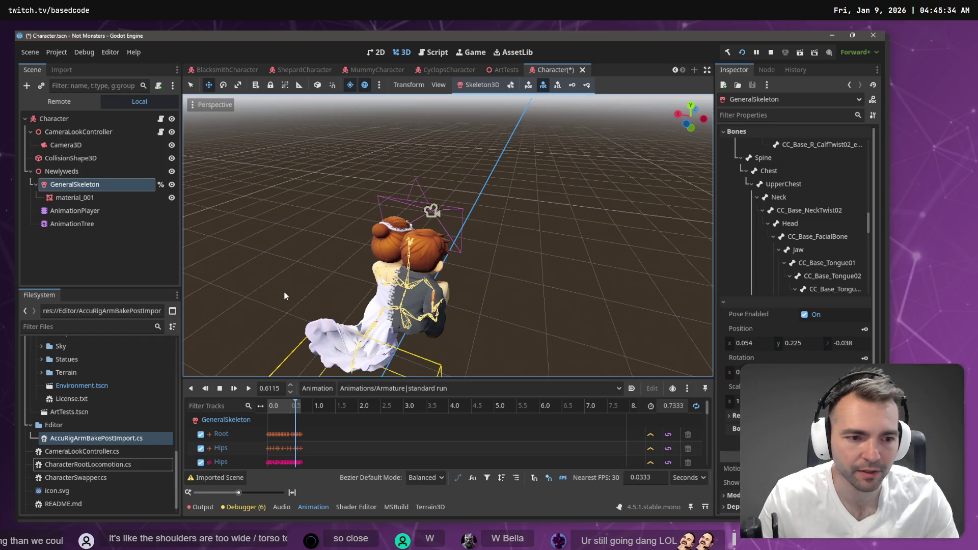
Change the arm offset angles to (-70, 50, 0) in the import script
{"action": "key", "text": "alt+Tab"}
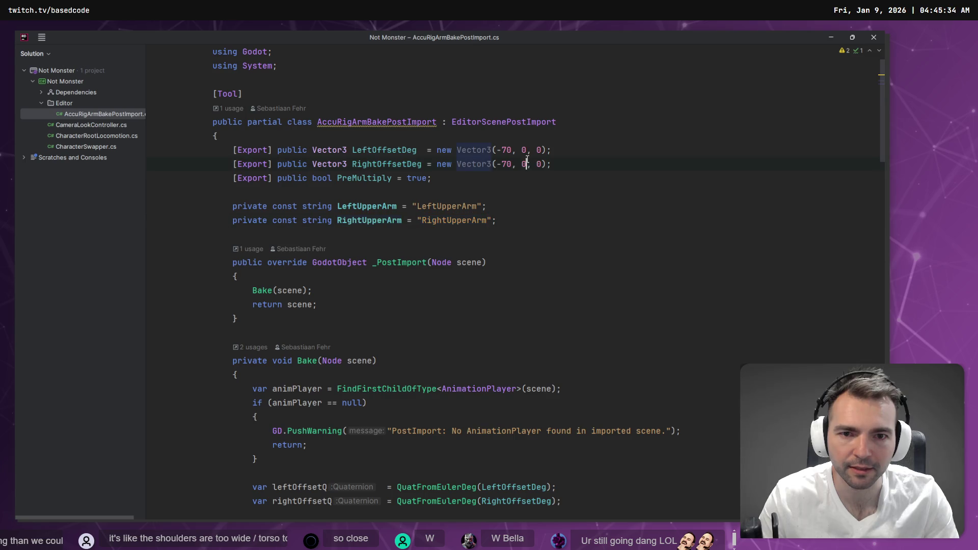
{"action": "key", "text": "BackSpace"}
{"action": "type", "text": "50"}
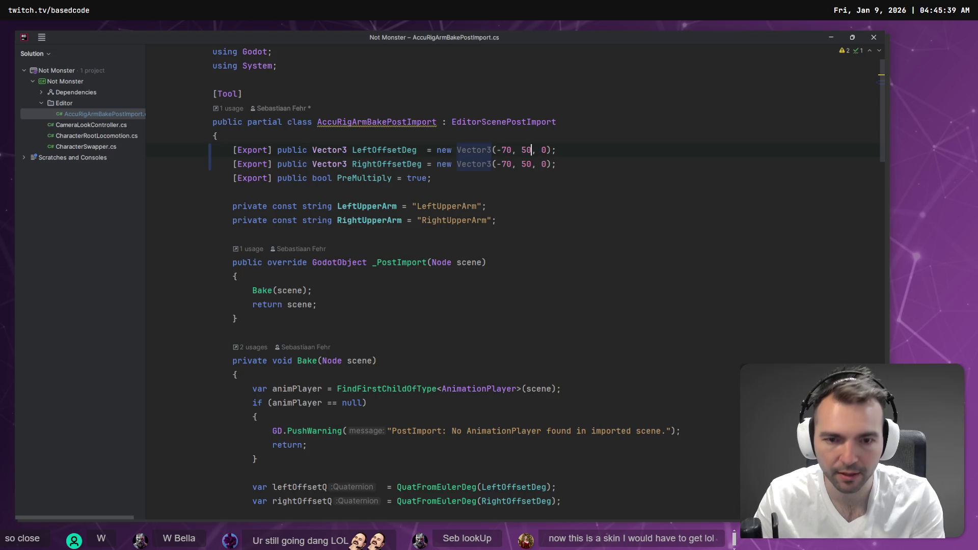
{"action": "key", "text": "alt+Tab"}
{"action": "key", "text": "alt+Tab"}
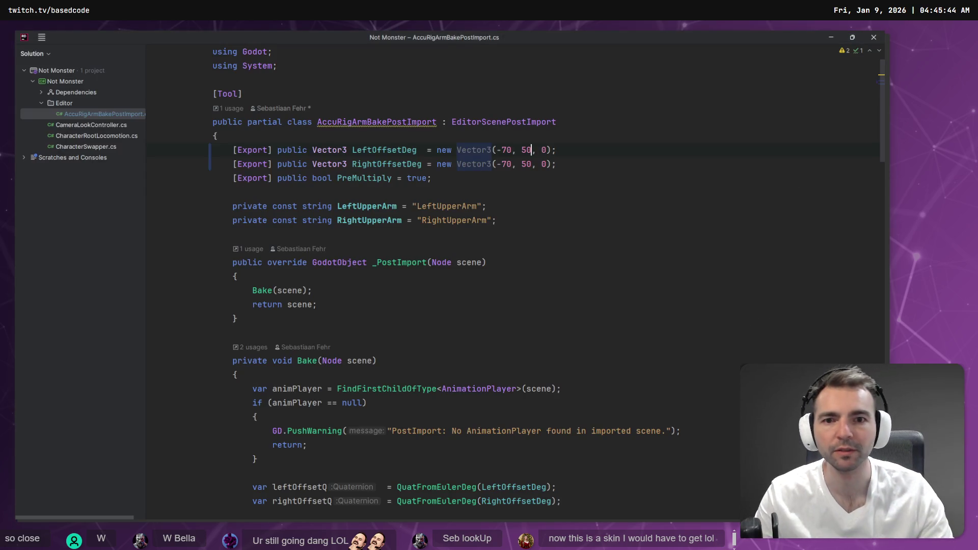
{"action": "key", "text": "alt+Tab"}
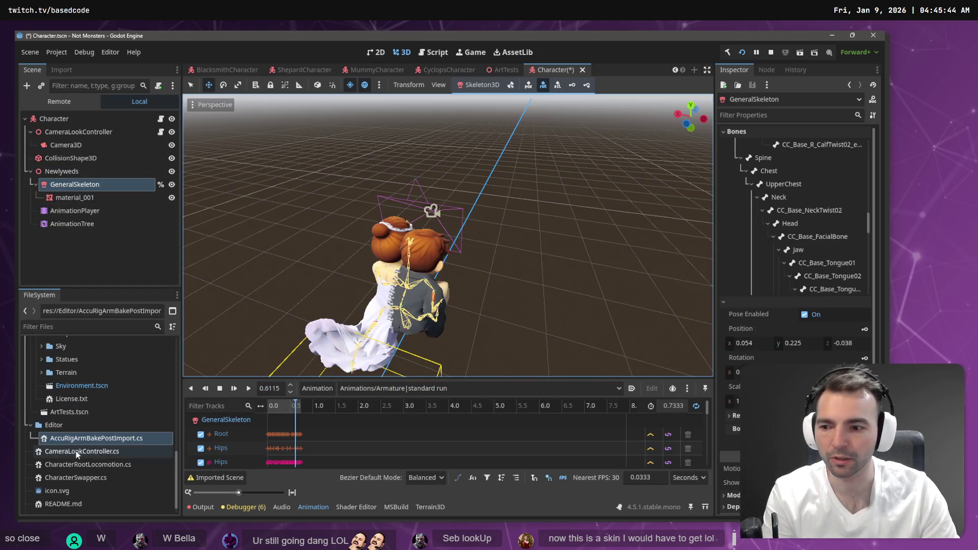
Reimport Newlyweds.fbx from Monsters/Newlyweds and replay the standard run clip
{"action": "scroll", "coordinate": [106, 401], "scroll_direction": "up", "scroll_amount": 5}
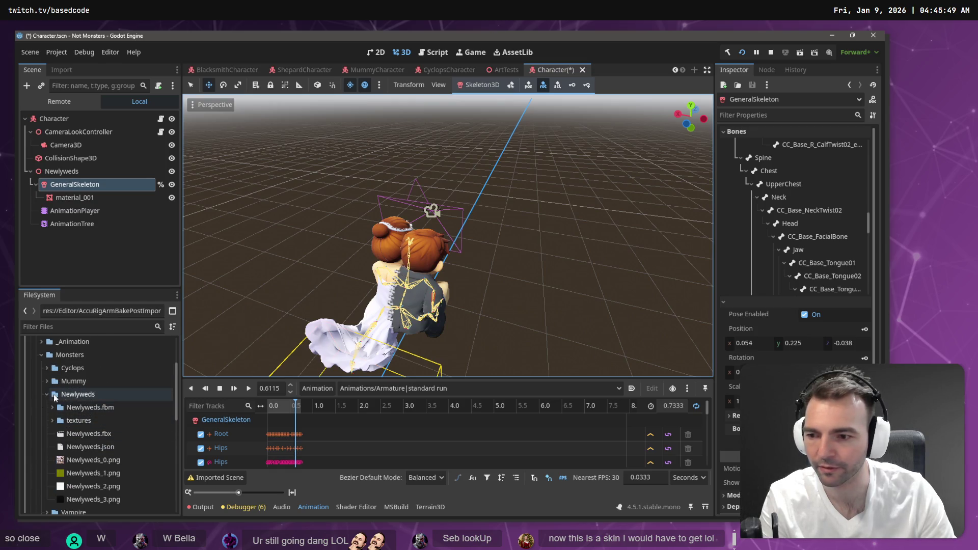
{"action": "scroll", "coordinate": [56, 379], "scroll_direction": "down", "scroll_amount": 1}
{"action": "scroll", "coordinate": [56, 380], "scroll_direction": "down", "scroll_amount": 1}
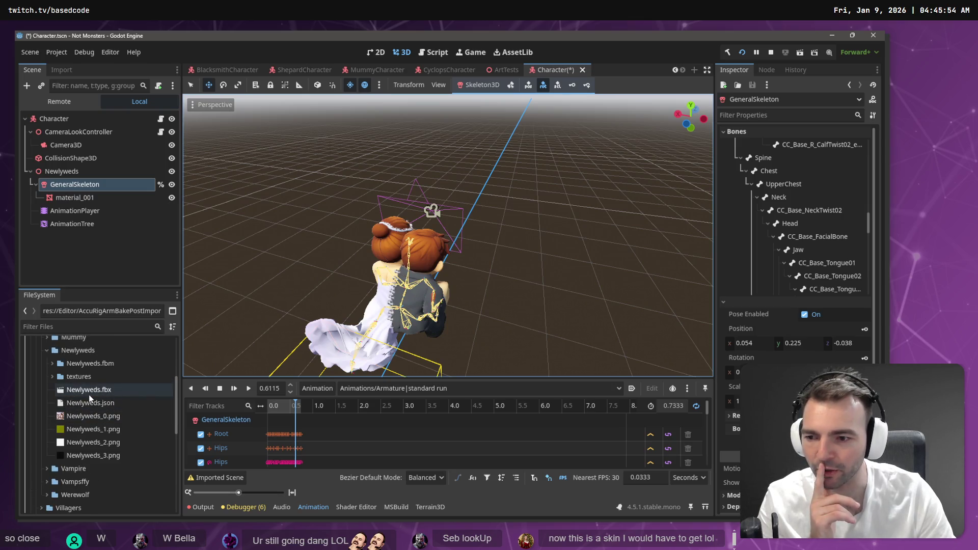
{"action": "left_click", "coordinate": [90, 393]}
{"action": "right_click", "coordinate": [91, 393]}
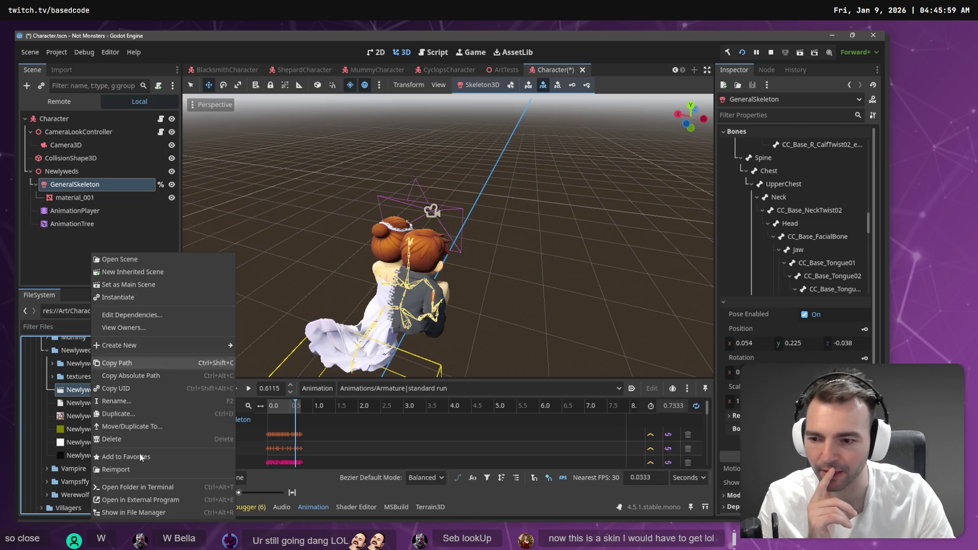
{"action": "left_click", "coordinate": [136, 470]}
{"action": "mouse_move", "coordinate": [470, 207]}
{"action": "left_mouse_down"}
{"action": "mouse_move", "coordinate": [531, 169]}
{"action": "mouse_move", "coordinate": [552, 284]}
{"action": "mouse_move", "coordinate": [510, 255]}
{"action": "mouse_move", "coordinate": [521, 212]}
{"action": "mouse_move", "coordinate": [524, 253]}
{"action": "mouse_move", "coordinate": [594, 266]}
{"action": "left_mouse_up"}
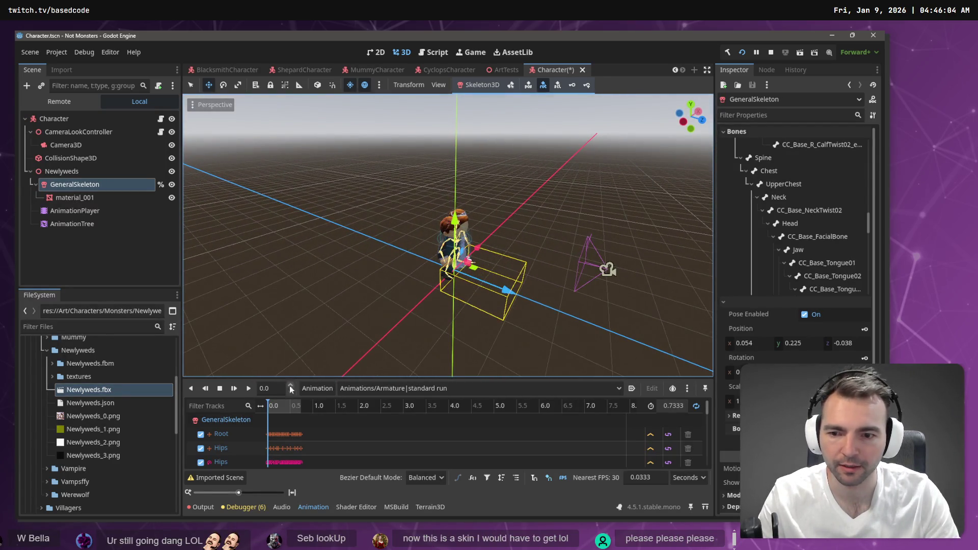
{"action": "left_click", "coordinate": [248, 388]}
Rotate the RightUpperArm bone's pose with the gizmo
{"action": "mouse_move", "coordinate": [356, 306]}
{"action": "left_mouse_down"}
{"action": "mouse_move", "coordinate": [389, 301]}
{"action": "mouse_move", "coordinate": [459, 244]}
{"action": "mouse_move", "coordinate": [559, 196]}
{"action": "mouse_move", "coordinate": [493, 227]}
{"action": "mouse_move", "coordinate": [668, 240]}
{"action": "mouse_move", "coordinate": [595, 235]}
{"action": "left_mouse_up"}
{"action": "key", "text": "f"}
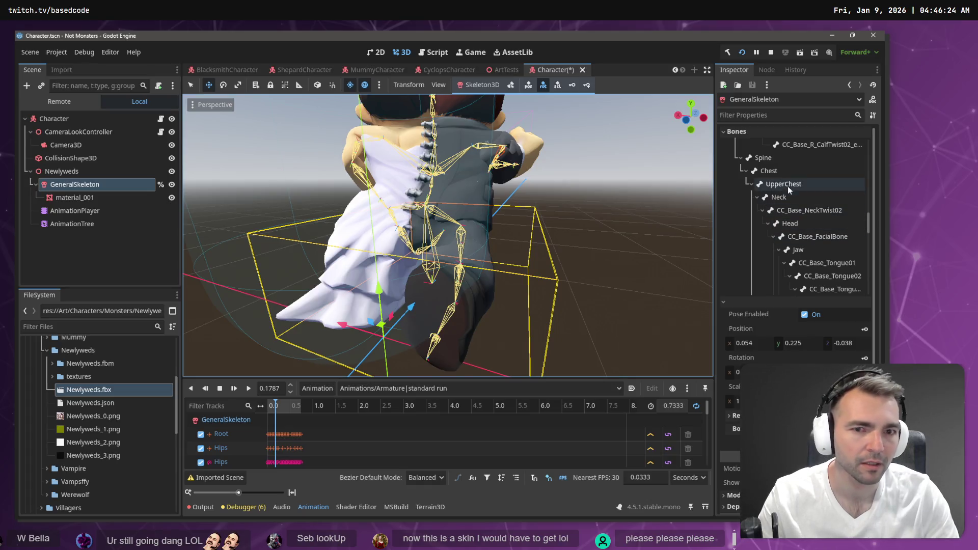
{"action": "scroll", "coordinate": [791, 230], "scroll_direction": "down", "scroll_amount": 5}
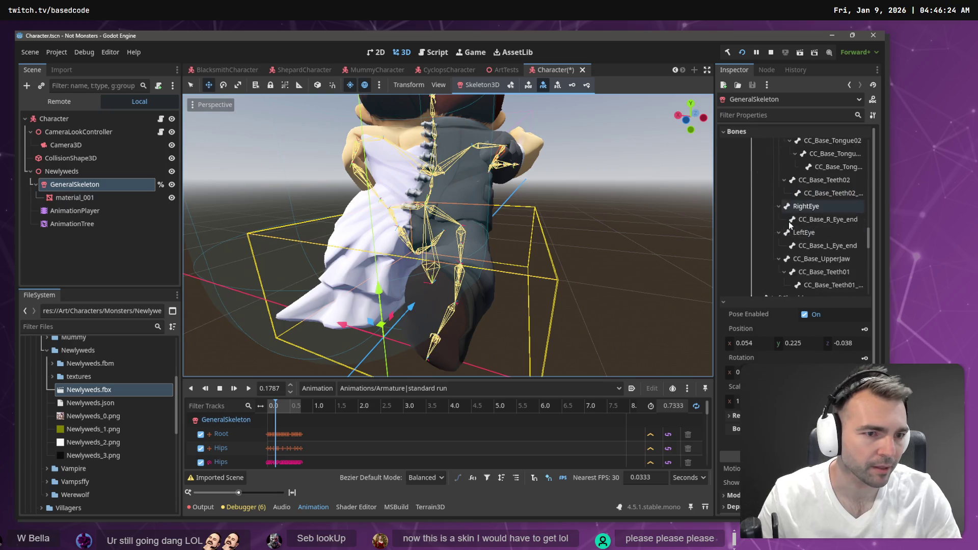
{"action": "scroll", "coordinate": [793, 235], "scroll_direction": "down", "scroll_amount": 3}
{"action": "scroll", "coordinate": [809, 261], "scroll_direction": "down", "scroll_amount": 5}
{"action": "left_click", "coordinate": [800, 210]}
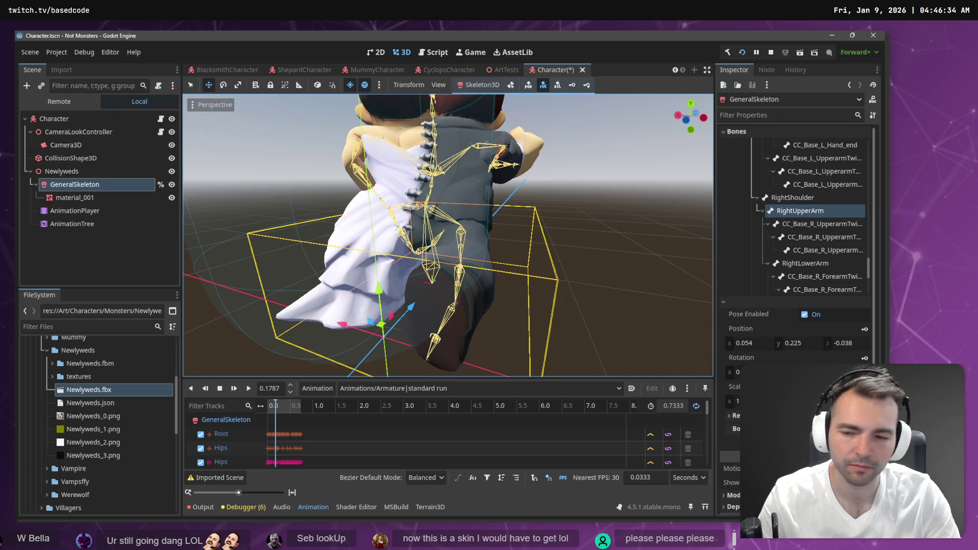
{"action": "left_click_drag", "start_coordinate": [836, 372], "coordinate": [891, 372]}
Rotate the RightLowerArm bone, then play and stop the standard run clip
{"action": "left_click_drag", "start_coordinate": [505, 163], "coordinate": [708, 179]}
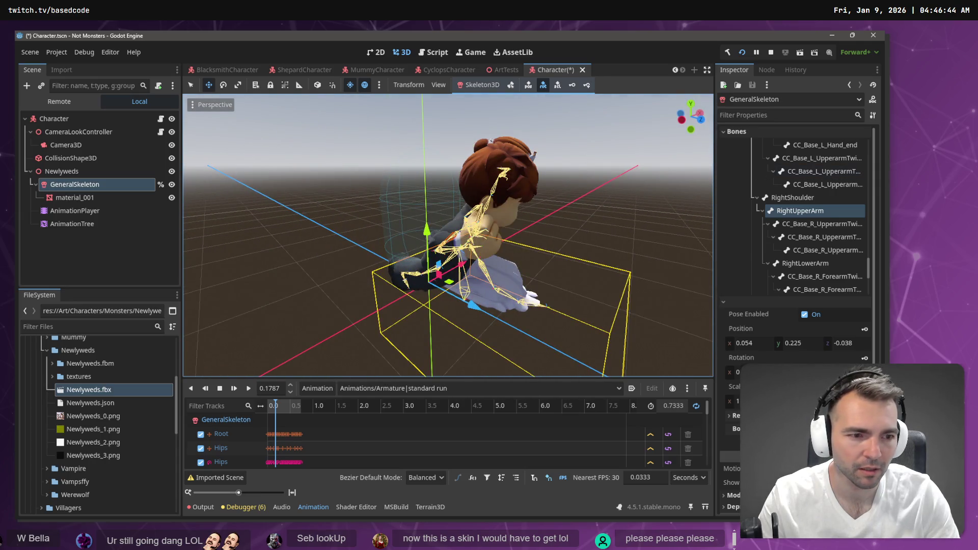
{"action": "left_click", "coordinate": [805, 263]}
{"action": "left_click_drag", "start_coordinate": [760, 372], "coordinate": [795, 372]}
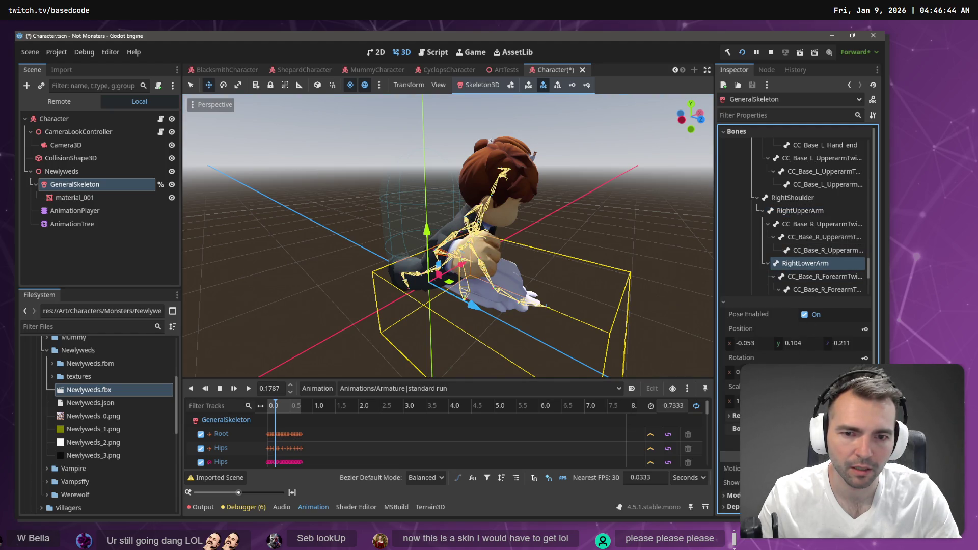
{"action": "key", "text": "d"}
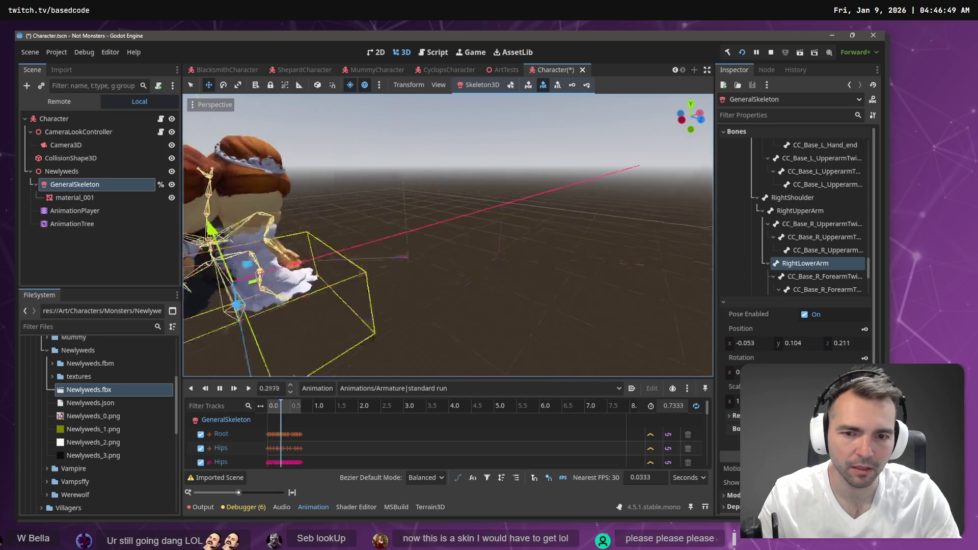
{"action": "key", "text": "f"}
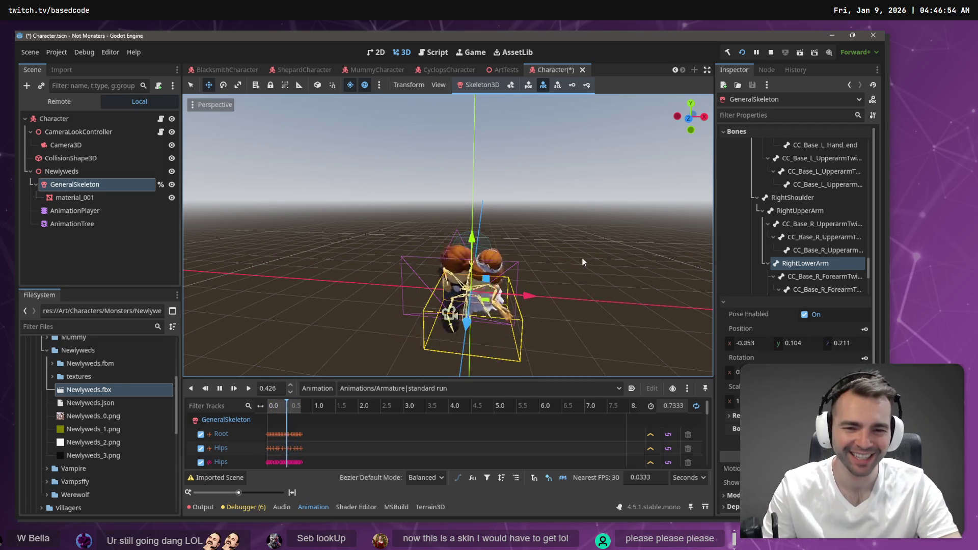
{"action": "mouse_move", "coordinate": [588, 259]}
{"action": "left_mouse_down"}
{"action": "mouse_move", "coordinate": [555, 285]}
{"action": "mouse_move", "coordinate": [607, 229]}
{"action": "left_mouse_up"}
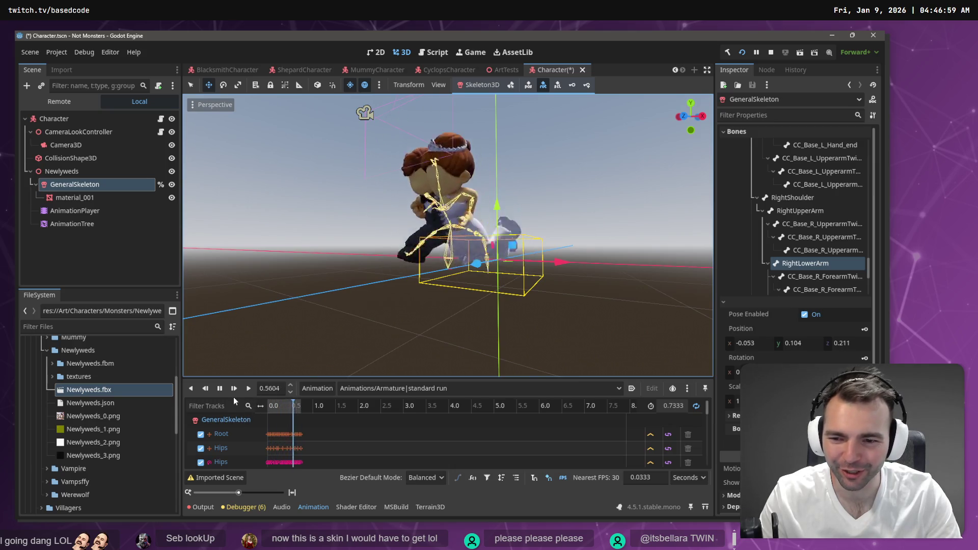
{"action": "left_click", "coordinate": [222, 390]}
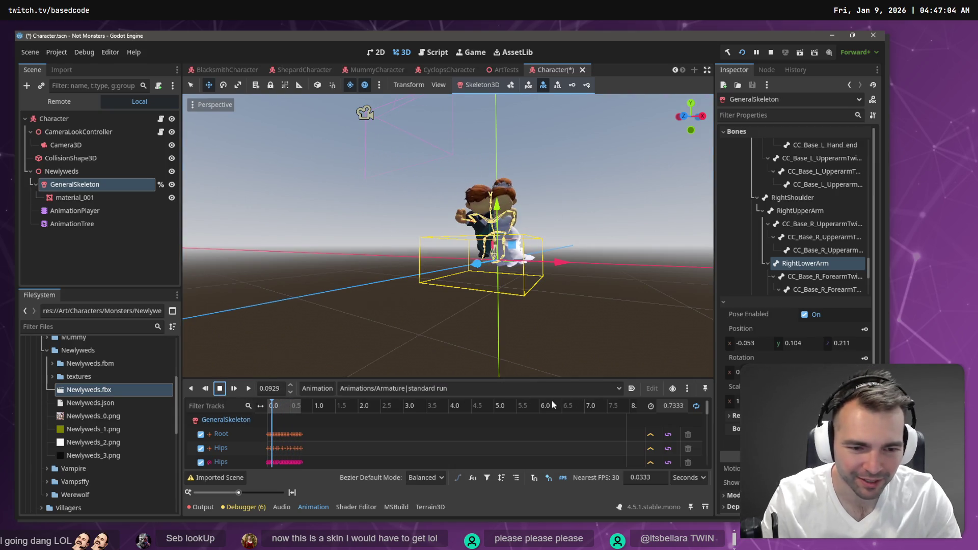
Rotate the RightUpperArm bone's pose so the right fist rises to the character's face
{"action": "left_click", "coordinate": [687, 391]}
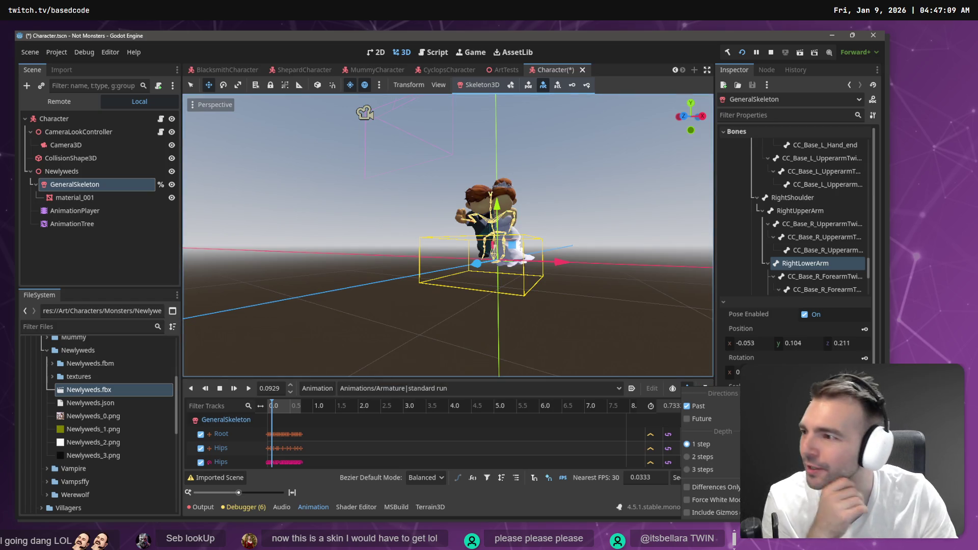
{"action": "key", "text": "alt+Tab"}
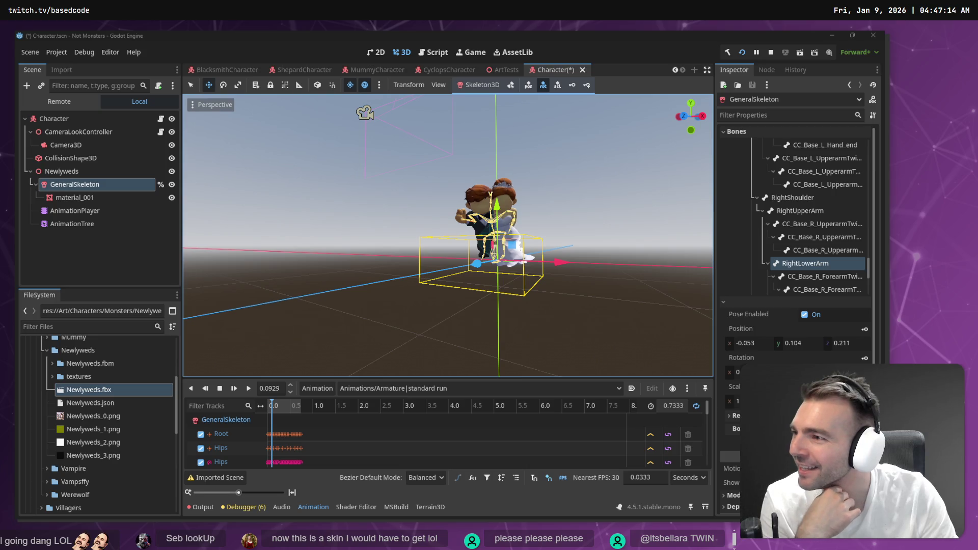
{"action": "scroll", "coordinate": [555, 154], "scroll_direction": "up", "scroll_amount": 5}
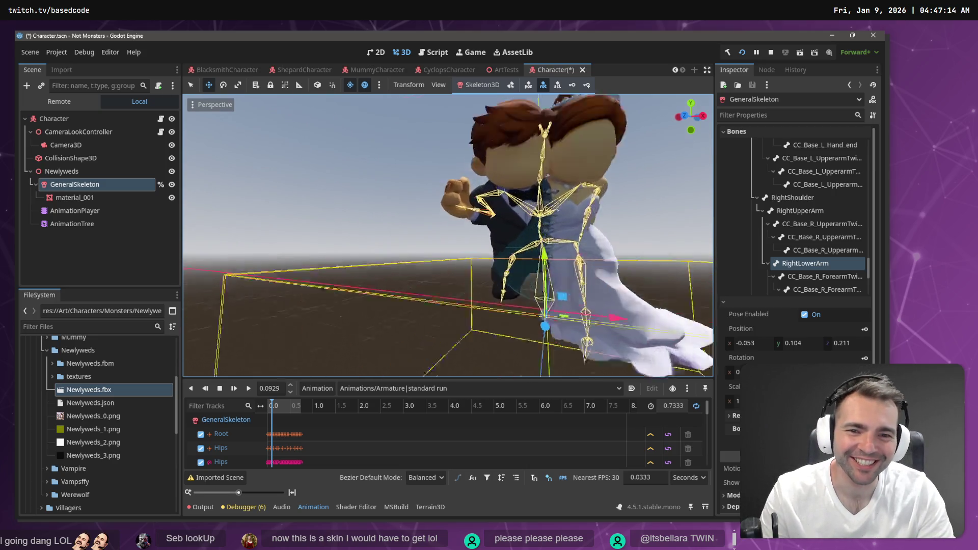
{"action": "scroll", "coordinate": [448, 236], "scroll_direction": "up", "scroll_amount": 2}
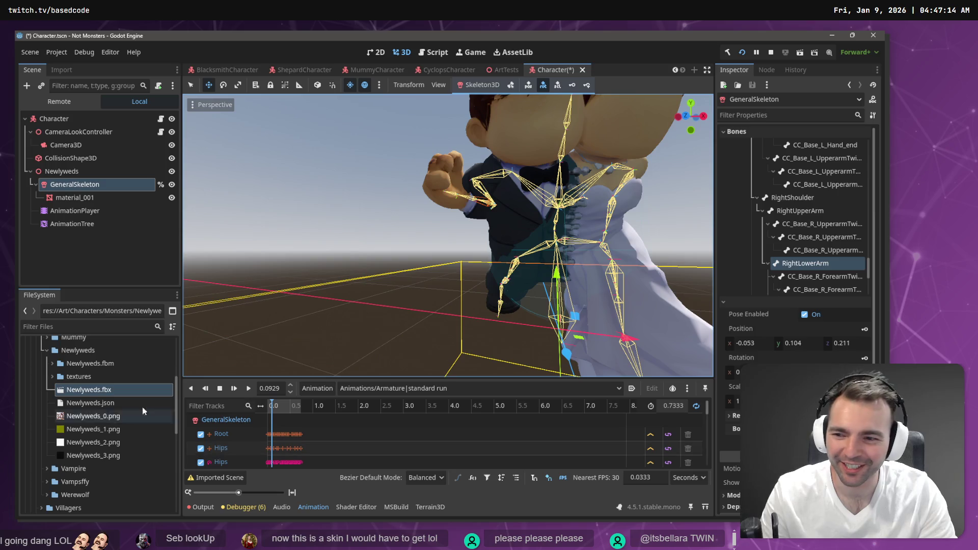
{"action": "left_click", "coordinate": [797, 212]}
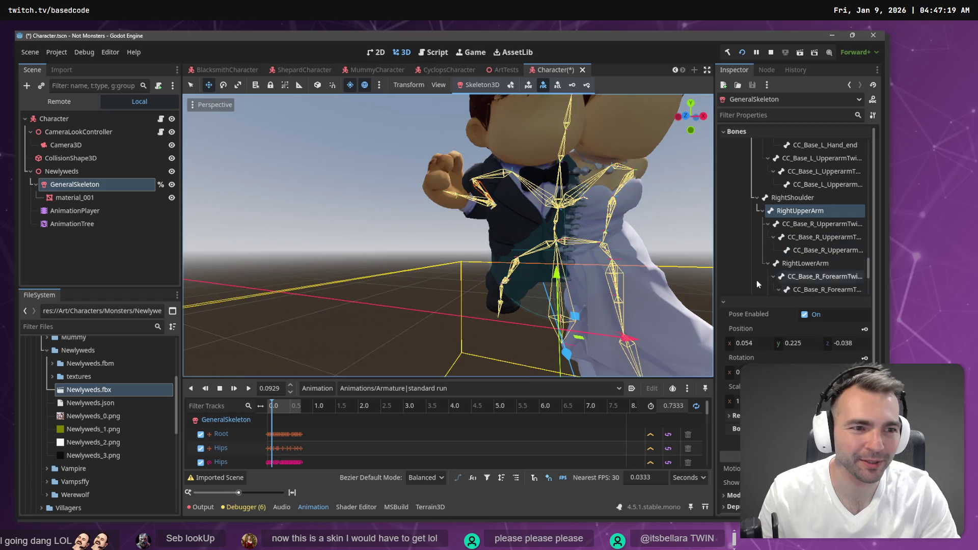
{"action": "left_click", "coordinate": [741, 358]}
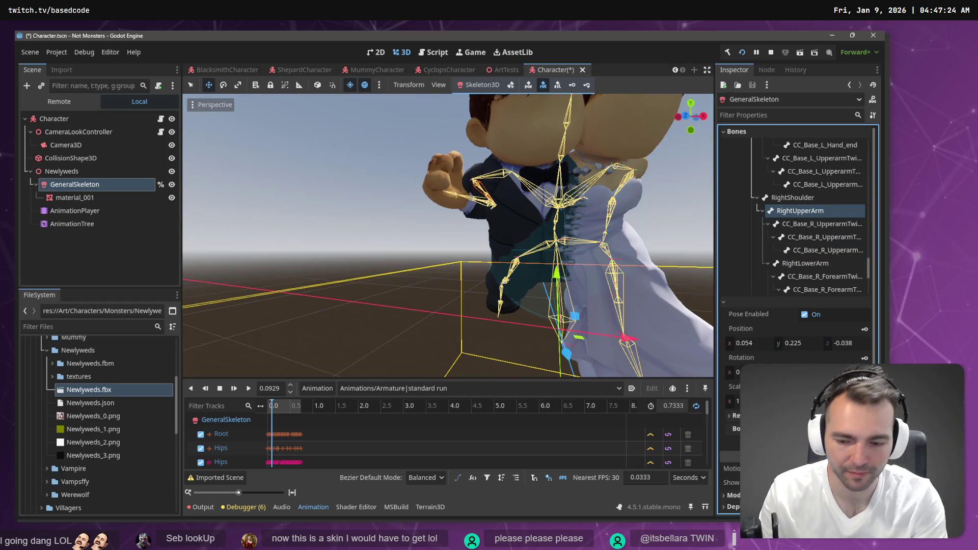
{"action": "key", "text": "Return"}
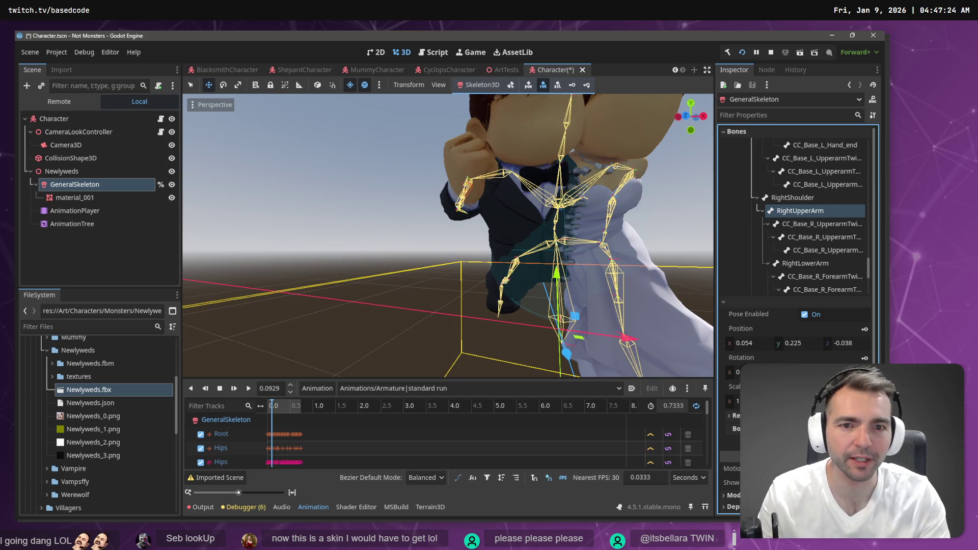
Frame the couple and play the standard run animation to preview it
{"action": "key", "text": "f"}
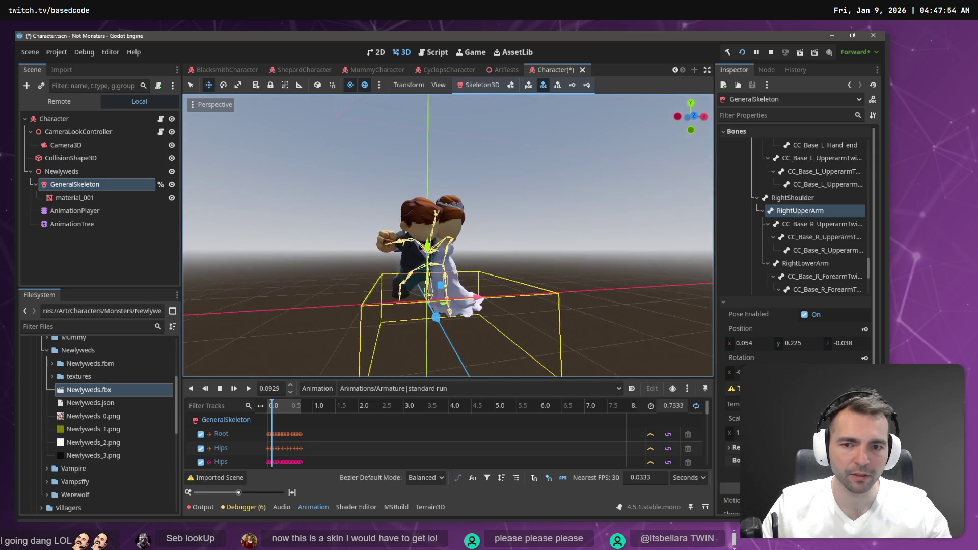
{"action": "scroll", "coordinate": [448, 234], "scroll_direction": "down", "scroll_amount": 5}
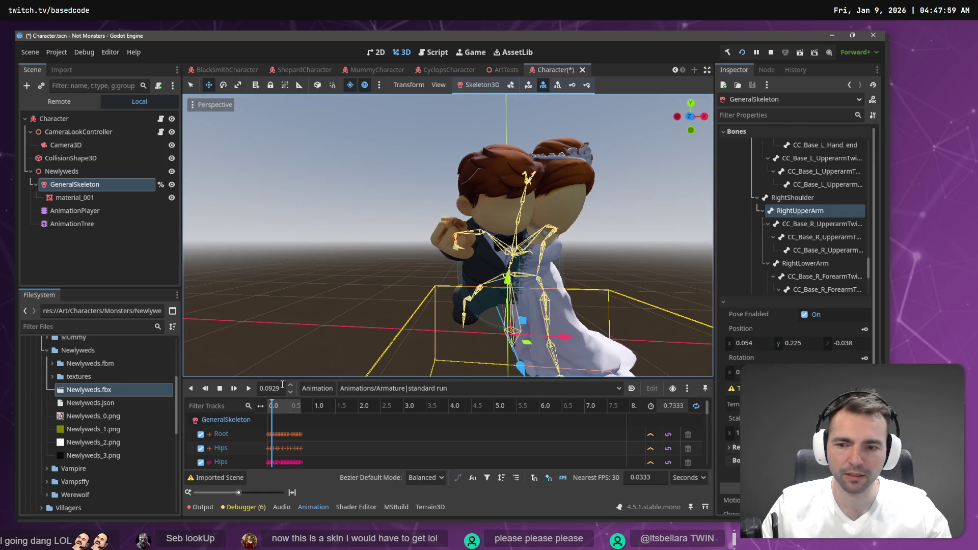
{"action": "left_click", "coordinate": [234, 390]}
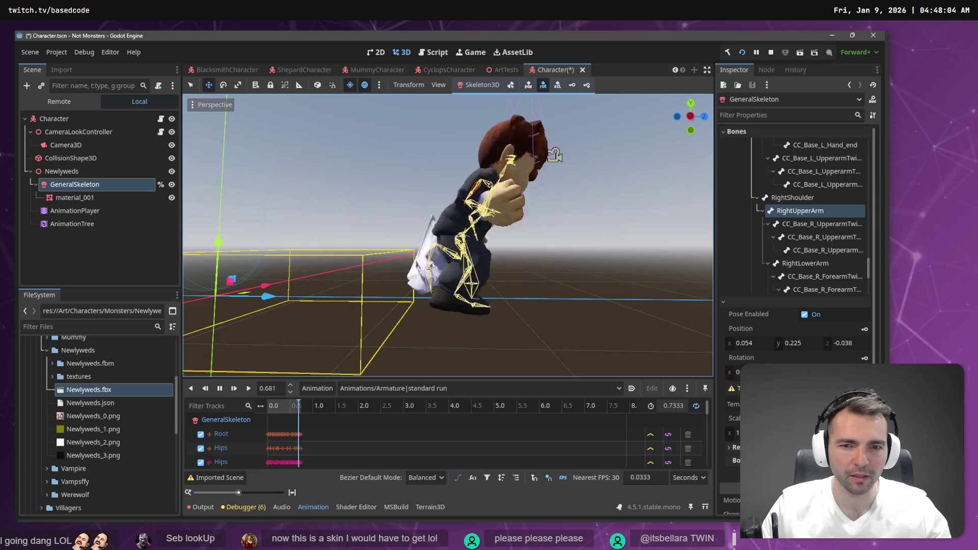
{"action": "key", "text": "f"}
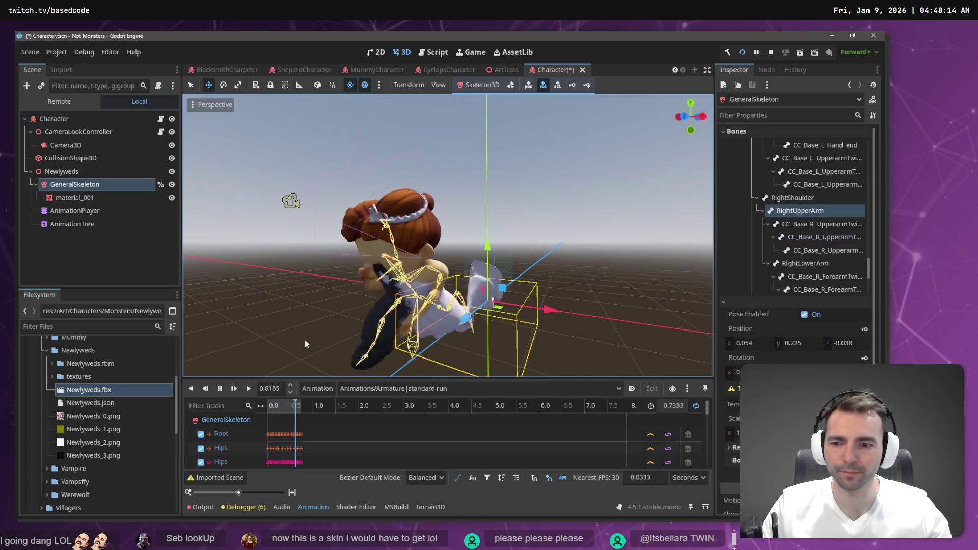
Pause playback and load the Animations/Armature|walking clip as the current animation
{"action": "left_click", "coordinate": [223, 389]}
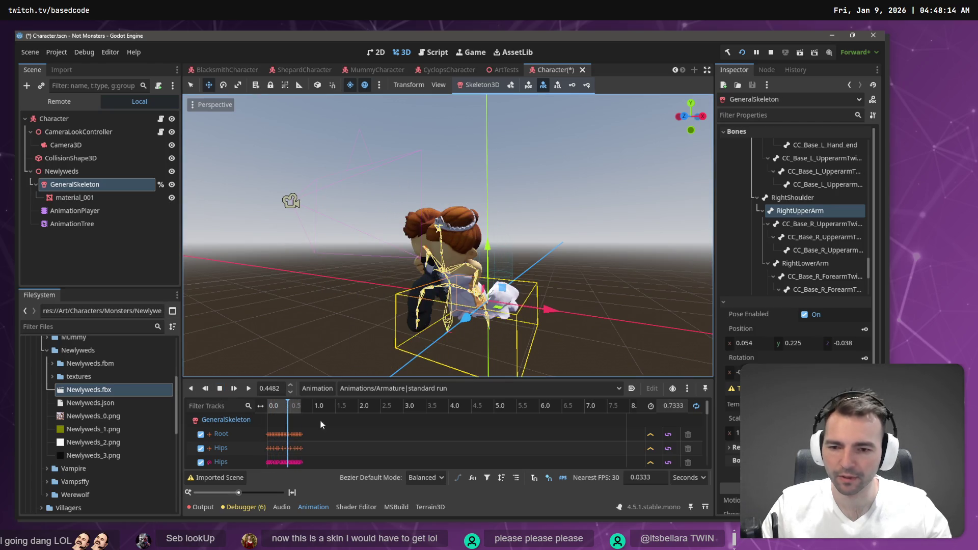
{"action": "left_click", "coordinate": [400, 392]}
{"action": "left_click", "coordinate": [421, 511]}
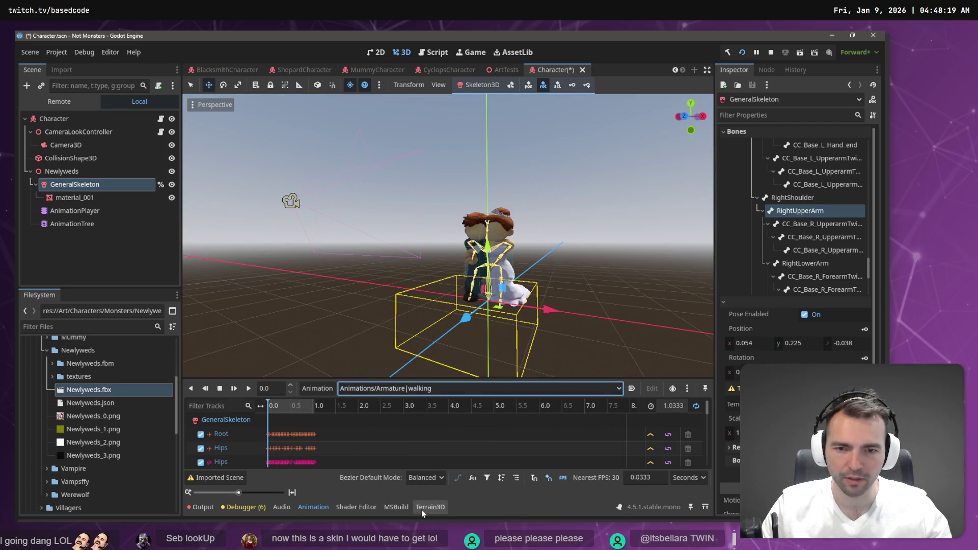
Drag the RightUpperArm Rotation X value to a negative number so the arm swings forward
{"action": "scroll", "coordinate": [449, 234], "scroll_direction": "up", "scroll_amount": 5}
{"action": "scroll", "coordinate": [448, 234], "scroll_direction": "down", "scroll_amount": 3}
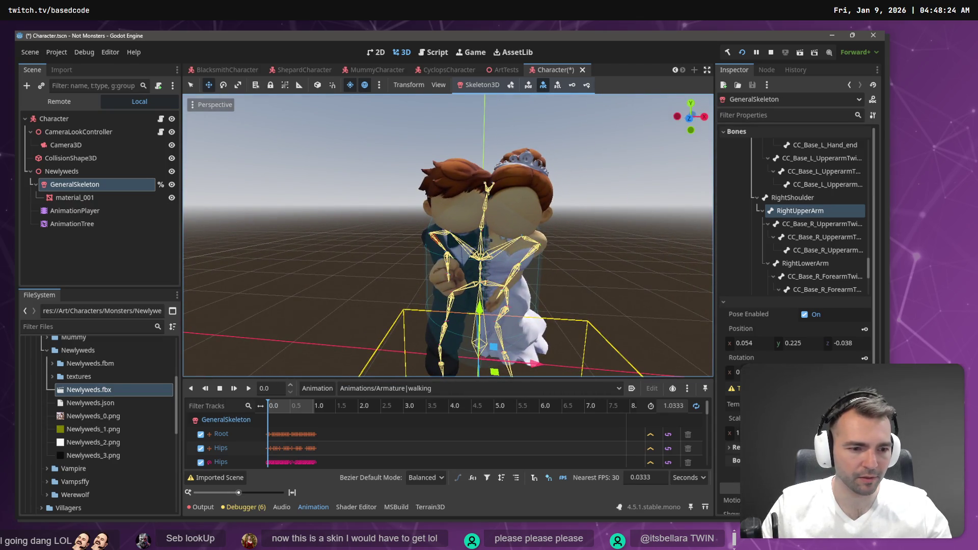
{"action": "mouse_move", "coordinate": [739, 372]}
{"action": "left_mouse_down"}
{"action": "mouse_move", "coordinate": [682, 372]}
{"action": "mouse_move", "coordinate": [672, 306]}
{"action": "left_mouse_up"}
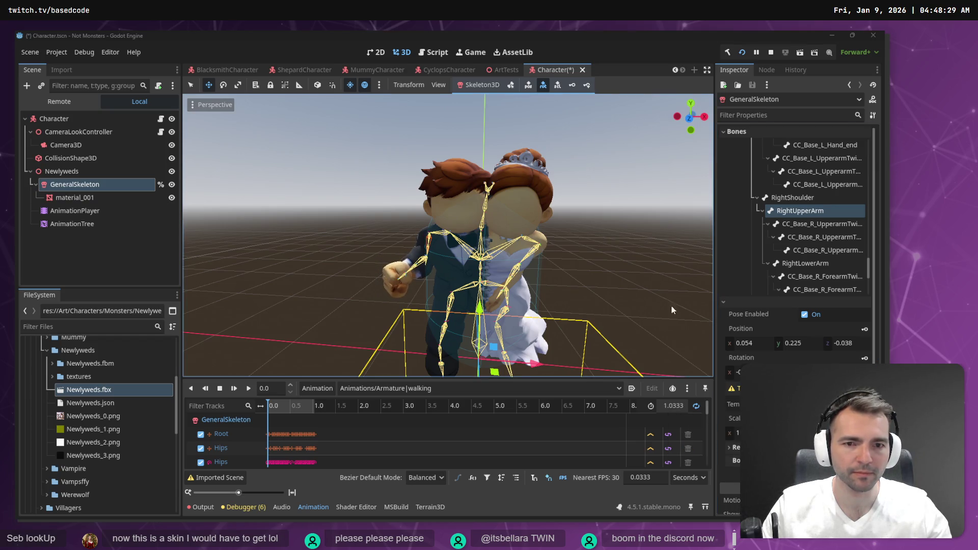
{"action": "key", "text": "alt+Tab"}
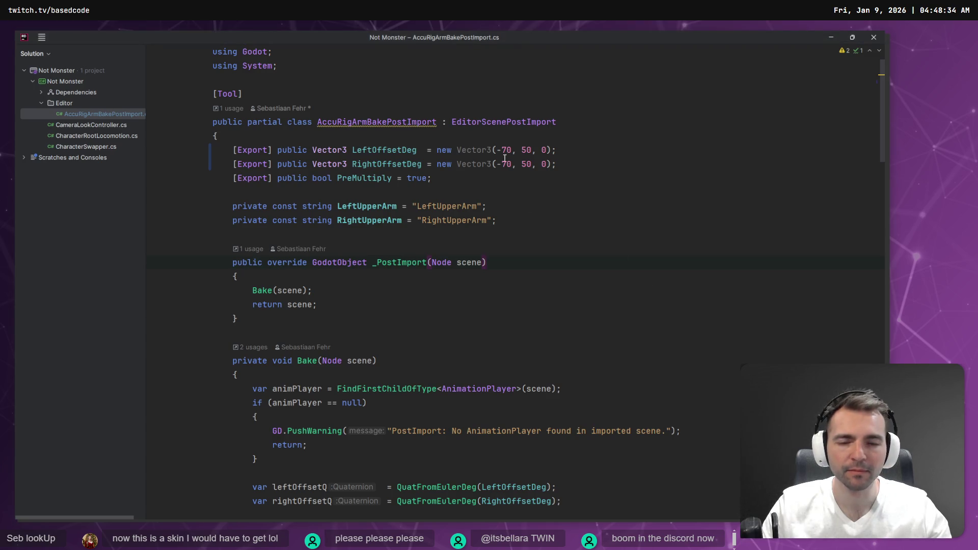
Zero the LeftOffsetDeg and RightOffsetDeg values to Vector3(-0, 0, 0) in AccuRigArmBakePostImport.cs
{"action": "double_click", "coordinate": [524, 150]}
{"action": "left_click", "coordinate": [529, 192]}
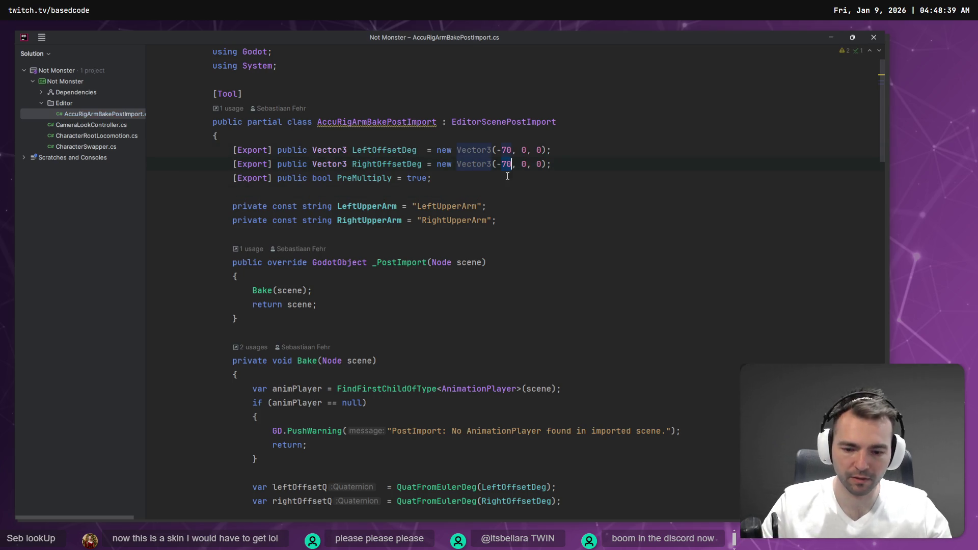
{"action": "type", "text": "0"}
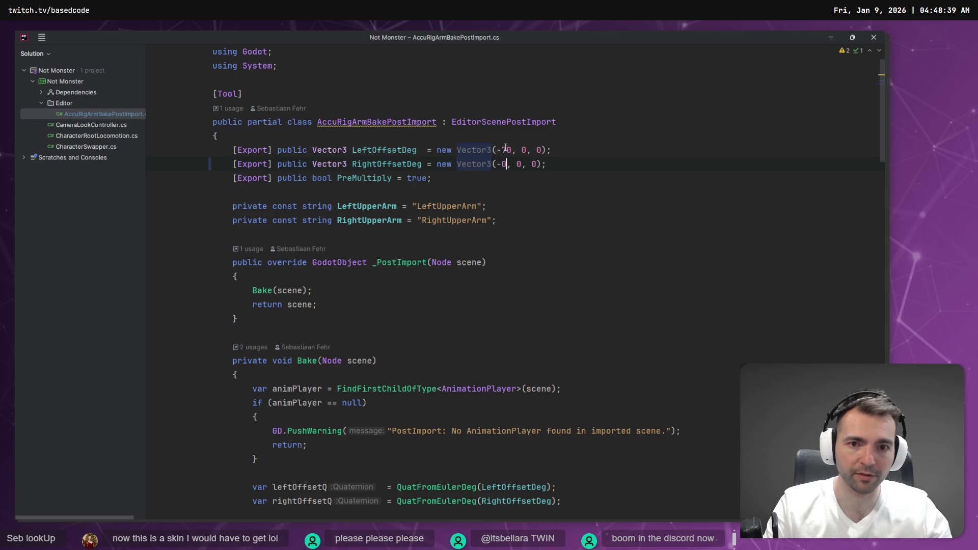
{"action": "key", "text": "alt+Tab"}
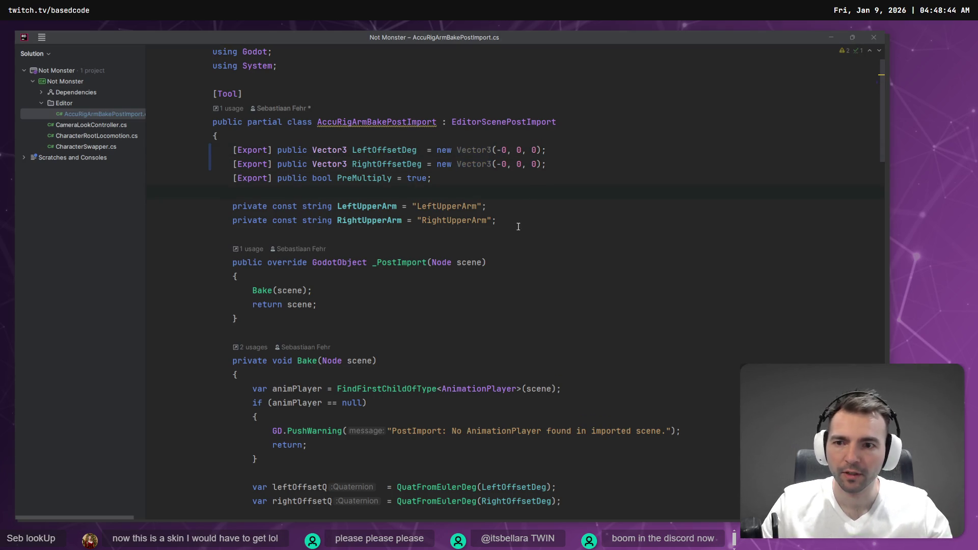
{"action": "right_click", "coordinate": [95, 390]}
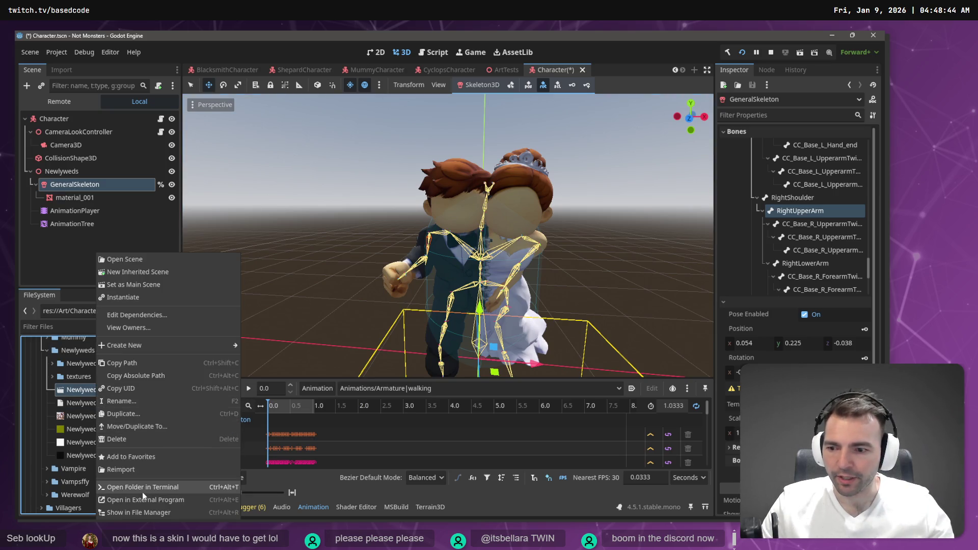
Reimport Newlyweds.fbx and scrub the walking clip to 0.17 s to inspect the arms
{"action": "left_click", "coordinate": [138, 472]}
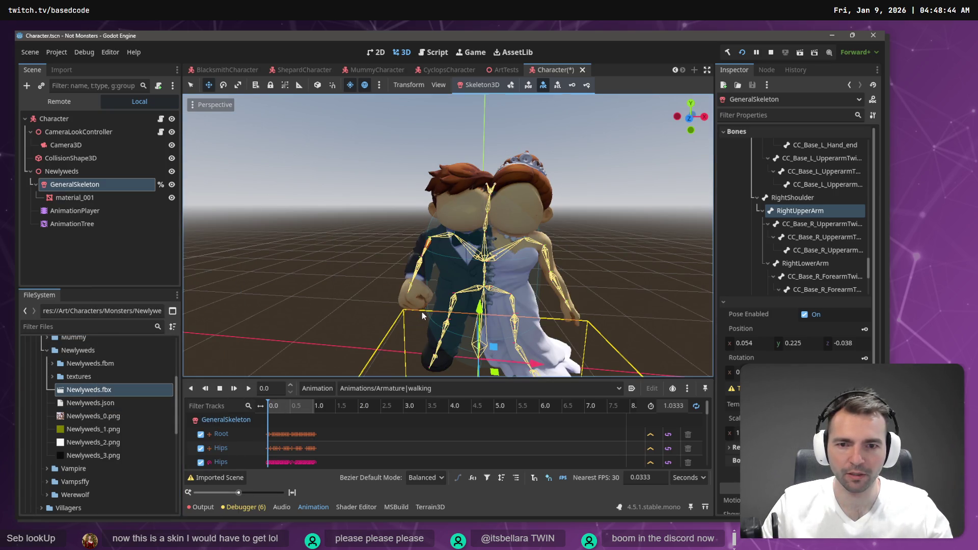
{"action": "left_click_drag", "start_coordinate": [269, 405], "coordinate": [276, 410]}
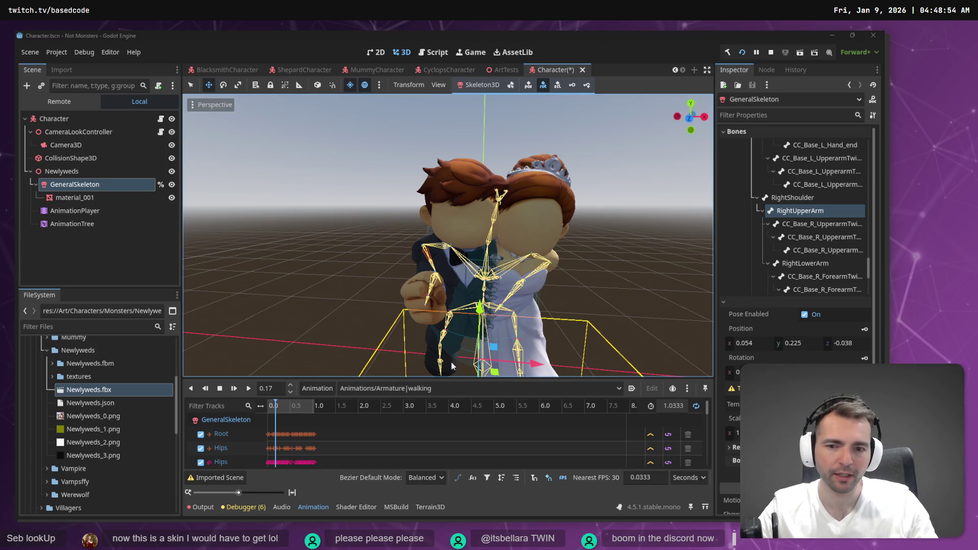
{"action": "key", "text": "alt+Tab"}
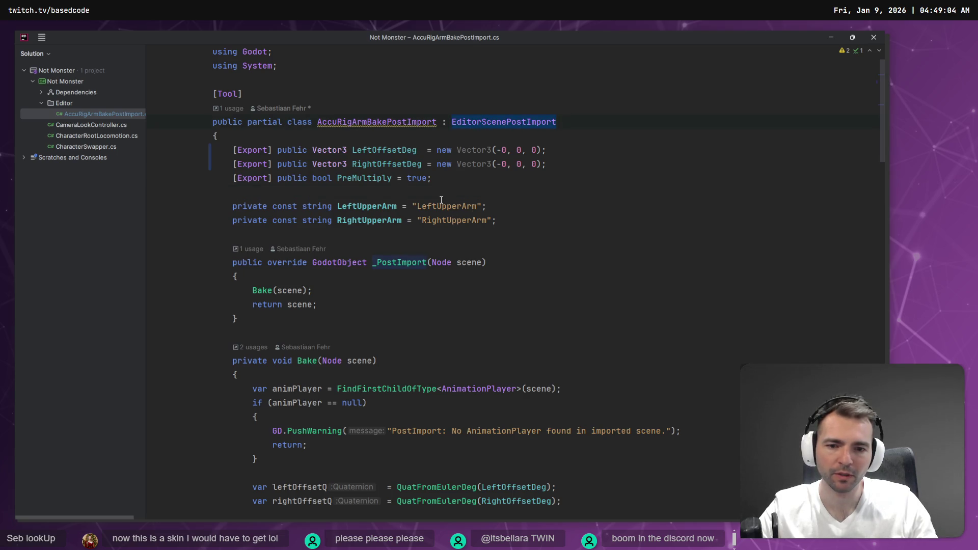
Review the bake code and undo the edit so both arm offsets read Vector3(-70, 0, 0)
{"action": "scroll", "coordinate": [441, 200], "scroll_direction": "down", "scroll_amount": 3}
{"action": "scroll", "coordinate": [467, 263], "scroll_direction": "down", "scroll_amount": 15}
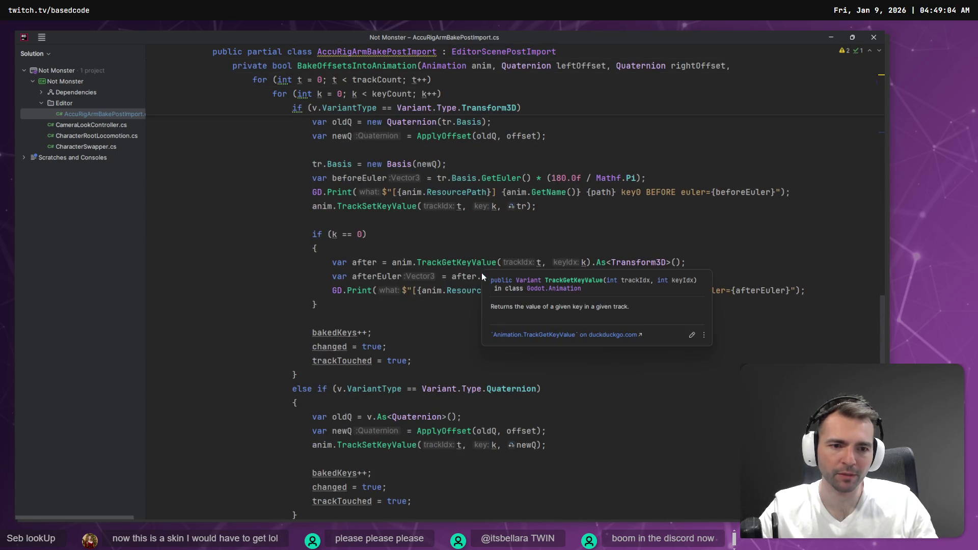
{"action": "scroll", "coordinate": [489, 260], "scroll_direction": "down", "scroll_amount": 10}
{"action": "scroll", "coordinate": [497, 265], "scroll_direction": "up", "scroll_amount": 15}
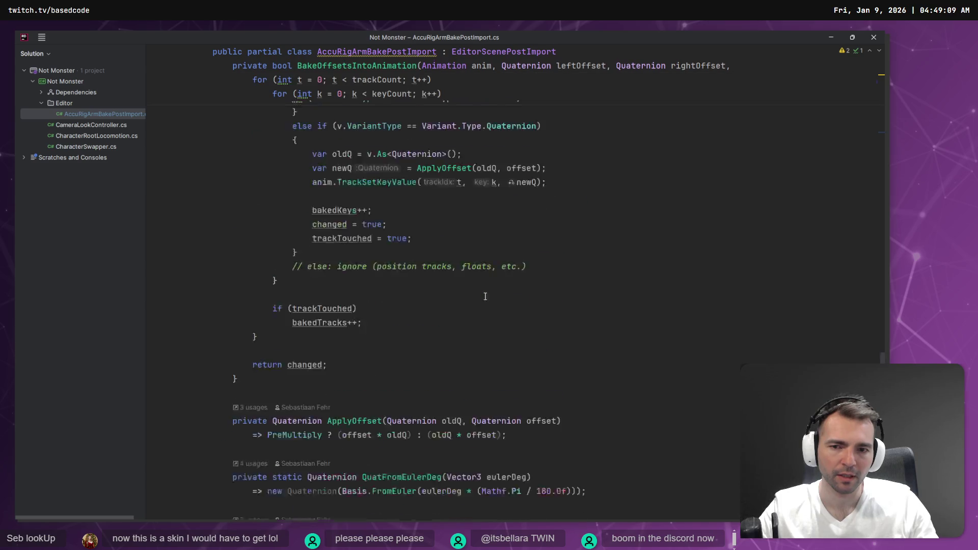
{"action": "scroll", "coordinate": [489, 313], "scroll_direction": "up", "scroll_amount": 3}
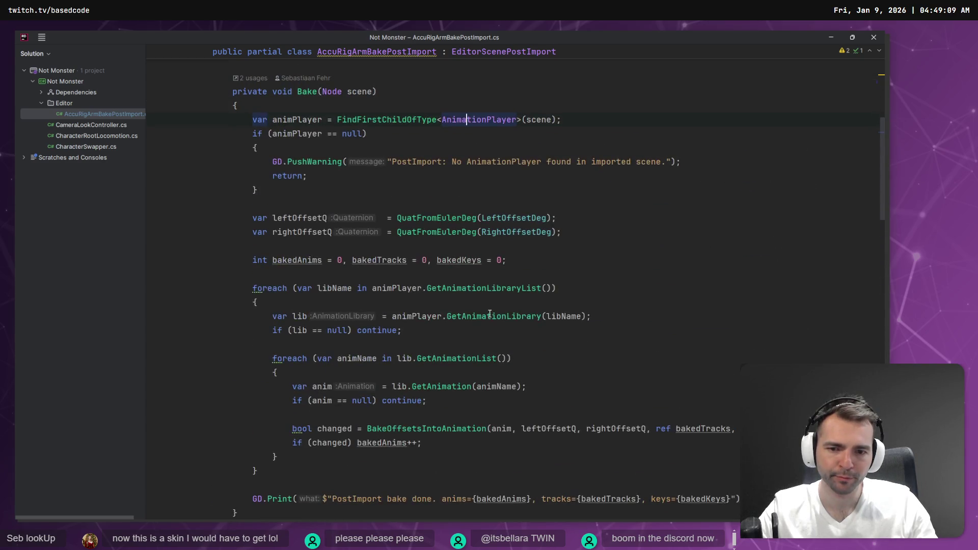
{"action": "scroll", "coordinate": [482, 289], "scroll_direction": "up", "scroll_amount": 7}
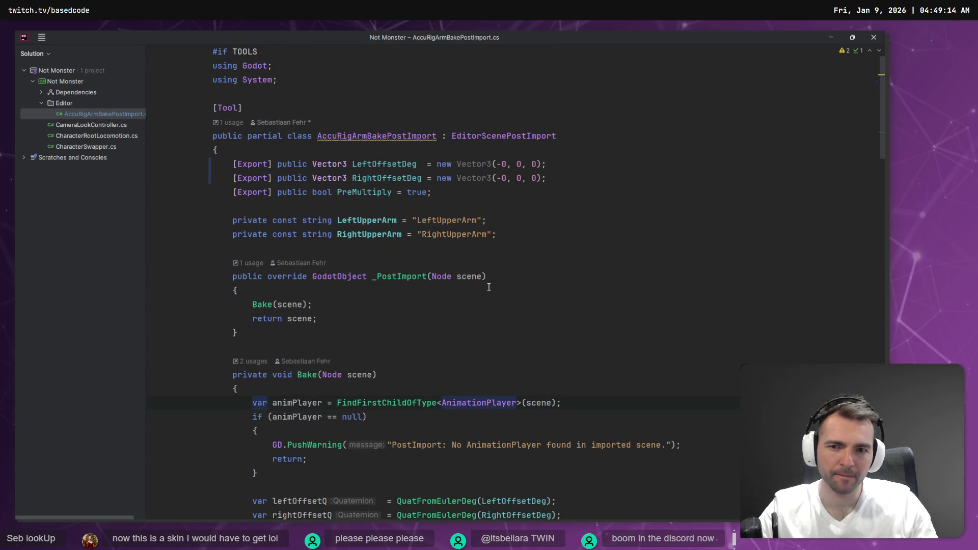
{"action": "key", "text": "ctrl+z"}
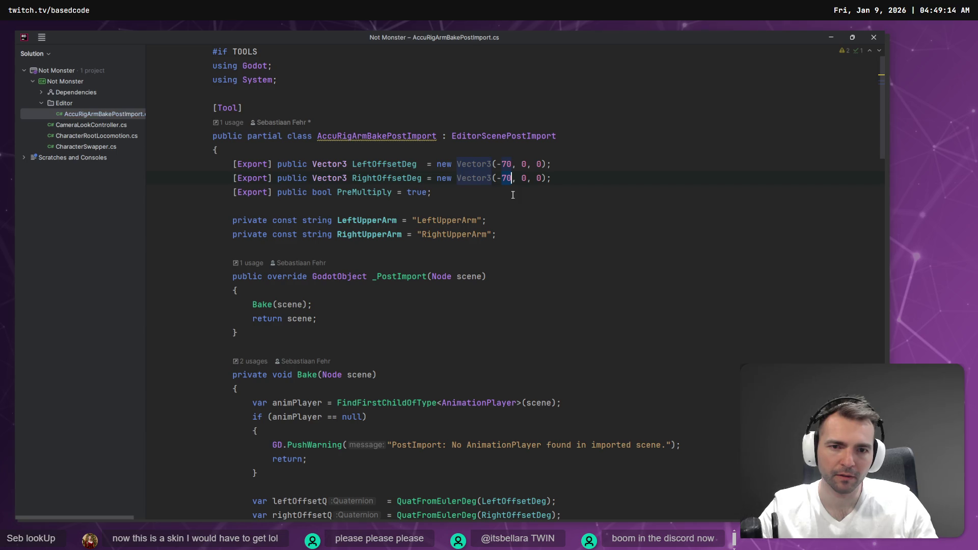
{"action": "key", "text": "alt+Tab"}
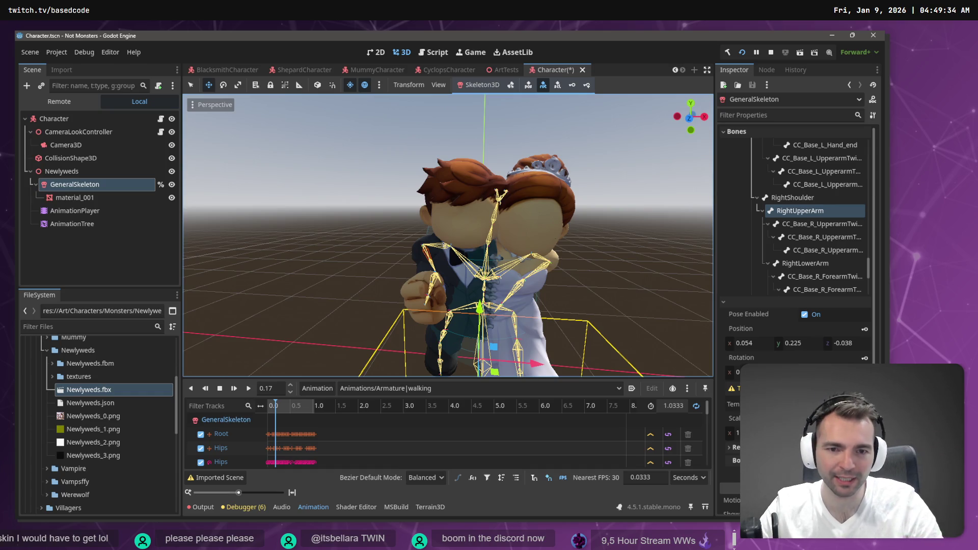
Try the groom's RightUpperArm rotation, reimport Newlyweds.fbx with -70 offsets, then deselect the skeleton
{"action": "left_click_drag", "start_coordinate": [336, 169], "coordinate": [328, 168]}
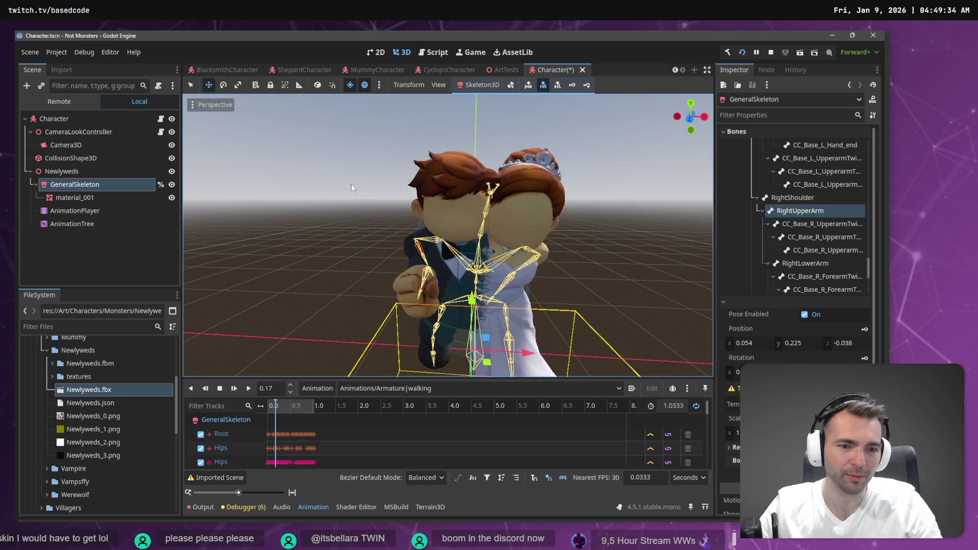
{"action": "left_click_drag", "start_coordinate": [739, 372], "coordinate": [820, 372]}
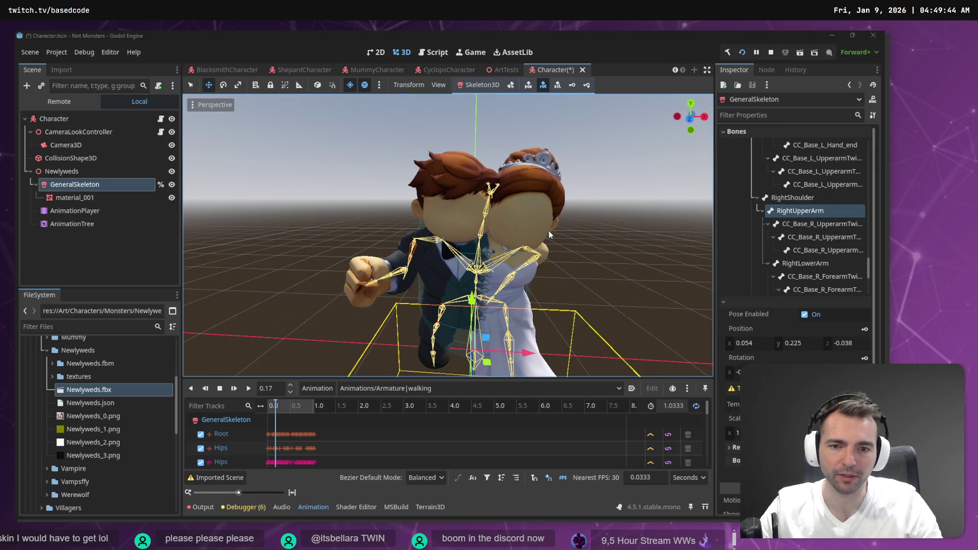
{"action": "right_click", "coordinate": [85, 393]}
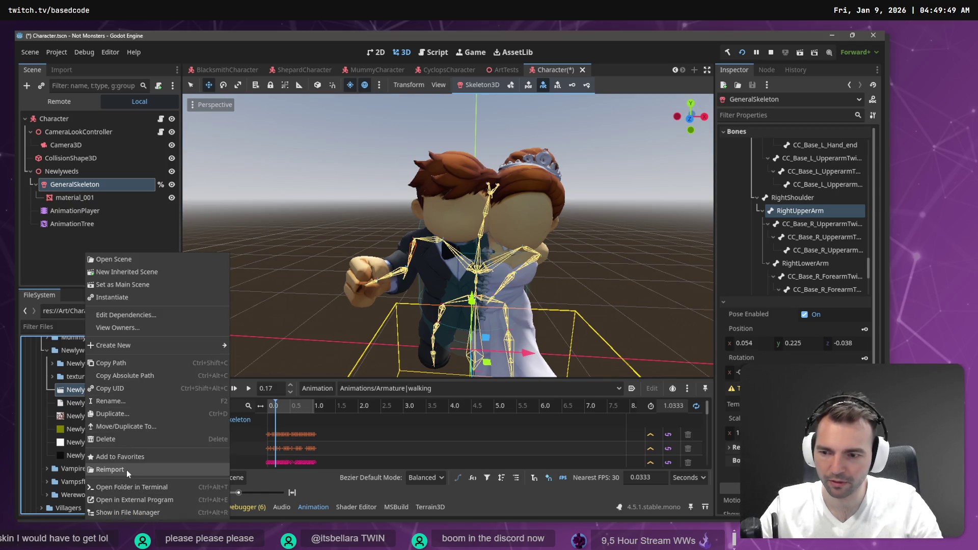
{"action": "left_click", "coordinate": [126, 470]}
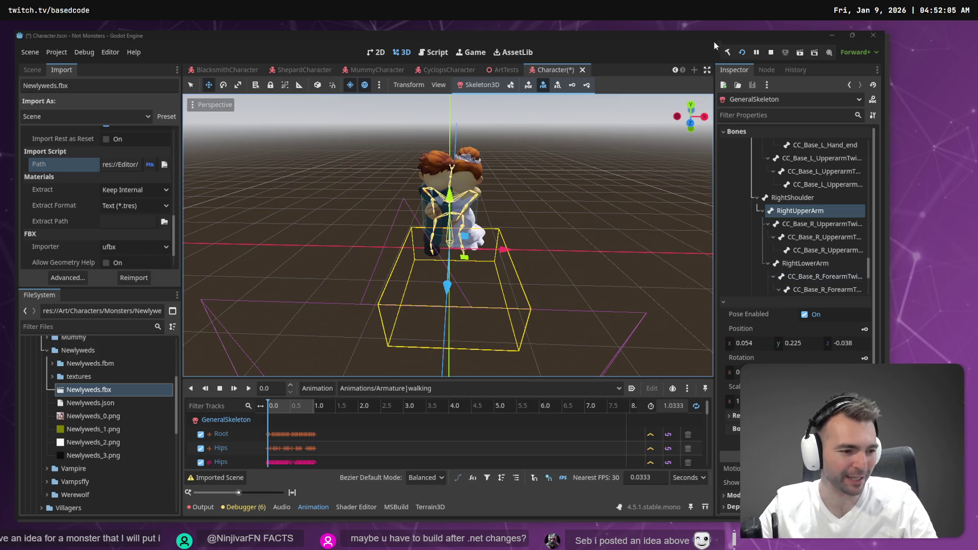
{"action": "left_click", "coordinate": [506, 171]}
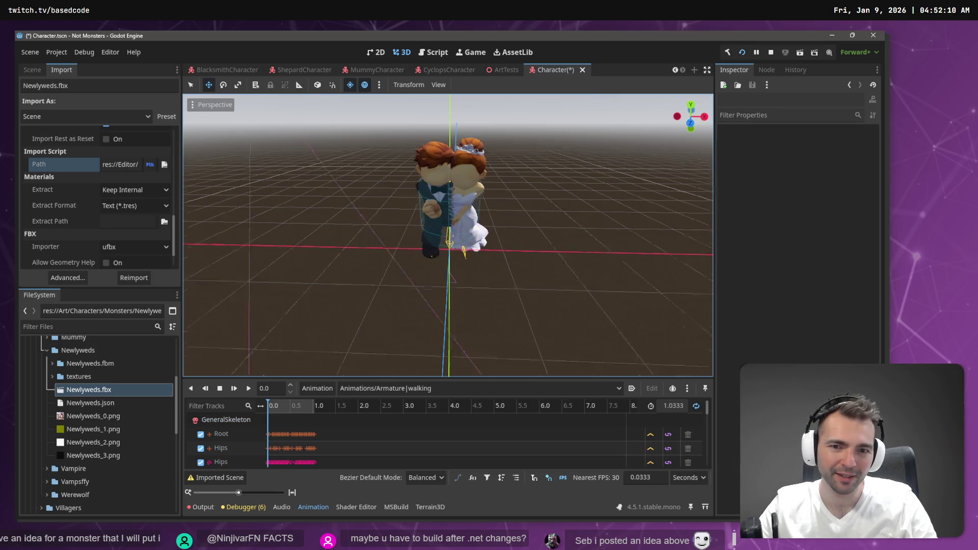
Orbit to a close front view and scrub the walking clip to 0.18 s to check the pose
{"action": "mouse_move", "coordinate": [448, 234]}
{"action": "left_mouse_down"}
{"action": "mouse_move", "coordinate": [326, 235]}
{"action": "mouse_move", "coordinate": [346, 193]}
{"action": "left_mouse_up"}
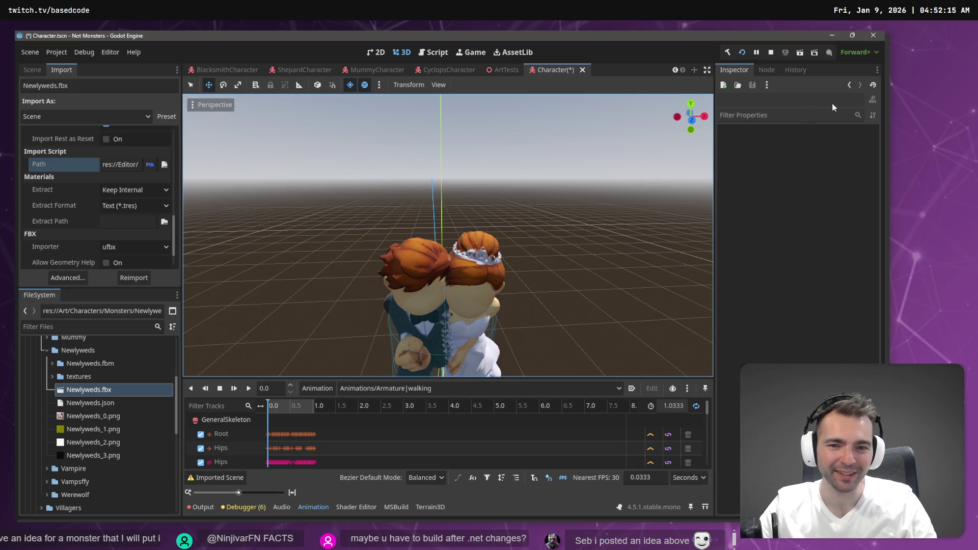
{"action": "scroll", "coordinate": [587, 165], "scroll_direction": "up", "scroll_amount": 5}
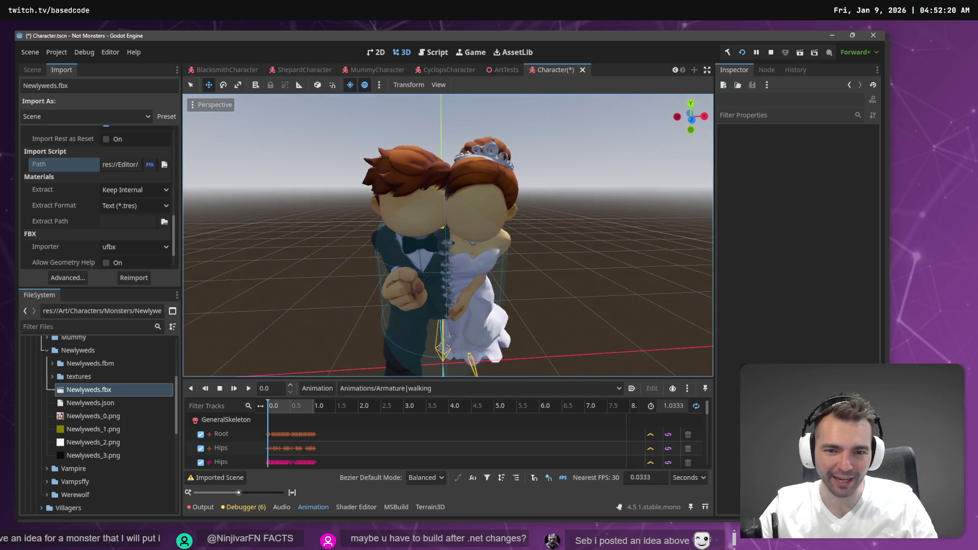
{"action": "scroll", "coordinate": [481, 279], "scroll_direction": "down", "scroll_amount": 5}
{"action": "mouse_move", "coordinate": [268, 408]}
{"action": "left_mouse_down"}
{"action": "mouse_move", "coordinate": [306, 410]}
{"action": "mouse_move", "coordinate": [276, 414]}
{"action": "left_mouse_up"}
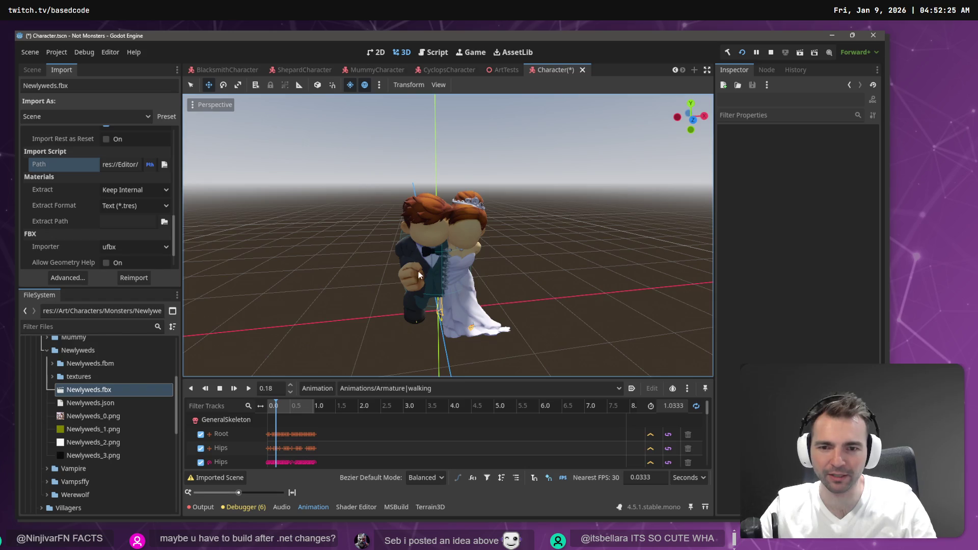
Change the LeftOffsetDeg X value from -70 to 0 in the post-import script
{"action": "key", "text": "alt+Tab"}
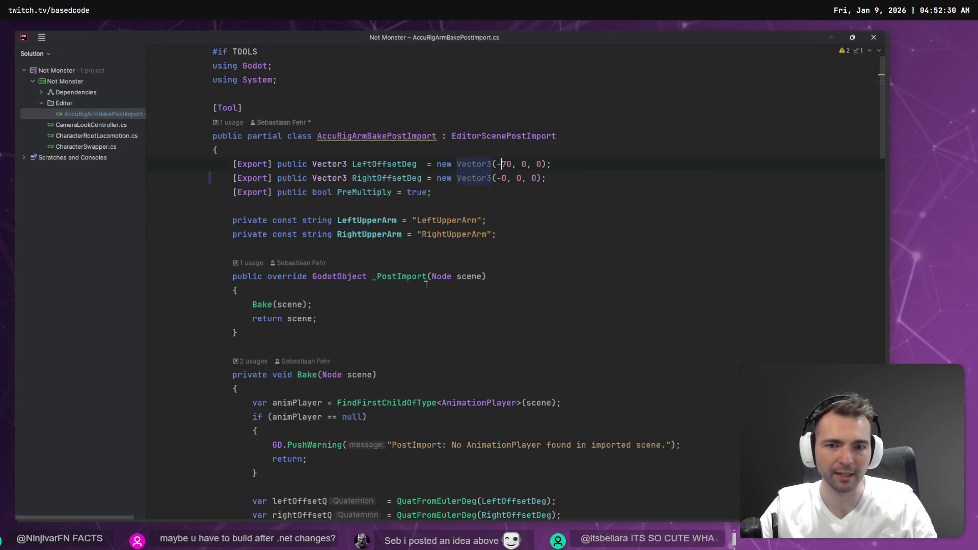
{"action": "double_click", "coordinate": [506, 164]}
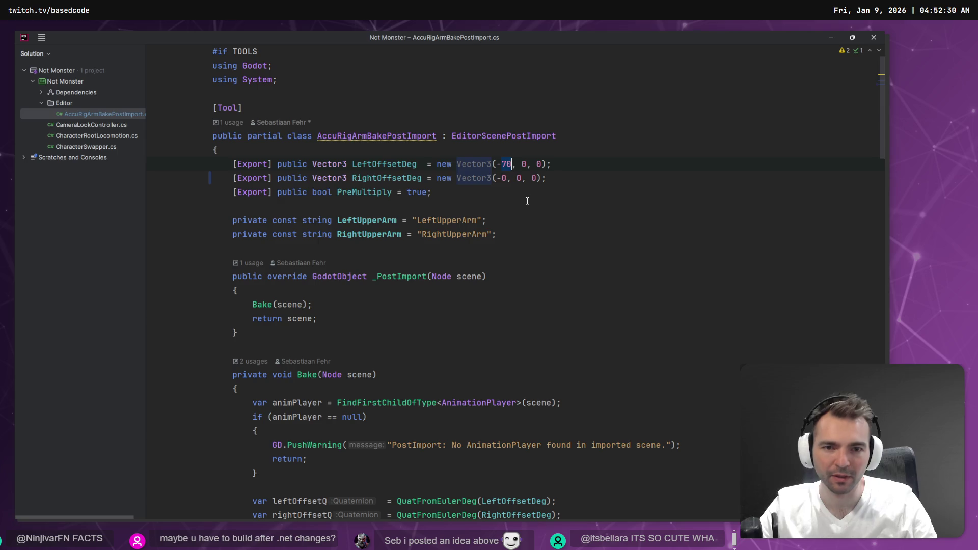
{"action": "type", "text": "0"}
{"action": "key", "text": "Return"}
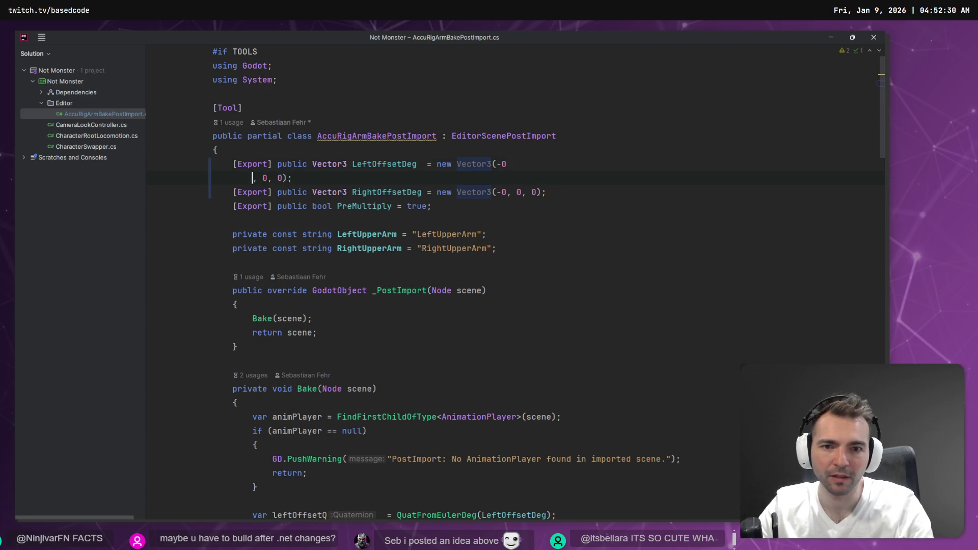
{"action": "key", "text": "ctrl+z"}
{"action": "key", "text": "alt+Tab"}
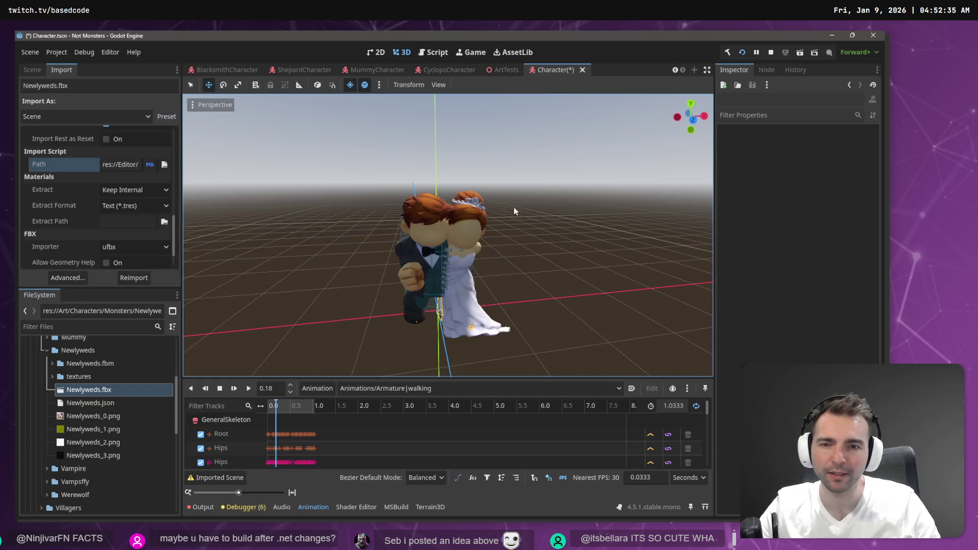
Set AccuRigArmBakePostImport.cs as the Import Script, reimport Newlyweds.fbx, and scrub the walking clip
{"action": "scroll", "coordinate": [142, 218], "scroll_direction": "down", "scroll_amount": 2}
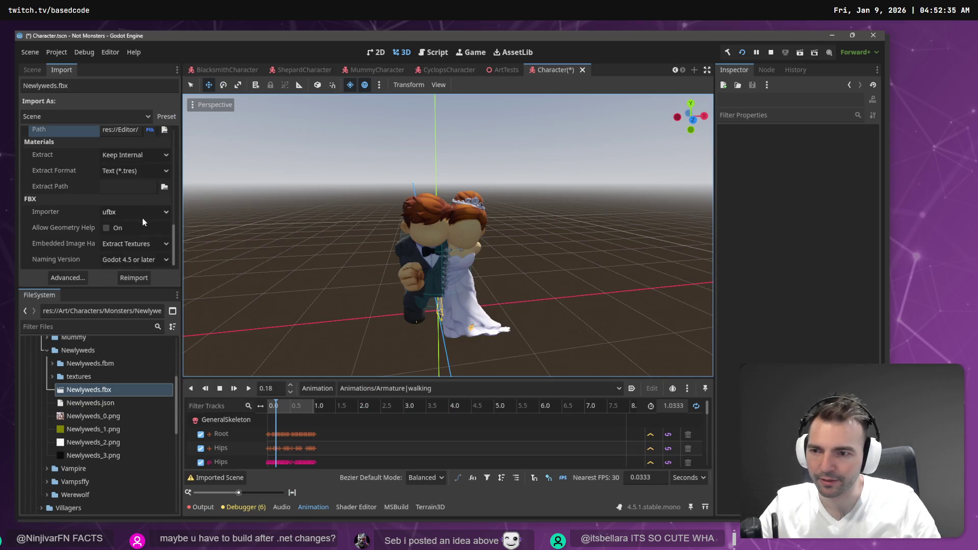
{"action": "scroll", "coordinate": [137, 204], "scroll_direction": "up", "scroll_amount": 4}
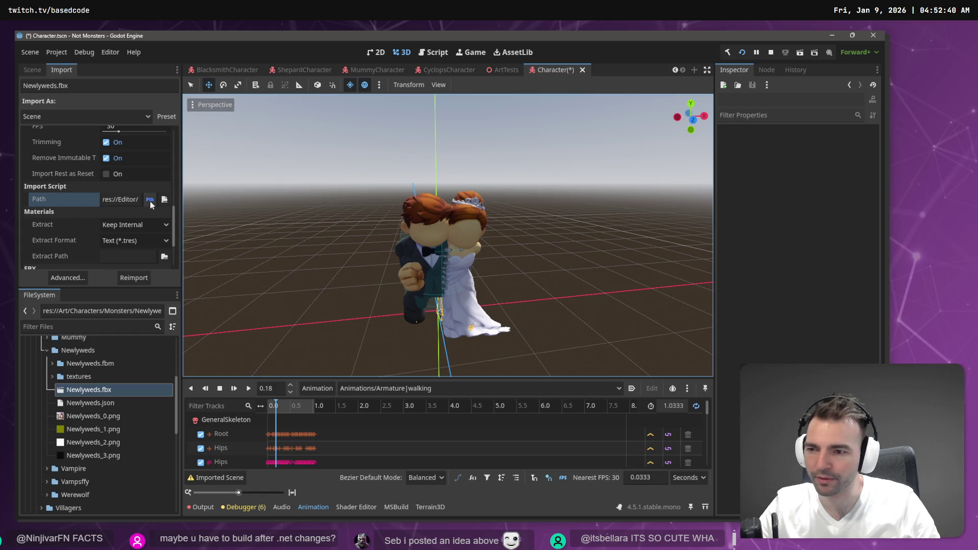
{"action": "left_click", "coordinate": [164, 199]}
{"action": "double_click", "coordinate": [306, 179]}
{"action": "left_click", "coordinate": [133, 277]}
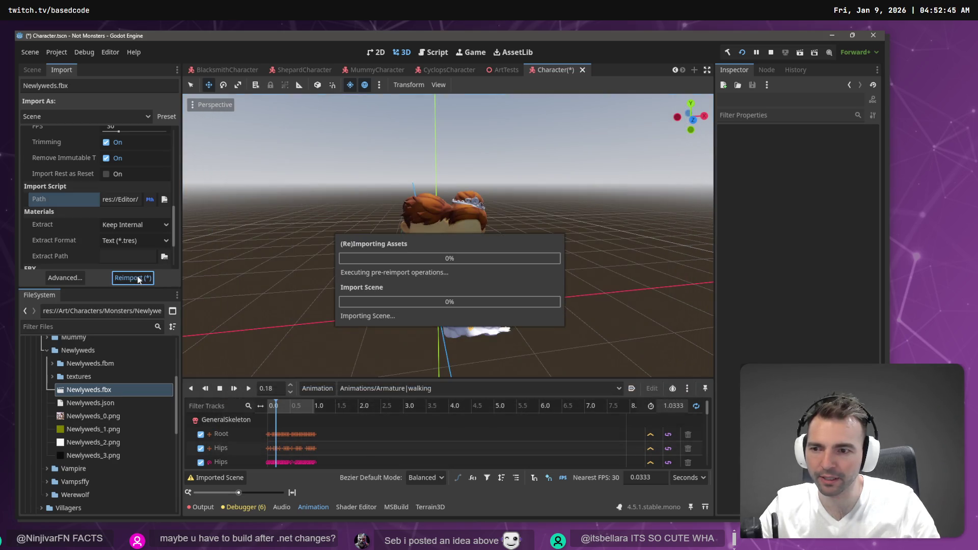
{"action": "mouse_move", "coordinate": [269, 406]}
{"action": "left_mouse_down"}
{"action": "mouse_move", "coordinate": [311, 397]}
{"action": "mouse_move", "coordinate": [270, 383]}
{"action": "mouse_move", "coordinate": [331, 375]}
{"action": "mouse_move", "coordinate": [250, 389]}
{"action": "left_mouse_up"}
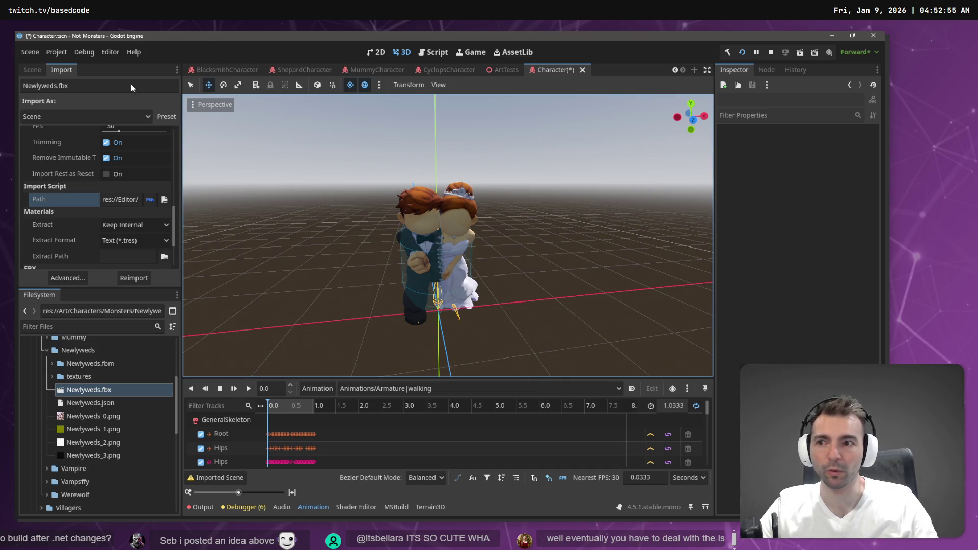
{"action": "left_click", "coordinate": [32, 70]}
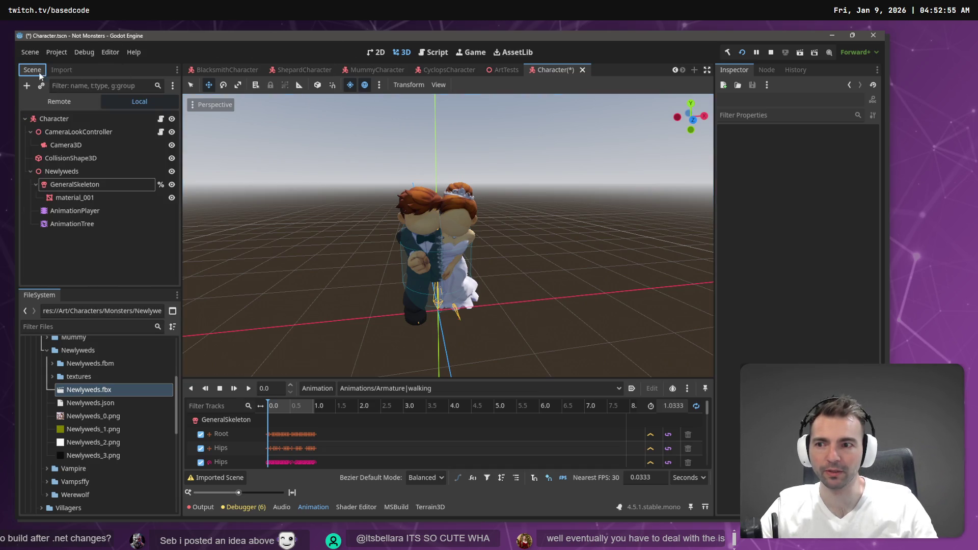
Check the GeneralSkeleton and Newlyweds nodes, then rename root Character to NewlywedsCharacter and save
{"action": "left_click", "coordinate": [89, 185]}
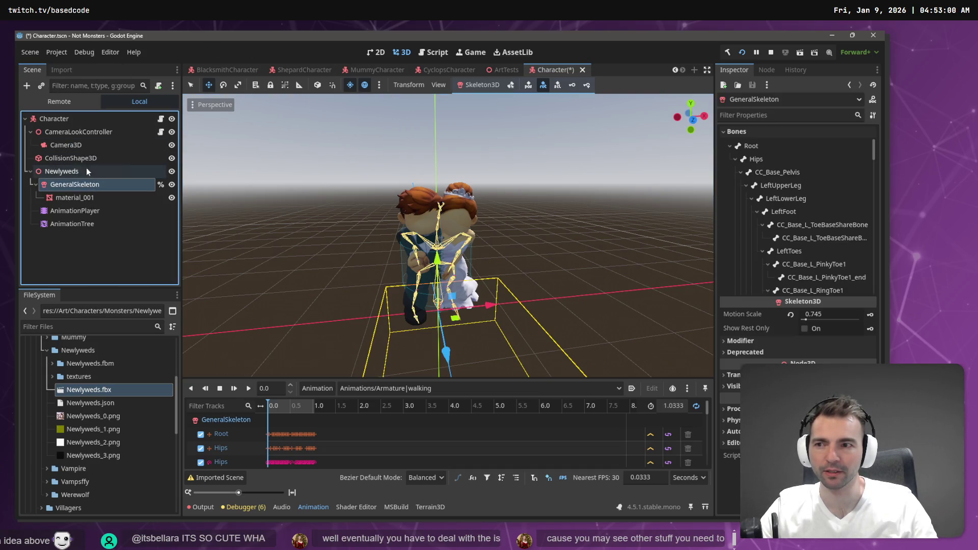
{"action": "left_click", "coordinate": [56, 174]}
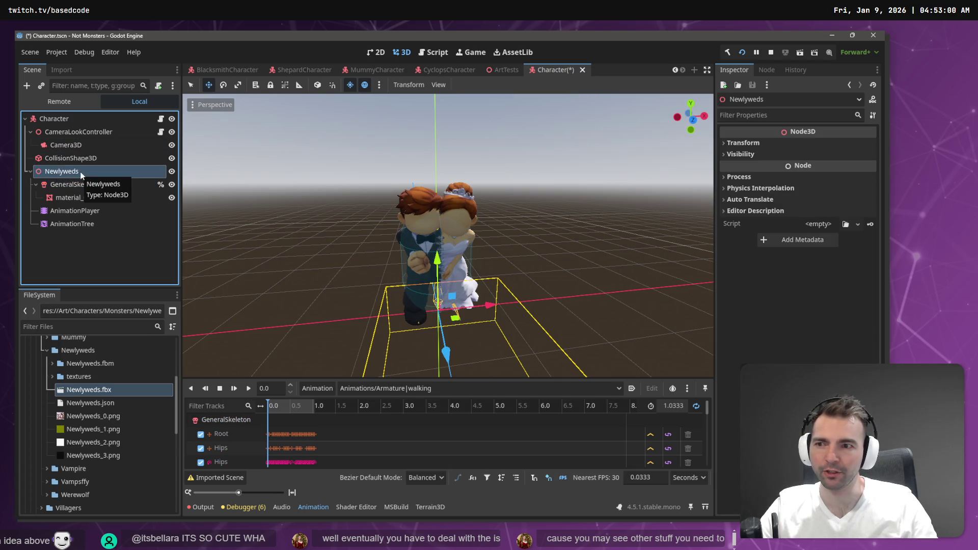
{"action": "double_click", "coordinate": [69, 116]}
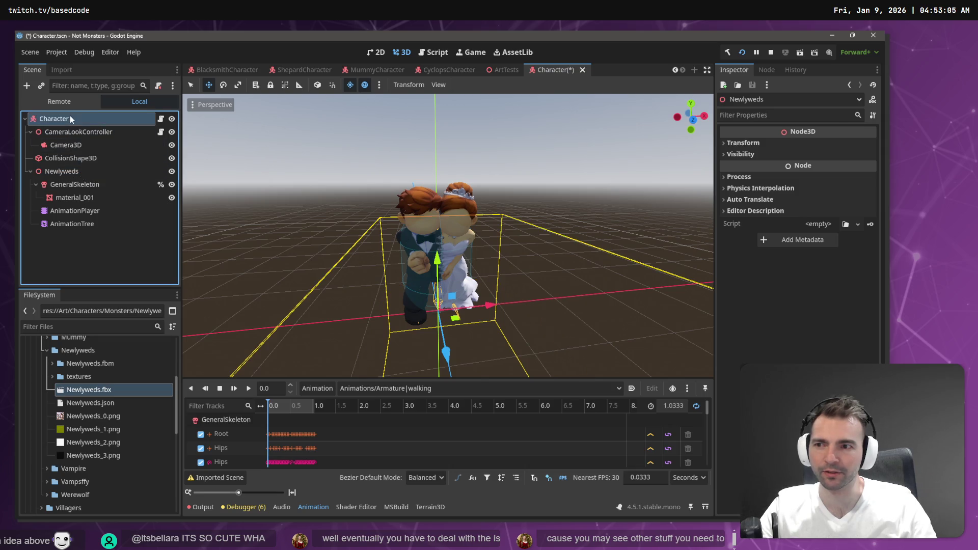
{"action": "type", "text": "Newlywe"}
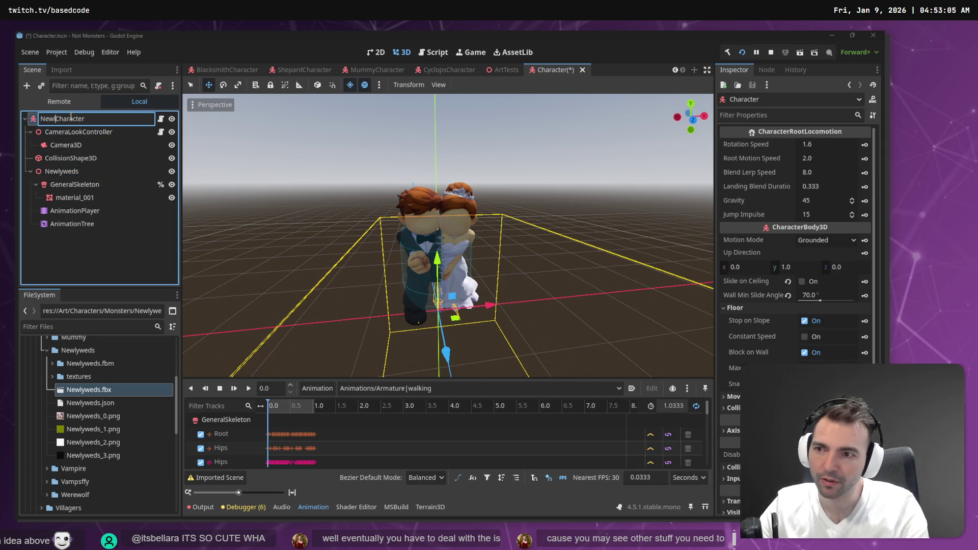
{"action": "type", "text": "ds"}
{"action": "key", "text": "Return"}
{"action": "key", "text": "ctrl+s"}
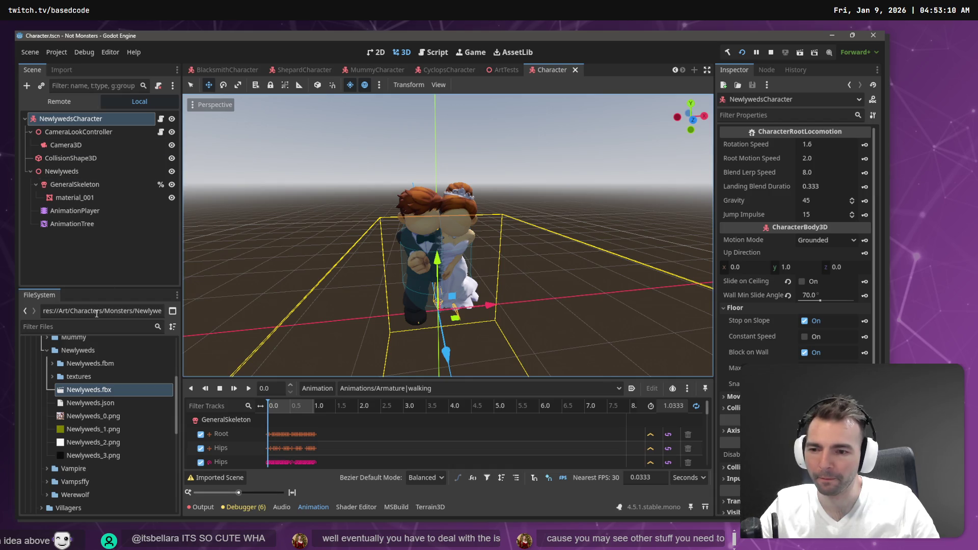
Glance at the Environment village scene, then return to the Character scene
{"action": "scroll", "coordinate": [215, 70], "scroll_direction": "up", "scroll_amount": 2}
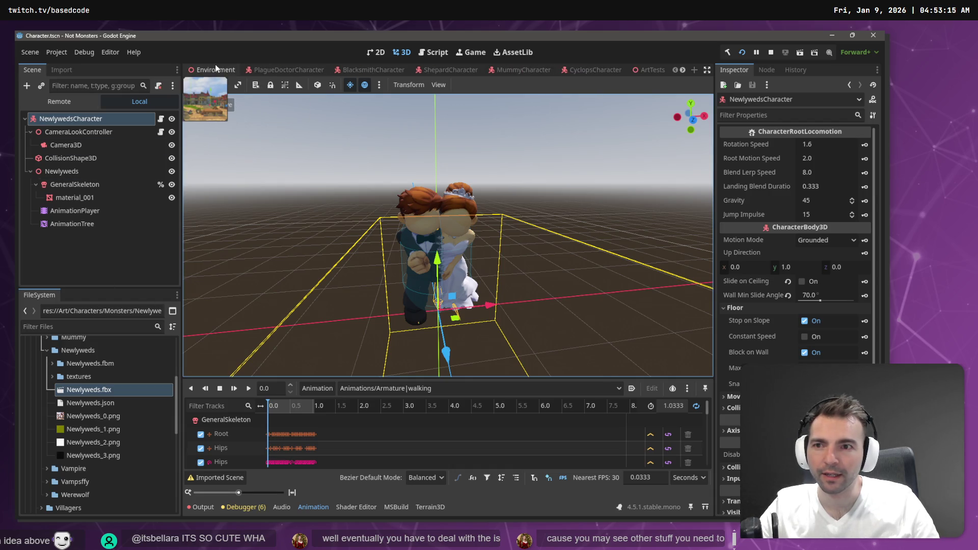
{"action": "left_click", "coordinate": [216, 71]}
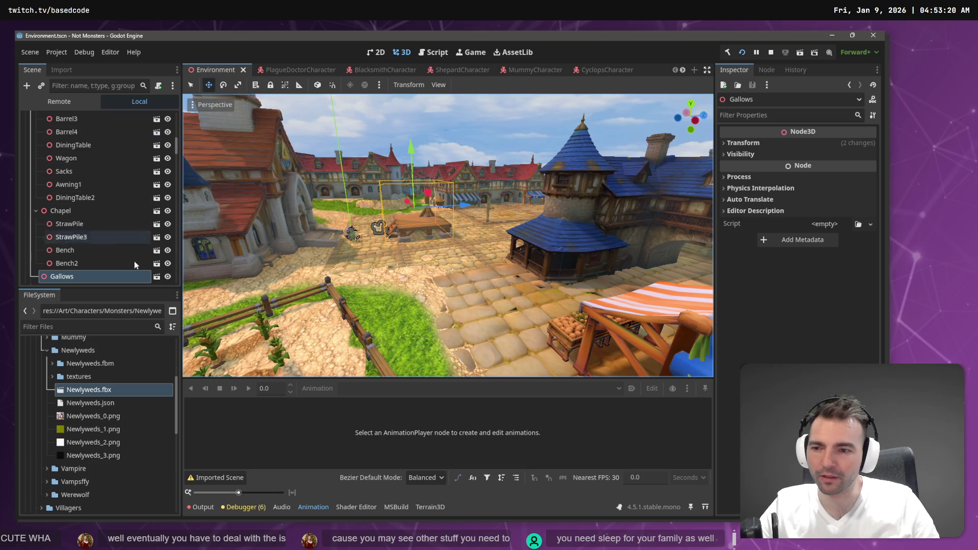
{"action": "mouse_move", "coordinate": [586, 73]}
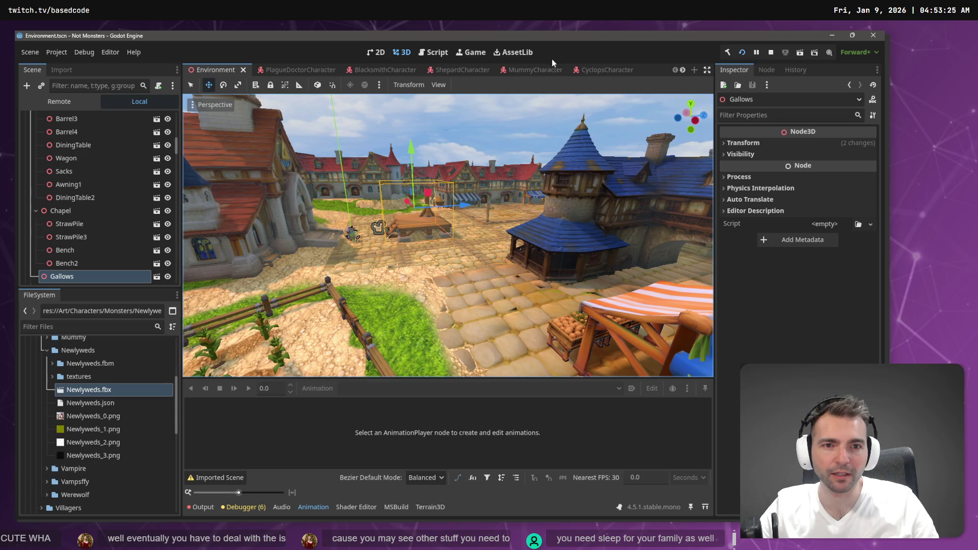
{"action": "scroll", "coordinate": [560, 70], "scroll_direction": "down", "scroll_amount": 1}
{"action": "left_click", "coordinate": [623, 72]}
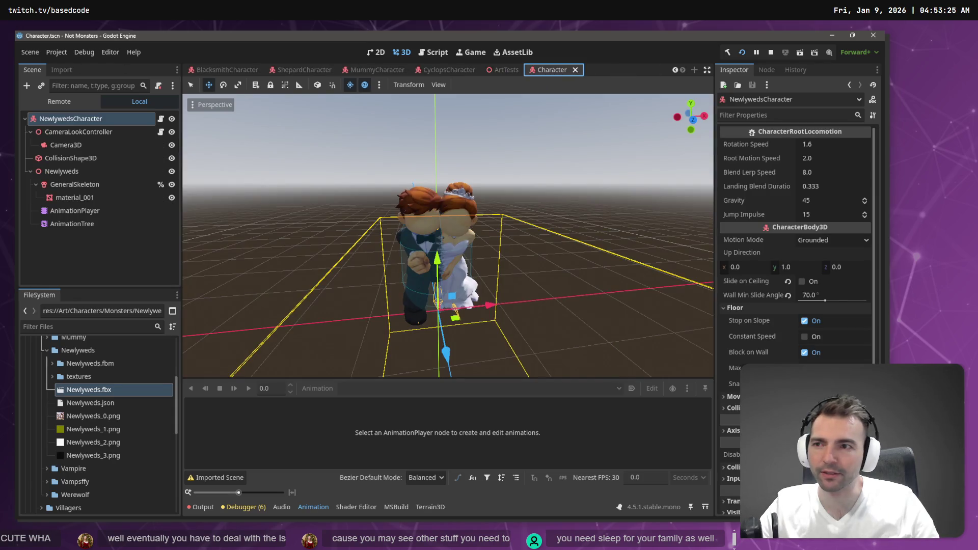
Start Save Scene As and browse into the Monsters > Newlyweds folder
{"action": "left_click", "coordinate": [29, 51]}
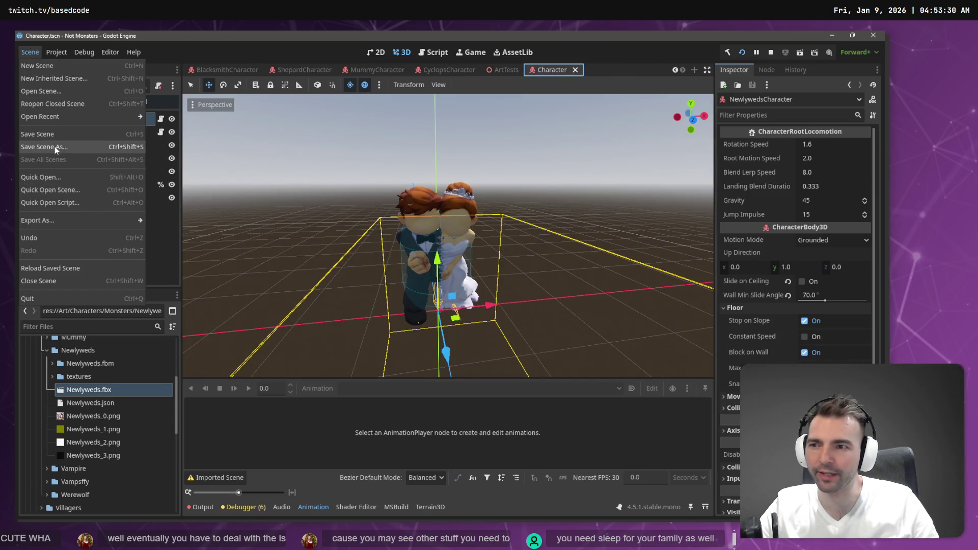
{"action": "left_click", "coordinate": [54, 146]}
{"action": "double_click", "coordinate": [357, 175]}
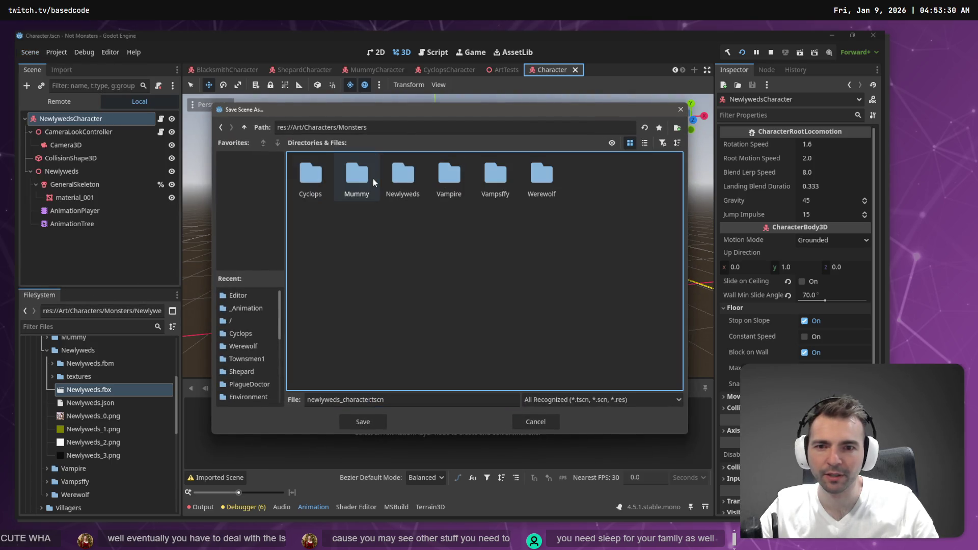
{"action": "double_click", "coordinate": [405, 175]}
Correct the file name to NewlywedsCharacter.tscn and save it, returning to the Environment scene
{"action": "left_click", "coordinate": [347, 399]}
{"action": "key", "text": "BackSpace"}
{"action": "key", "text": "BackSpace"}
{"action": "type", "text": "C"}
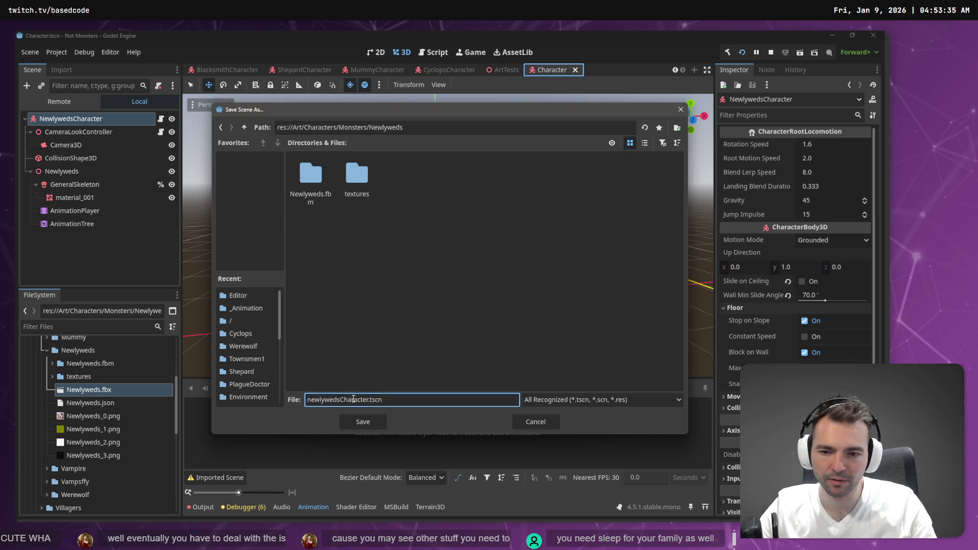
{"action": "key", "text": "Home"}
{"action": "key", "text": "Delete"}
{"action": "type", "text": "N"}
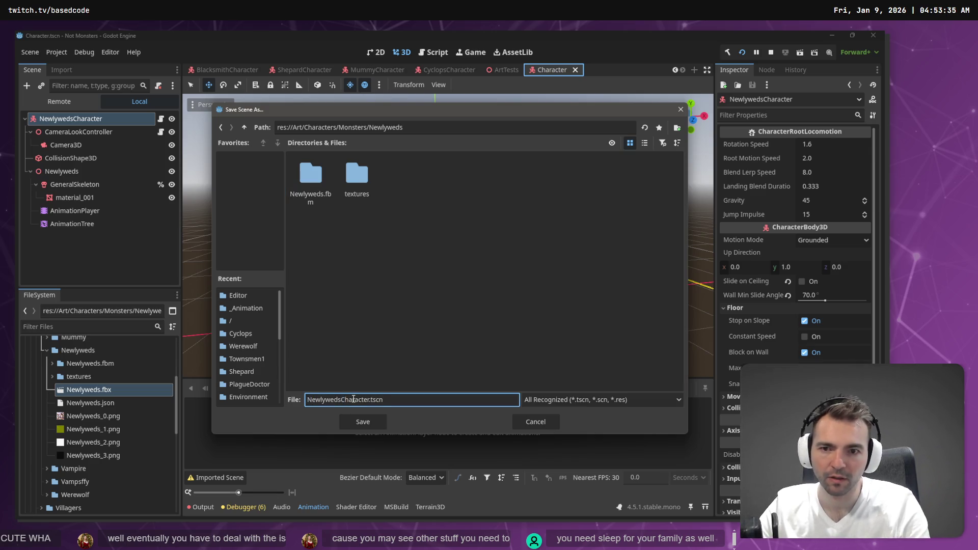
{"action": "key", "text": "Return"}
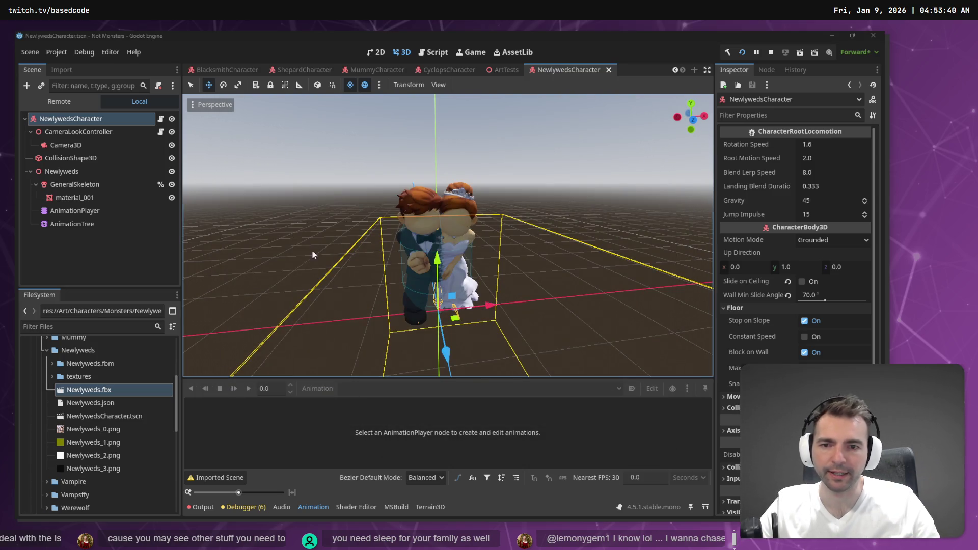
{"action": "key", "text": "alt+Tab"}
{"action": "key", "text": "alt+Tab"}
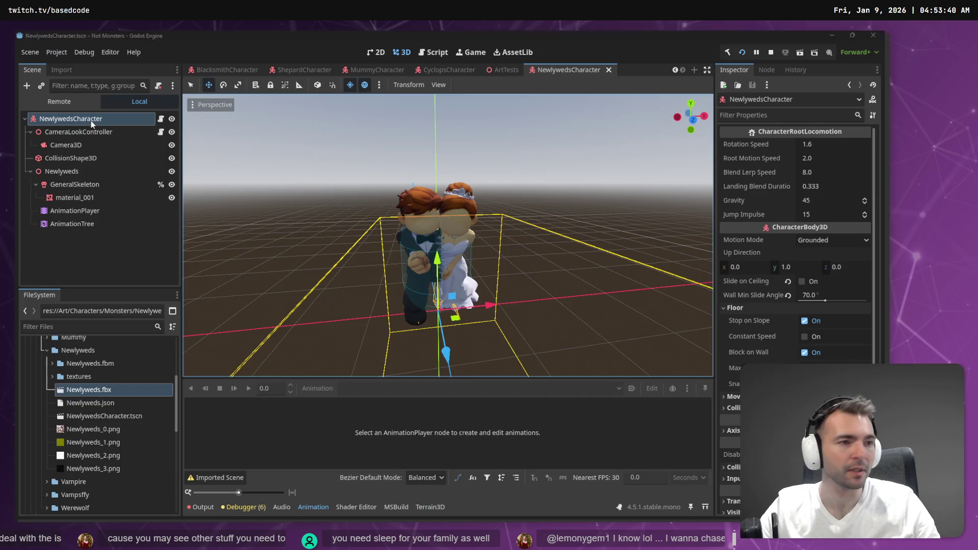
{"action": "scroll", "coordinate": [232, 71], "scroll_direction": "up", "scroll_amount": 2}
In the Environment scene, add NewlywedsCharacter under the CharacterSwapper node and frame it
{"action": "left_click", "coordinate": [232, 72]}
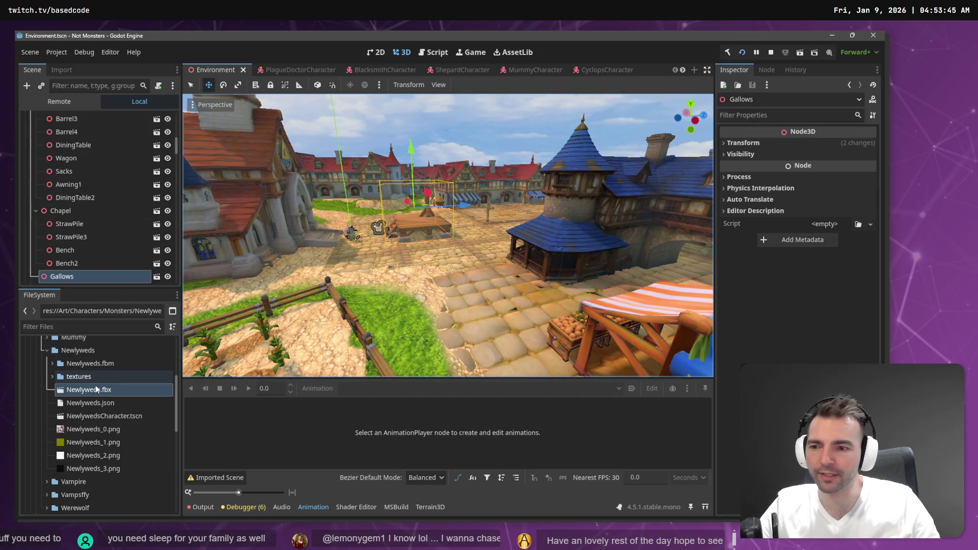
{"action": "mouse_move", "coordinate": [121, 416]}
{"action": "left_mouse_down"}
{"action": "mouse_move", "coordinate": [148, 250]}
{"action": "mouse_move", "coordinate": [122, 162]}
{"action": "mouse_move", "coordinate": [73, 133]}
{"action": "left_mouse_up"}
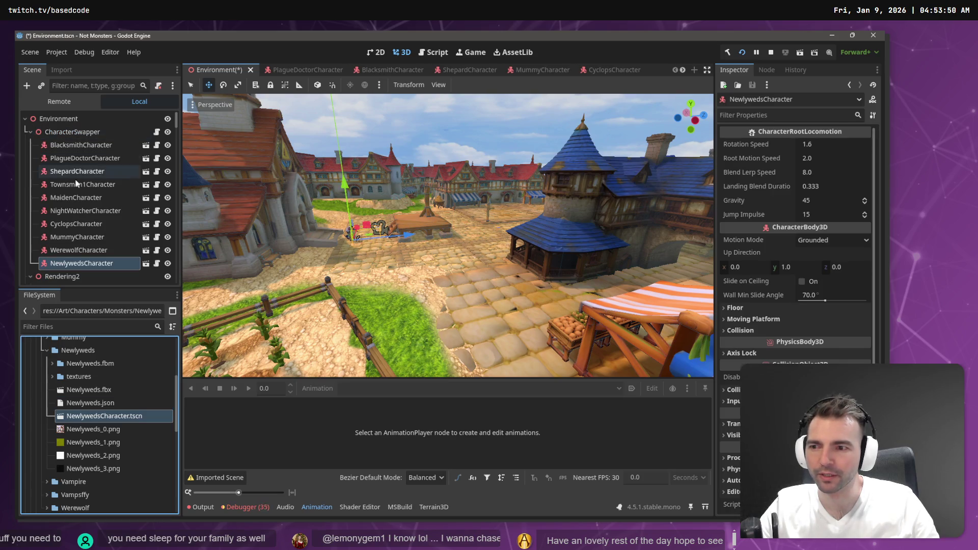
{"action": "key", "text": "f"}
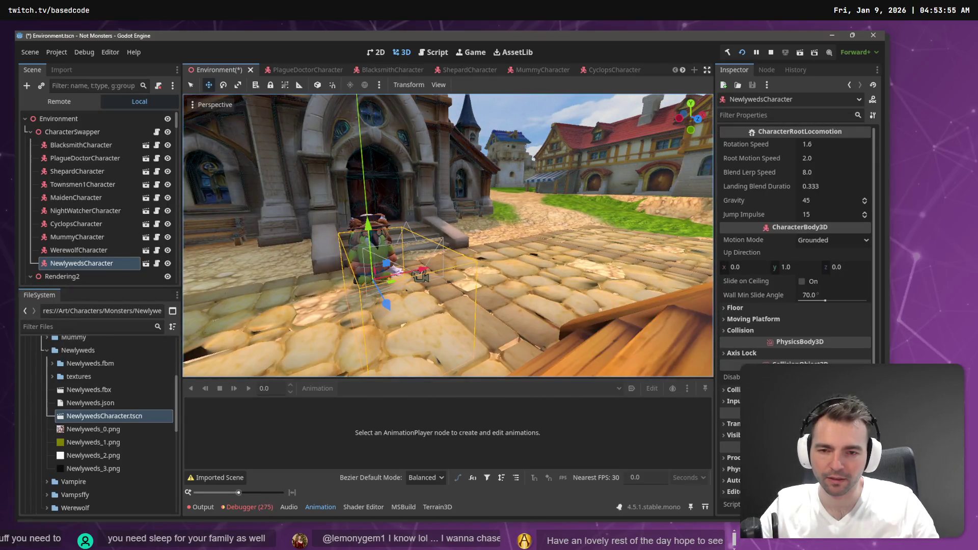
Save Environment.tscn, playtest the game, then stop it
{"action": "key", "text": "ctrl+s"}
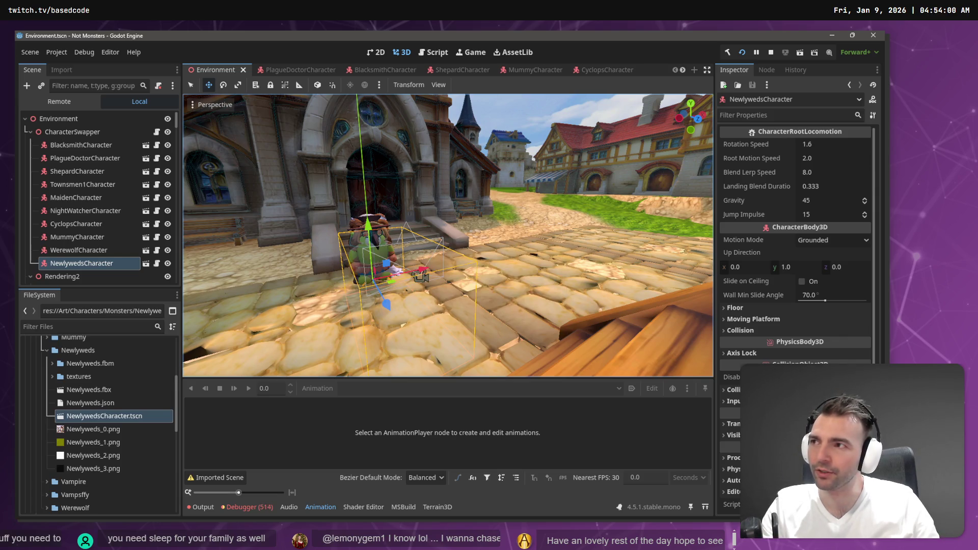
{"action": "left_click", "coordinate": [417, 203]}
{"action": "key", "text": "F5"}
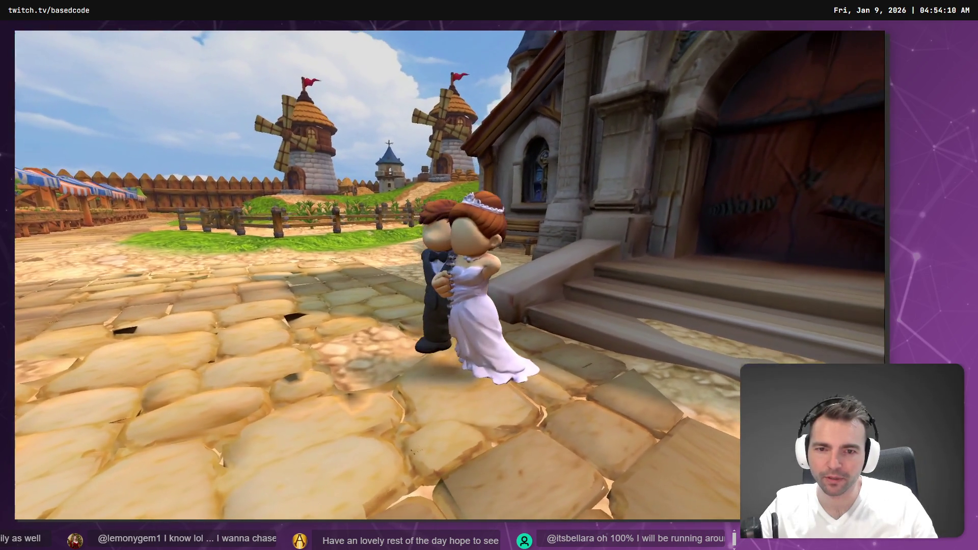
{"action": "key", "text": "Escape"}
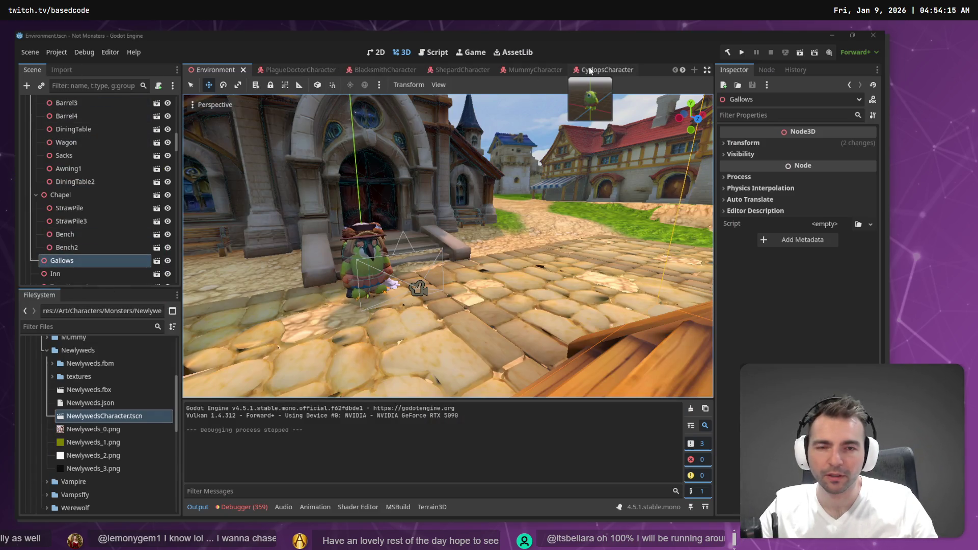
Open NewlywedsCharacter.tscn and inspect its AnimationTree, AnimationPlayer and animation list
{"action": "double_click", "coordinate": [95, 415]}
{"action": "left_click", "coordinate": [80, 209]}
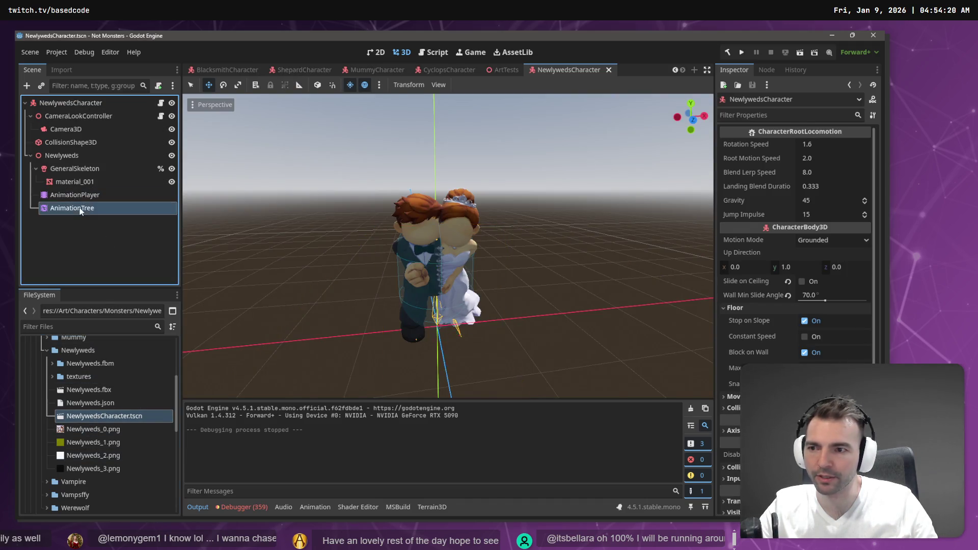
{"action": "left_click", "coordinate": [99, 195]}
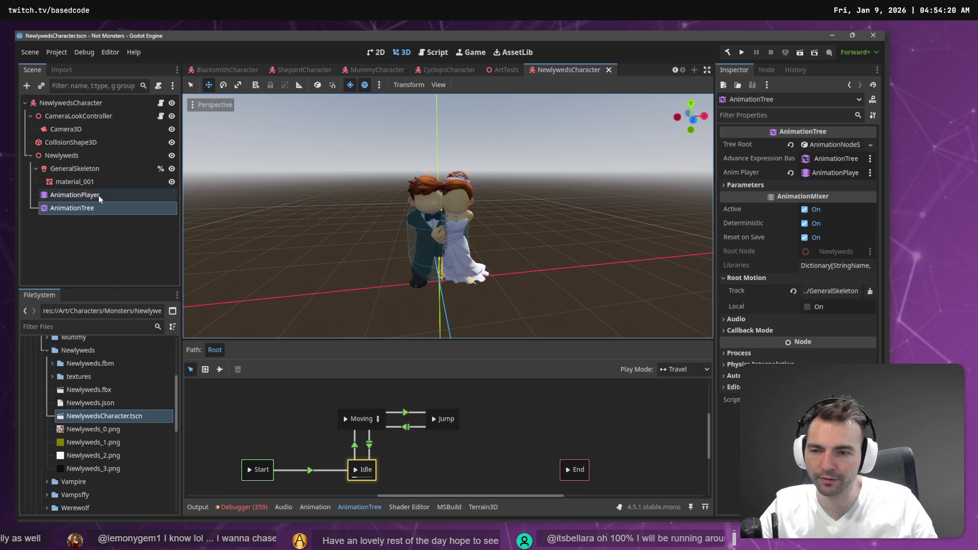
{"action": "left_click", "coordinate": [377, 387]}
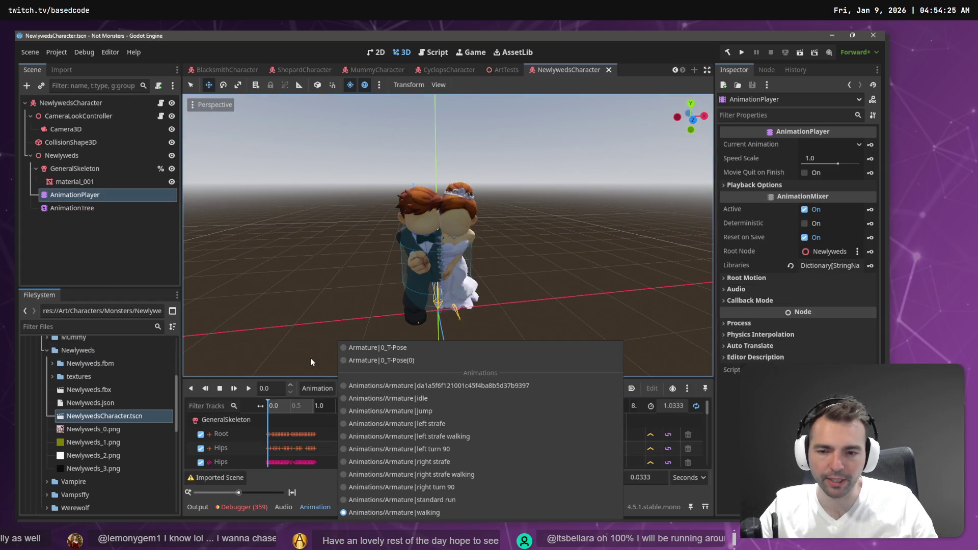
{"action": "left_click", "coordinate": [158, 260]}
{"action": "left_click", "coordinate": [102, 155]}
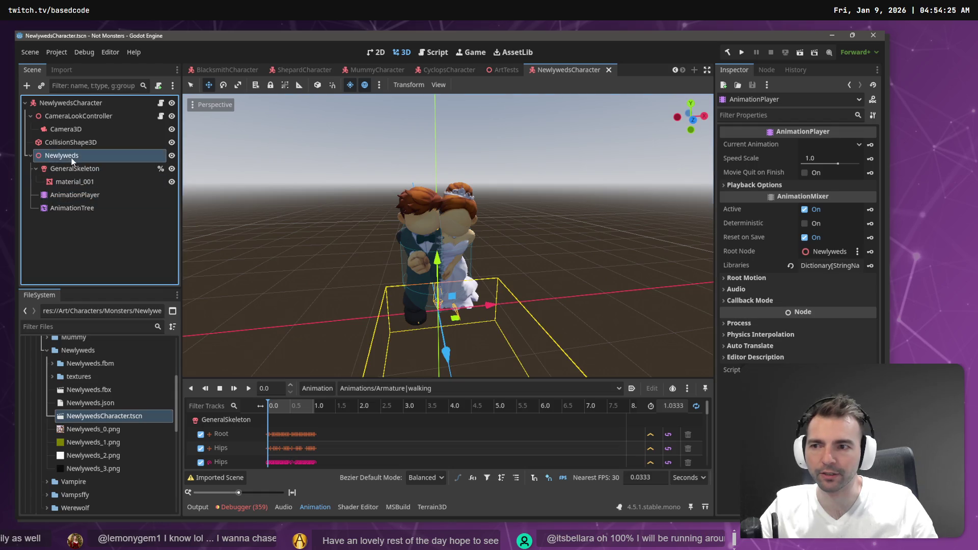
{"action": "left_click", "coordinate": [91, 208]}
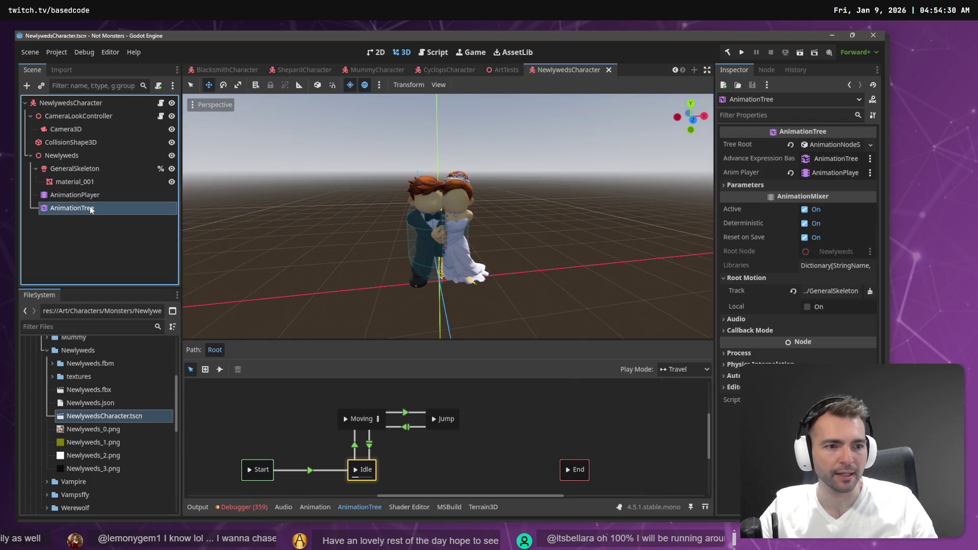
Assign the AnimationPlayer to the AnimationTree, set GeneralSkeleton:Root as root motion track, save and run
{"action": "left_click_drag", "start_coordinate": [81, 196], "coordinate": [835, 173]}
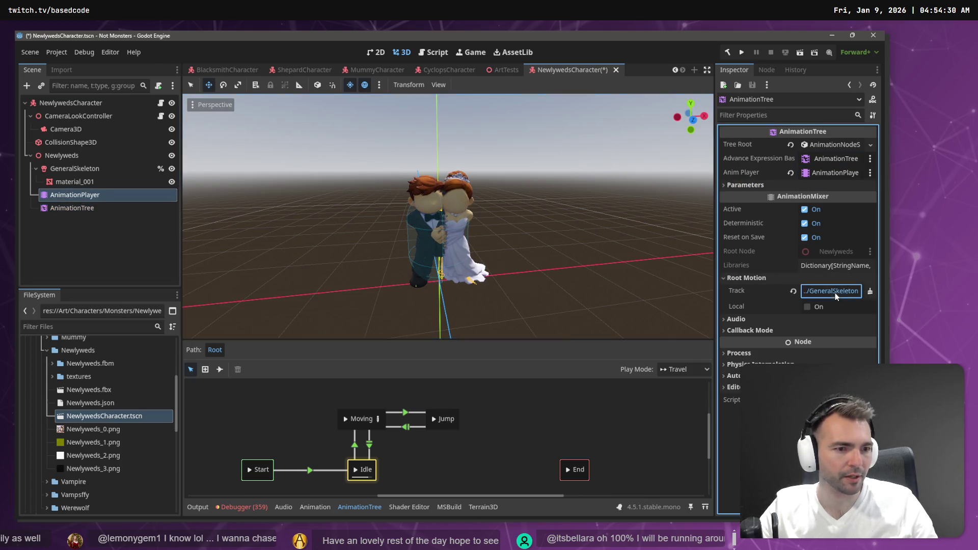
{"action": "left_click", "coordinate": [836, 291]}
{"action": "left_click", "coordinate": [367, 188]}
{"action": "double_click", "coordinate": [368, 188]}
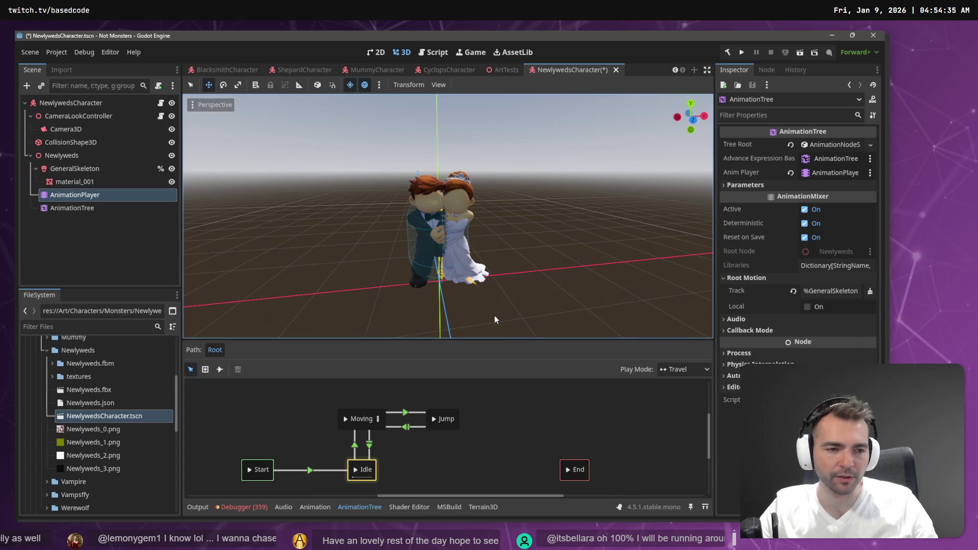
{"action": "left_click", "coordinate": [87, 237]}
{"action": "key", "text": "ctrl+s"}
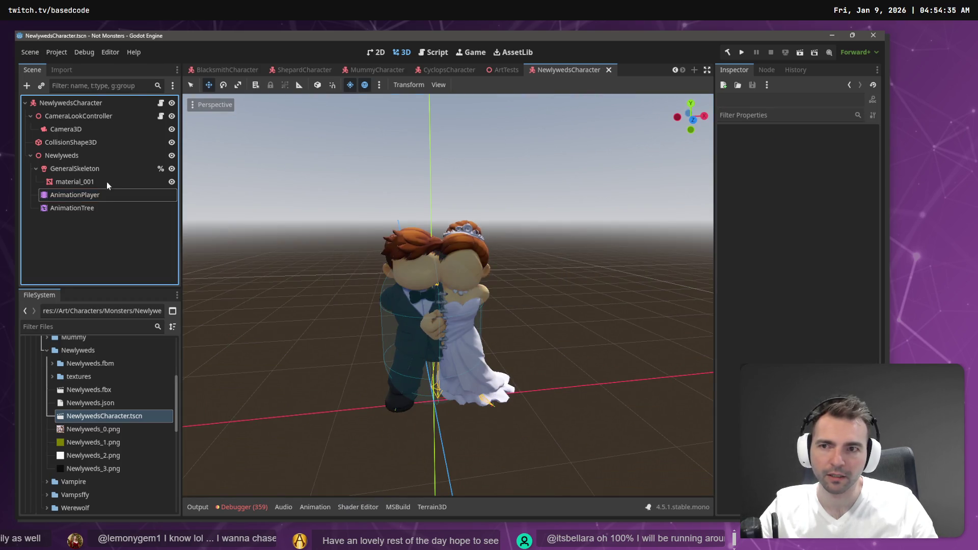
{"action": "key", "text": "F5"}
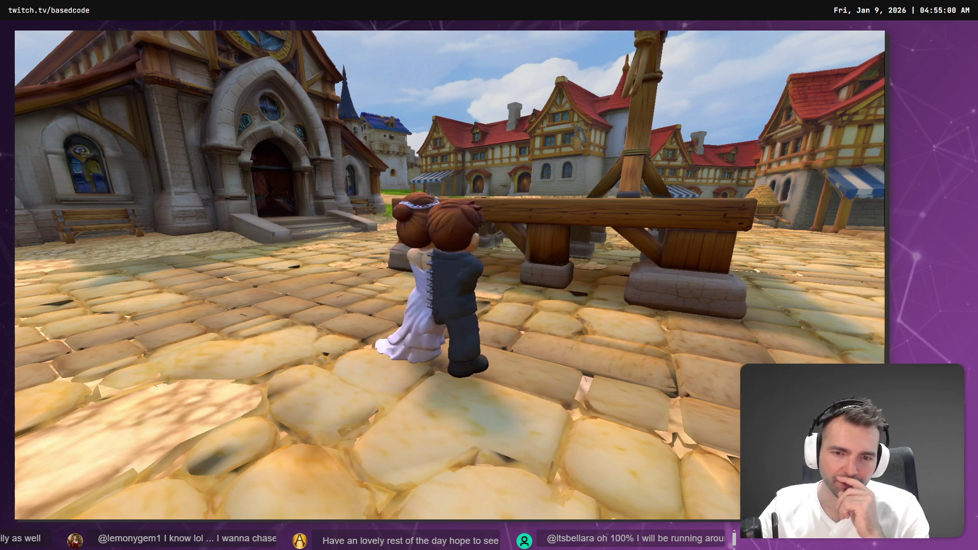
Stop the game, rename the Newlyweds node to CharacterNode3D, then rerun and close the playtest
{"action": "key", "text": "F8"}
{"action": "double_click", "coordinate": [66, 157]}
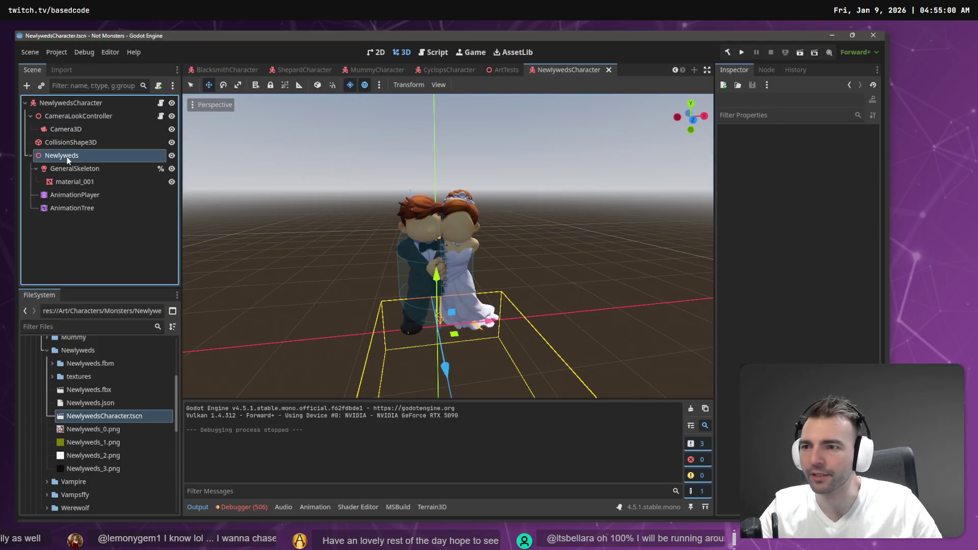
{"action": "type", "text": "CharacterNode3"}
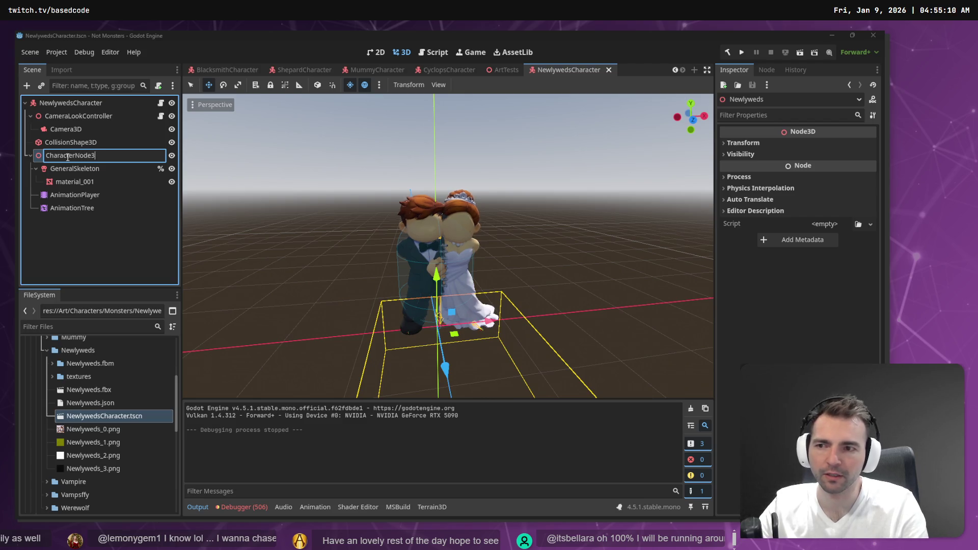
{"action": "type", "text": "D"}
{"action": "key", "text": "Return"}
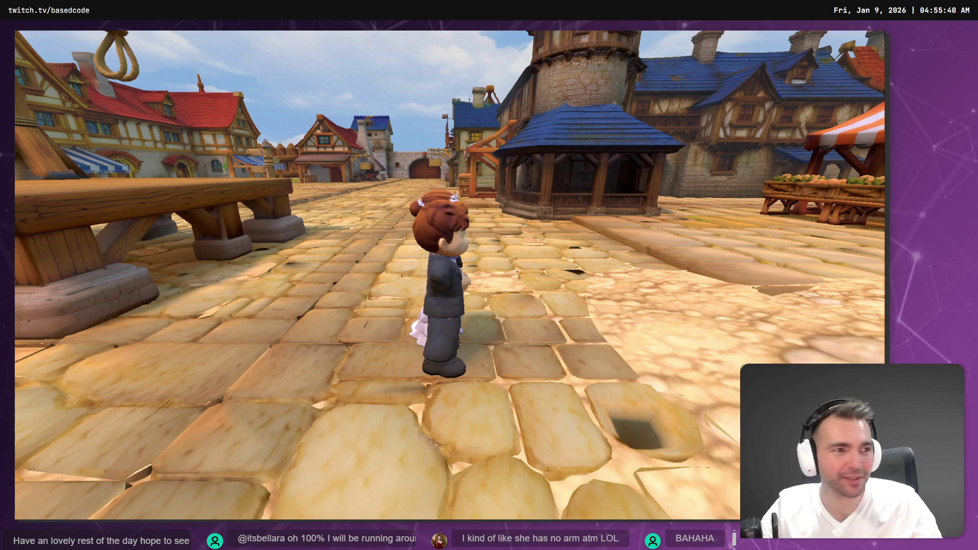
{"action": "key", "text": "alt+F4"}
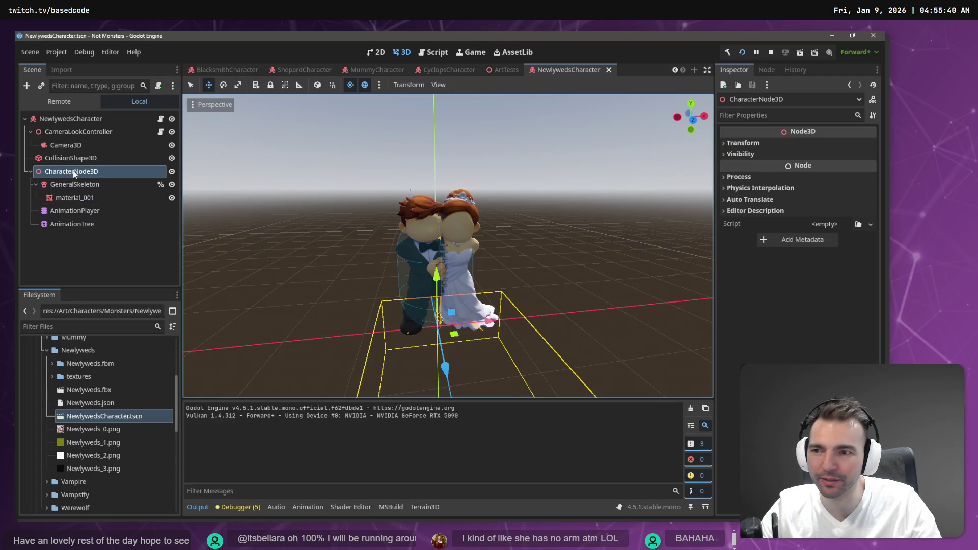
{"action": "left_click", "coordinate": [75, 211]}
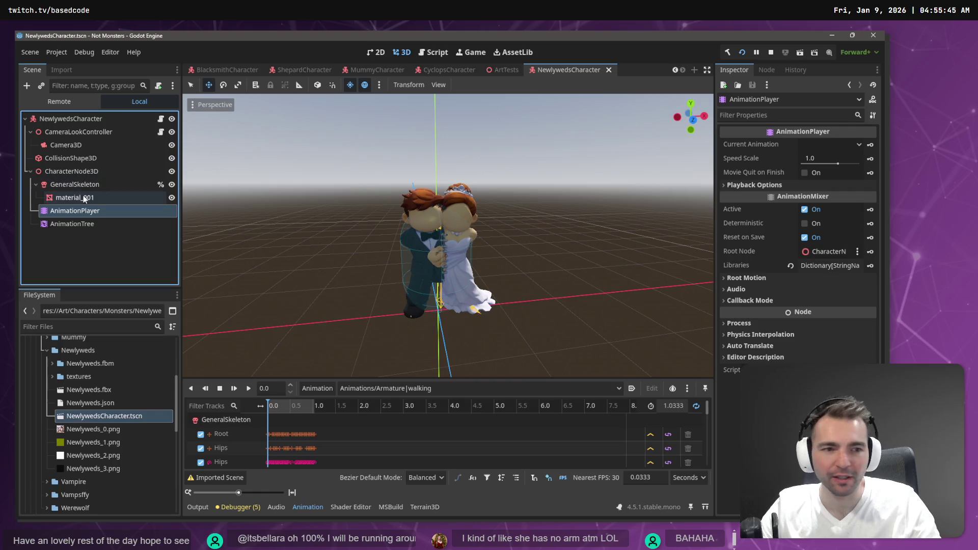
Drag the AnimationPlayer back onto the AnimationTree and pick the Root bone as root motion track
{"action": "left_click", "coordinate": [80, 228]}
{"action": "mouse_move", "coordinate": [77, 210]}
{"action": "left_mouse_down"}
{"action": "mouse_move", "coordinate": [304, 220]}
{"action": "mouse_move", "coordinate": [827, 176]}
{"action": "left_mouse_up"}
{"action": "left_click", "coordinate": [830, 291]}
{"action": "left_click", "coordinate": [374, 189]}
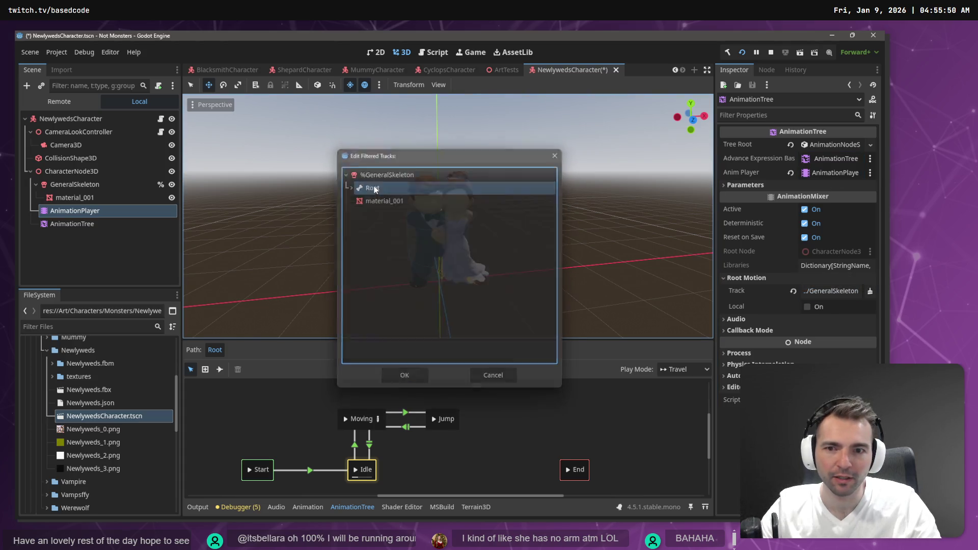
{"action": "double_click", "coordinate": [374, 188]}
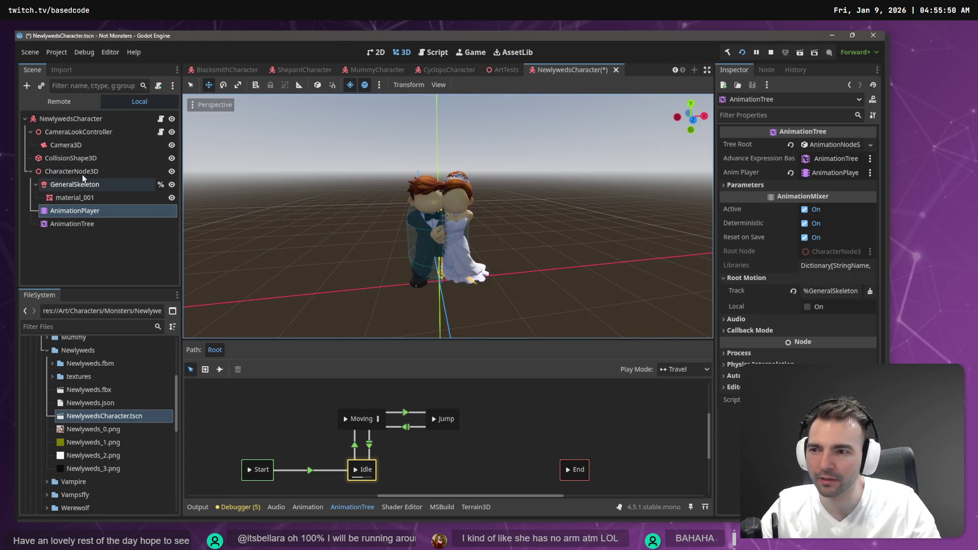
Inspect CharacterNode3D and the GeneralSkeleton bone tree, then launch the game with F5
{"action": "left_click", "coordinate": [82, 173]}
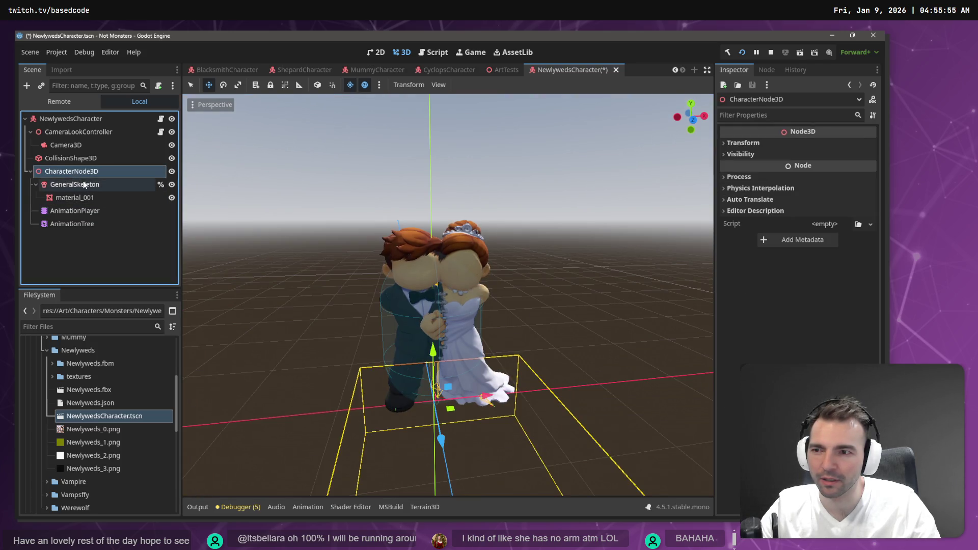
{"action": "left_click", "coordinate": [85, 185]}
{"action": "key", "text": "Down"}
{"action": "left_click", "coordinate": [87, 185]}
{"action": "left_click", "coordinate": [75, 211]}
{"action": "left_click", "coordinate": [75, 222]}
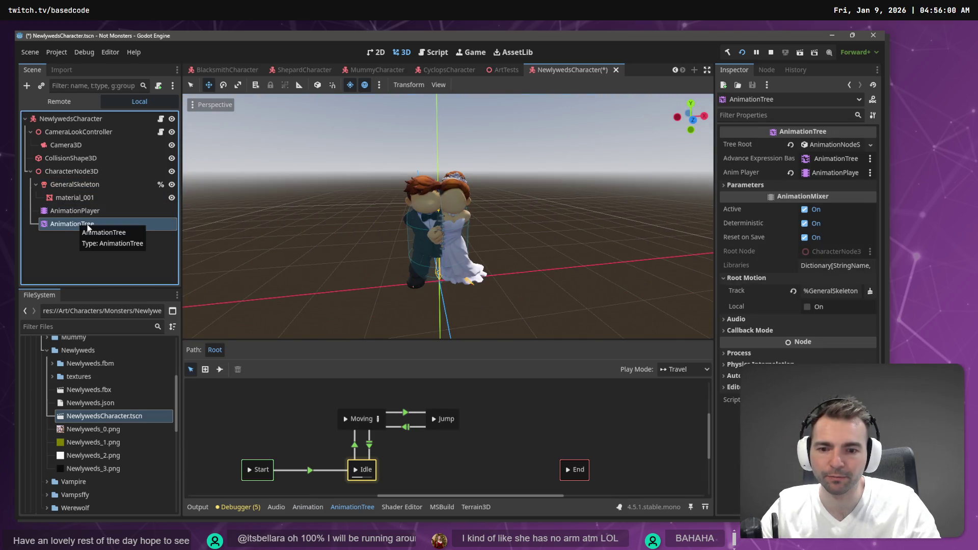
{"action": "key", "text": "F5"}
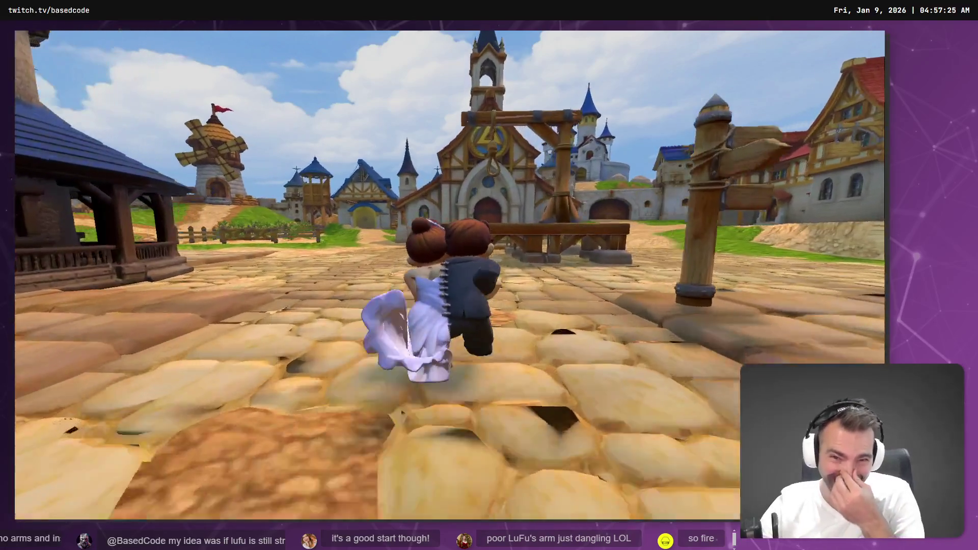
Stop the playtest after walking the couple around town
{"action": "key", "text": "F8"}
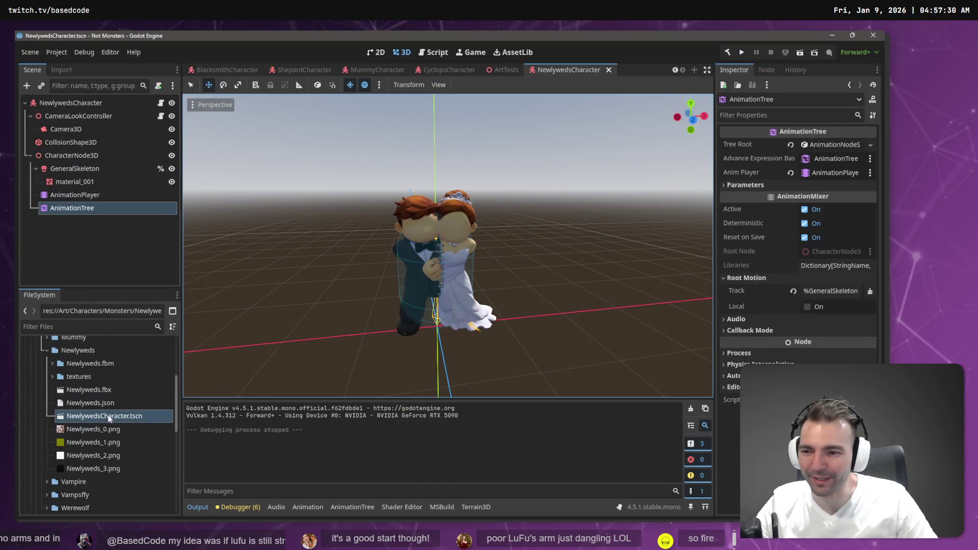
Reimport Newlyweds.fbx with its Root Scale changed from 1.0 to 1.2
{"action": "left_click", "coordinate": [90, 390]}
{"action": "left_click", "coordinate": [61, 68]}
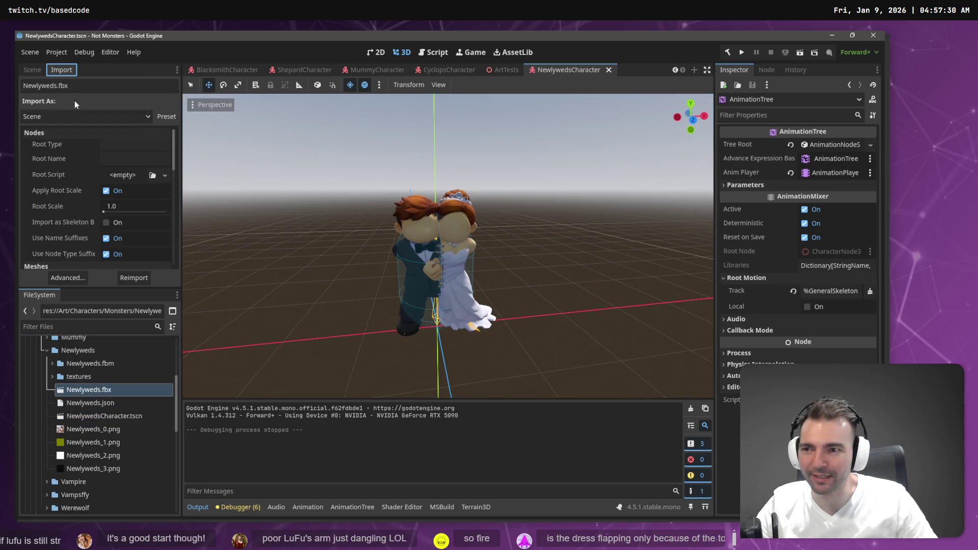
{"action": "left_click", "coordinate": [127, 207]}
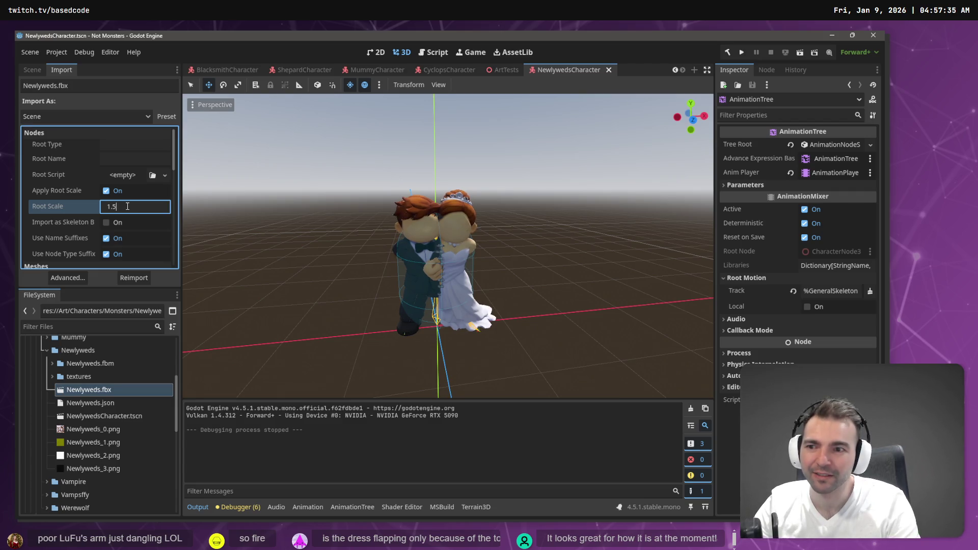
{"action": "key", "text": "BackSpace"}
{"action": "type", "text": "2"}
{"action": "key", "text": "Return"}
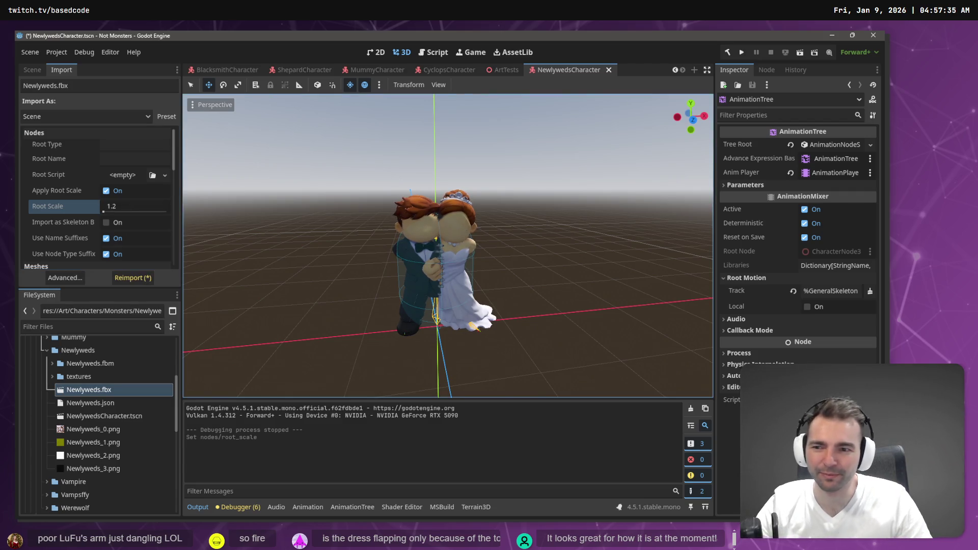
{"action": "left_click", "coordinate": [135, 282]}
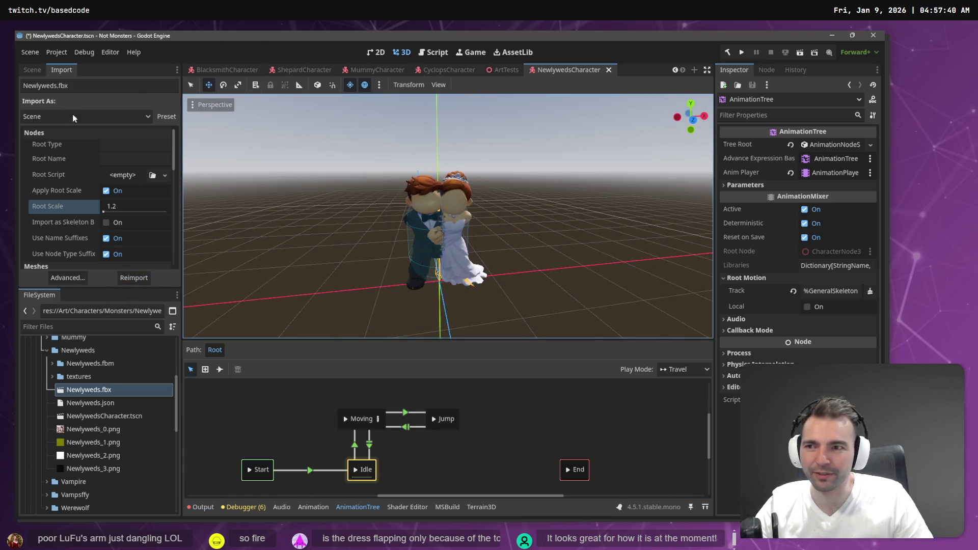
Move the AnimationTree directly under the NewlywedsCharacter root node
{"action": "left_click", "coordinate": [32, 70]}
{"action": "left_click", "coordinate": [81, 155]}
{"action": "left_click_drag", "start_coordinate": [76, 208], "coordinate": [76, 104]}
{"action": "left_click", "coordinate": [66, 155]}
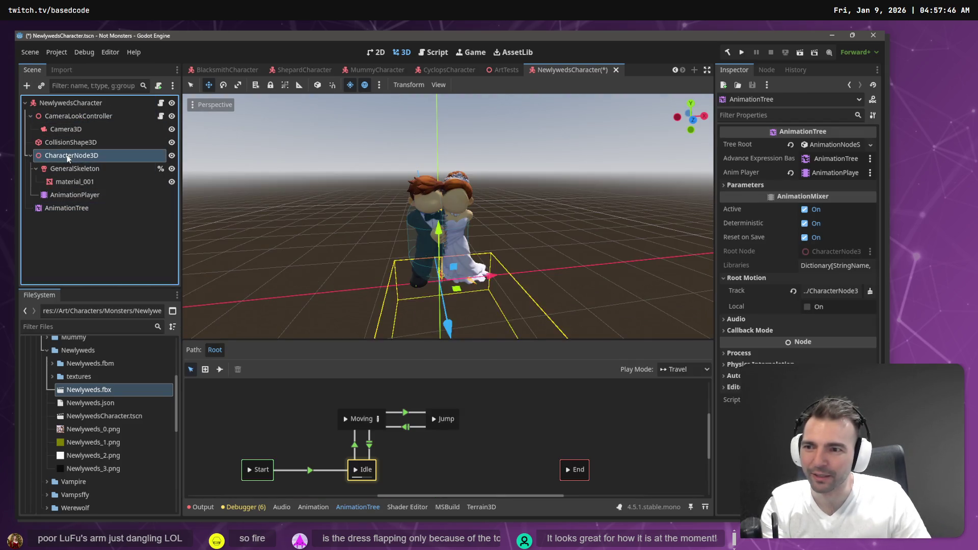
Replace CharacterNode3D with the reimported Newlyweds model, make its children editable, and nest the AnimationTree under it
{"action": "key", "text": "Delete"}
{"action": "key", "text": "Return"}
{"action": "left_click_drag", "start_coordinate": [94, 390], "coordinate": [73, 105]}
{"action": "right_click", "coordinate": [81, 167]}
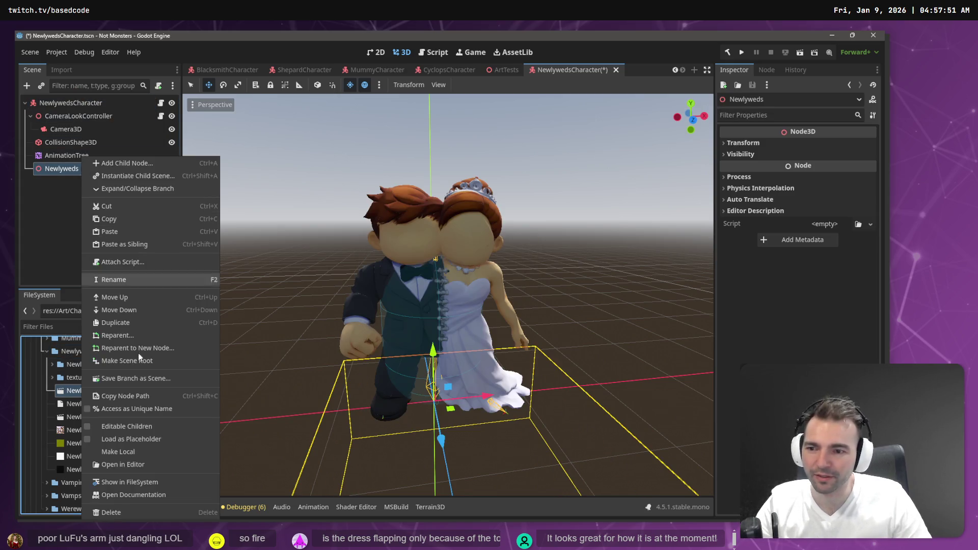
{"action": "left_click", "coordinate": [136, 451]}
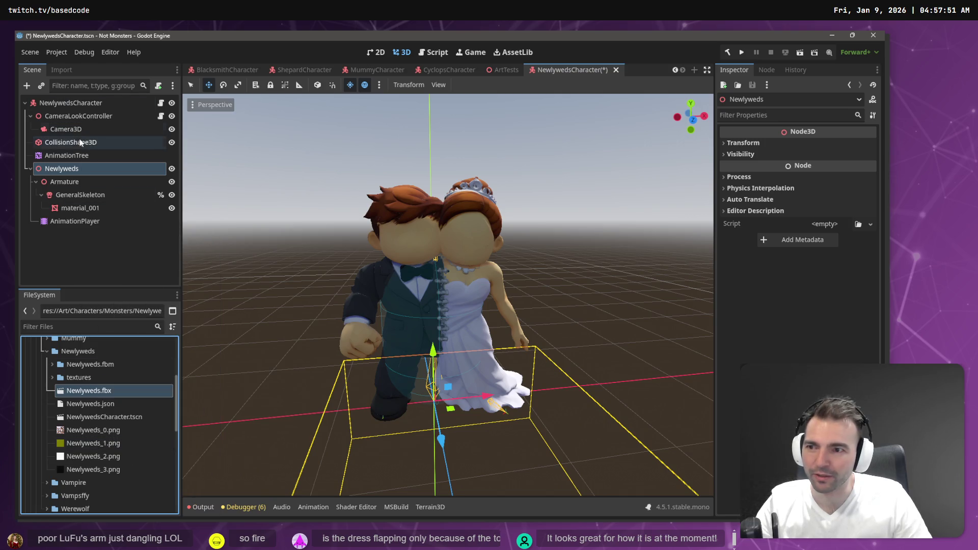
{"action": "left_click", "coordinate": [74, 155]}
{"action": "left_click_drag", "start_coordinate": [75, 168], "coordinate": [82, 227]}
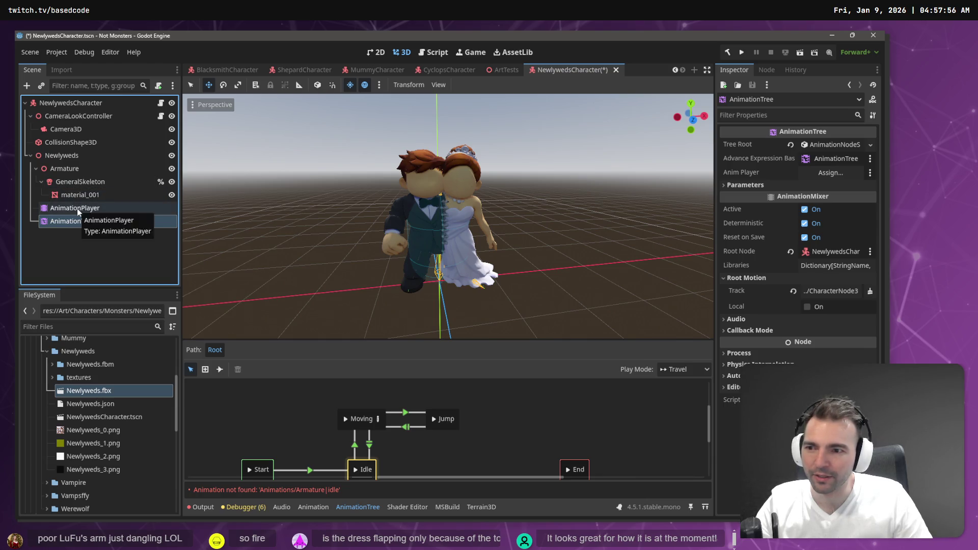
{"action": "left_click", "coordinate": [85, 223]}
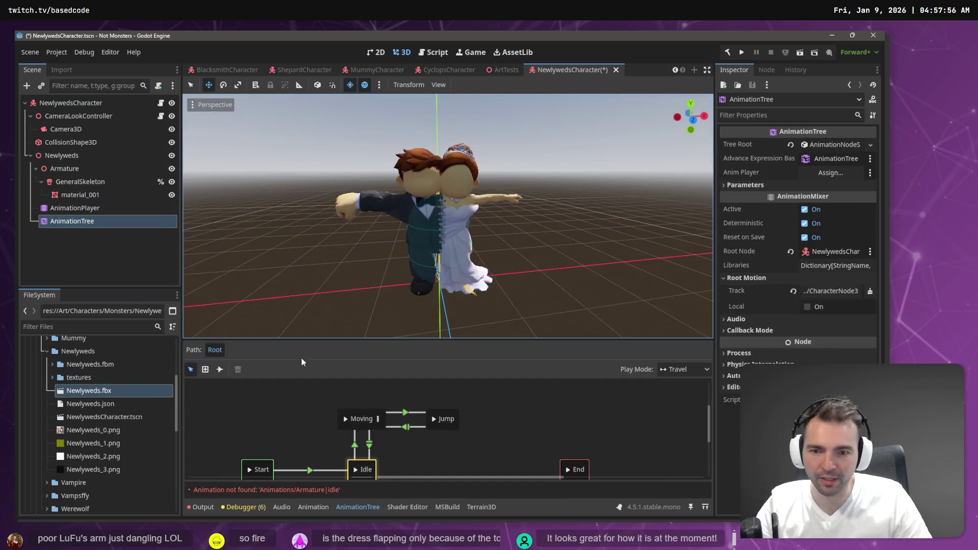
Load animations.lib into the AnimationPlayer through Manage Animations and save the scene
{"action": "left_click", "coordinate": [77, 211]}
{"action": "left_click", "coordinate": [316, 389]}
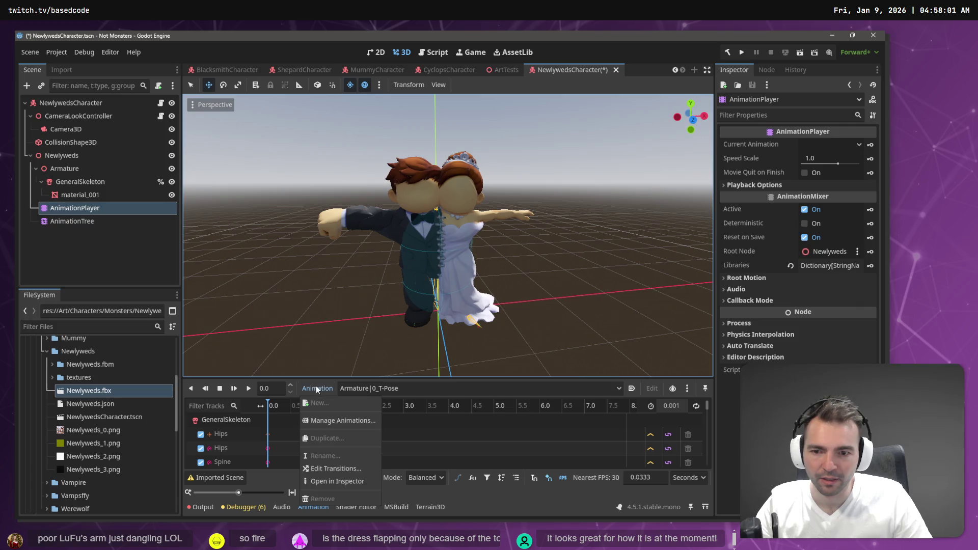
{"action": "left_click", "coordinate": [343, 421]}
{"action": "left_click", "coordinate": [638, 163]}
{"action": "double_click", "coordinate": [212, 146]}
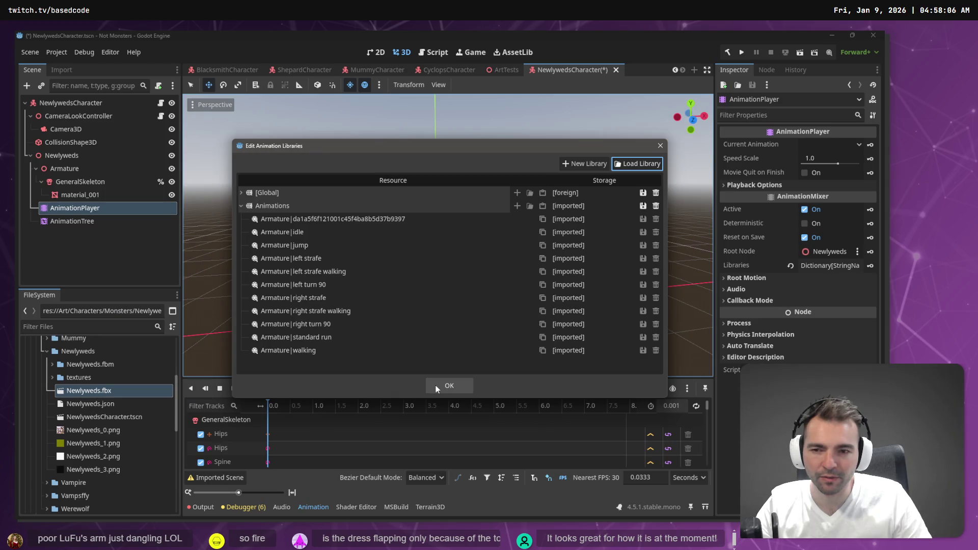
{"action": "left_click", "coordinate": [441, 387]}
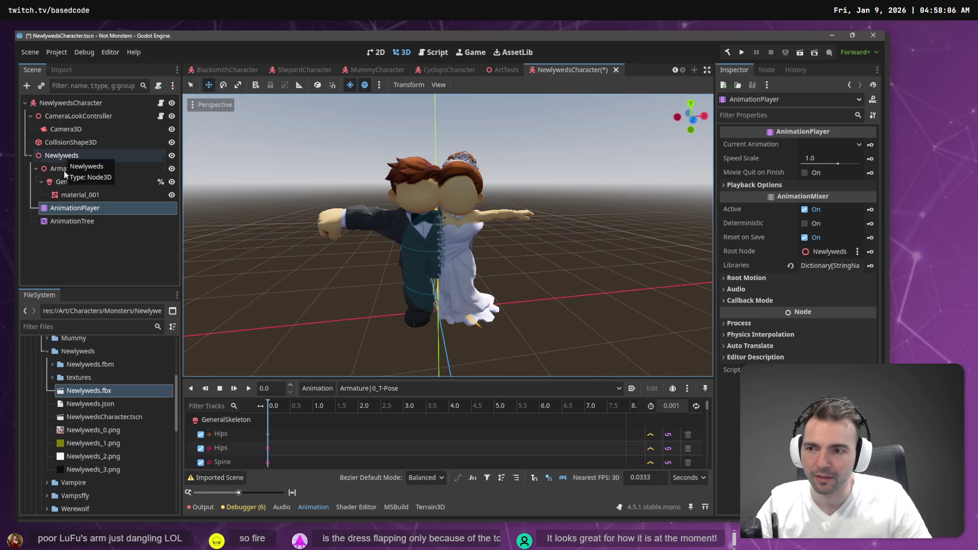
{"action": "left_click", "coordinate": [79, 221]}
{"action": "key", "text": "ctrl+s"}
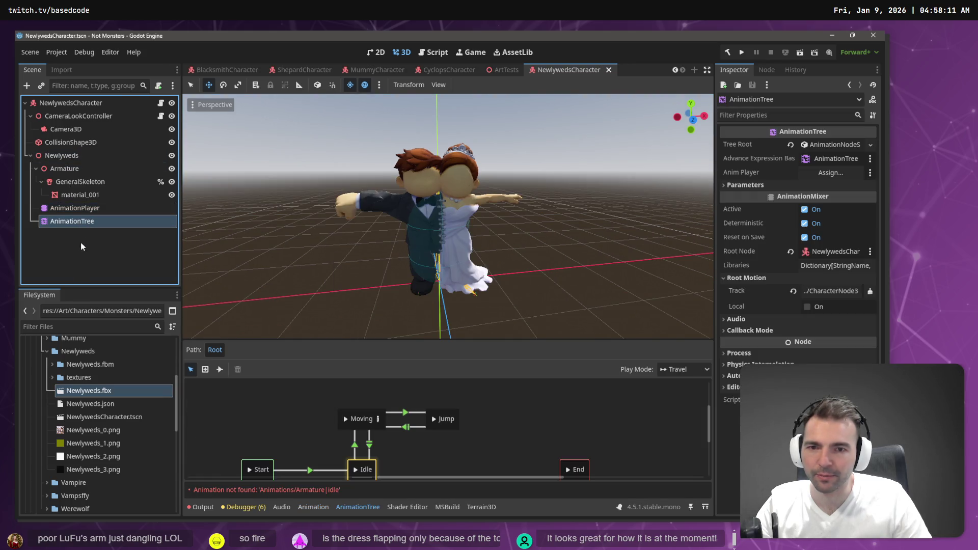
Run the game and move the couple across the plaza with S and W
{"action": "key", "text": "F5"}
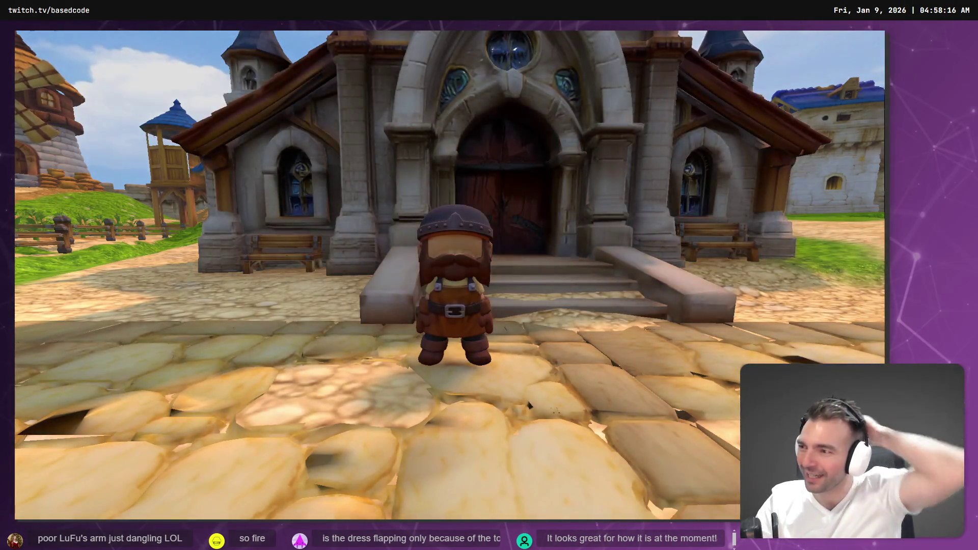
{"action": "key", "text": "s"}
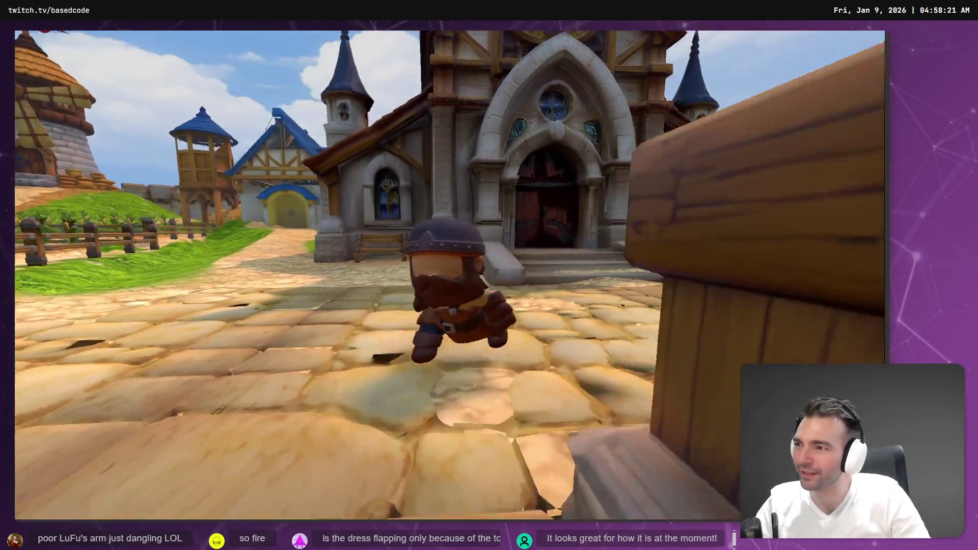
{"action": "key", "text": "w"}
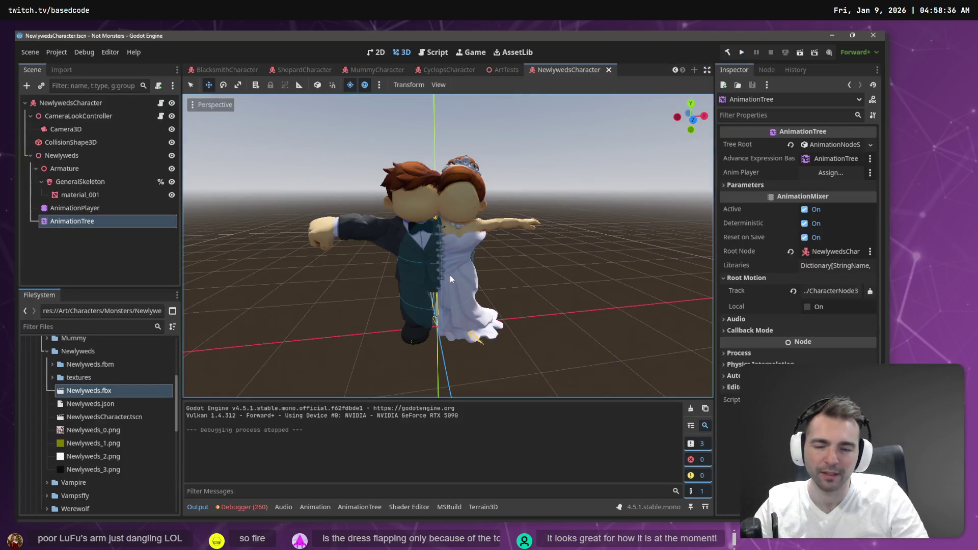
Rename the Newlyweds node to CharacterNode3D, then run and stop a quick playtest
{"action": "left_click", "coordinate": [77, 208]}
{"action": "left_click", "coordinate": [71, 155]}
{"action": "left_click", "coordinate": [72, 154]}
{"action": "type", "text": "CharacterNode3D"}
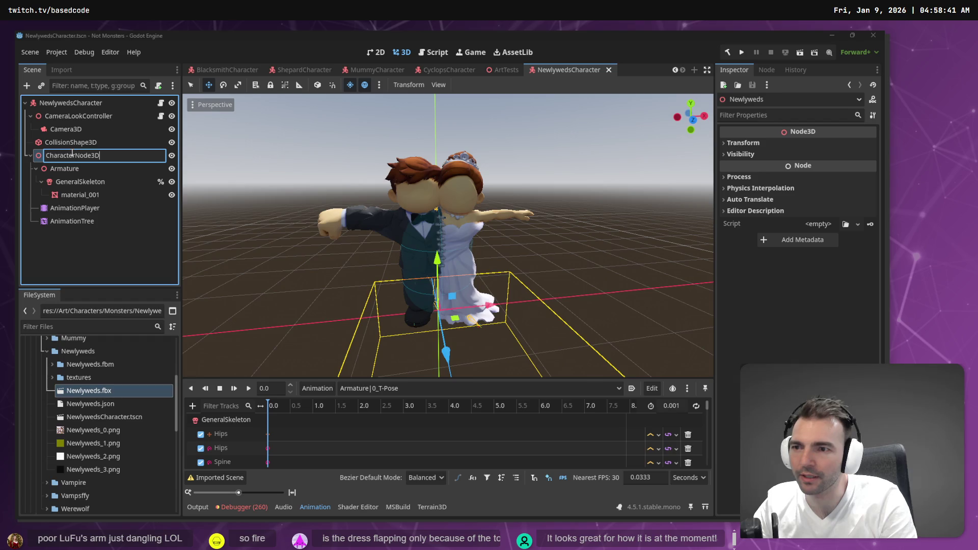
{"action": "key", "text": "Return"}
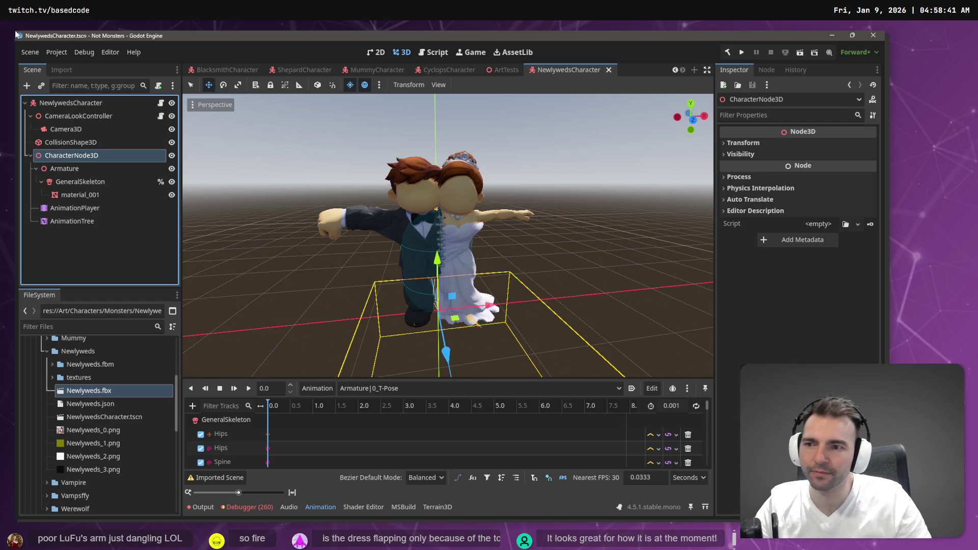
{"action": "key", "text": "F5"}
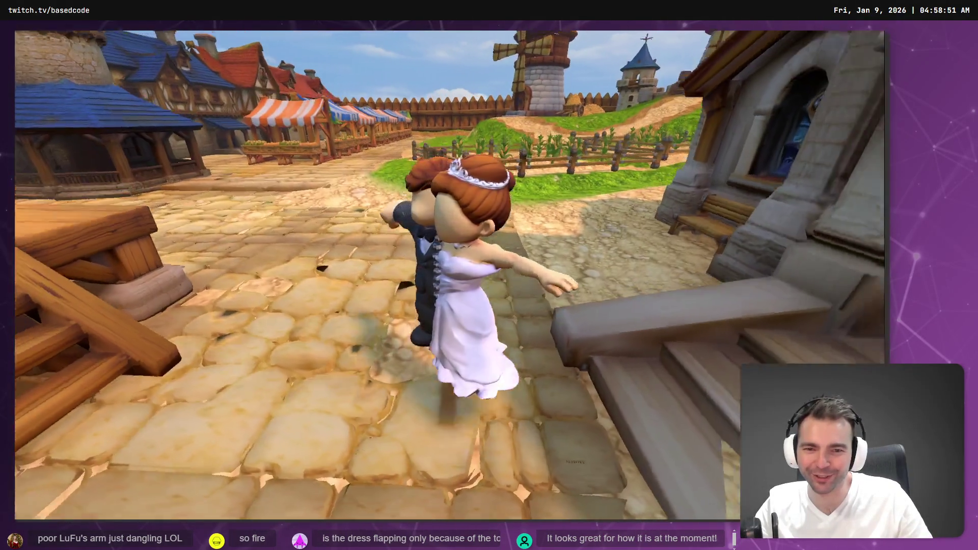
{"action": "key", "text": "F8"}
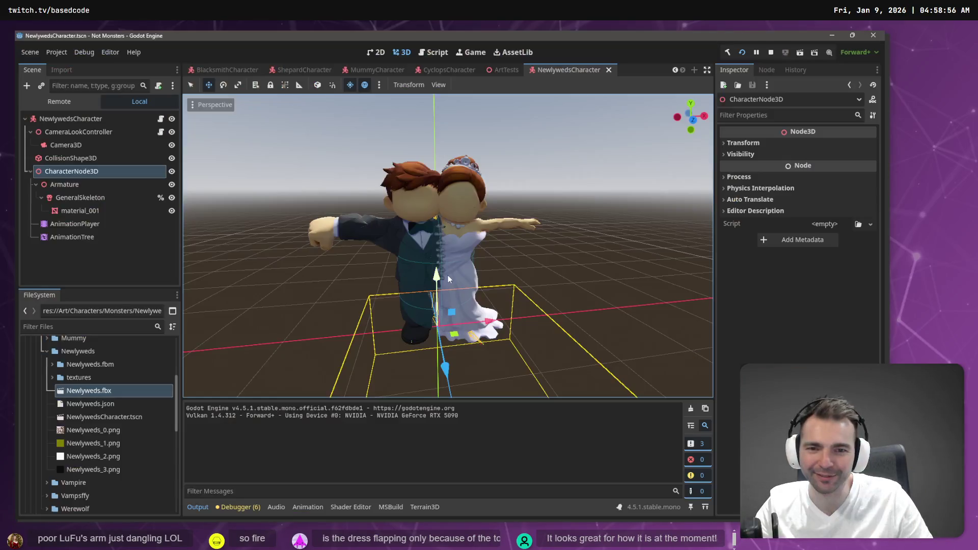
Link the AnimationPlayer to the AnimationTree with the skeleton Root as root motion track, then run
{"action": "left_click", "coordinate": [72, 236]}
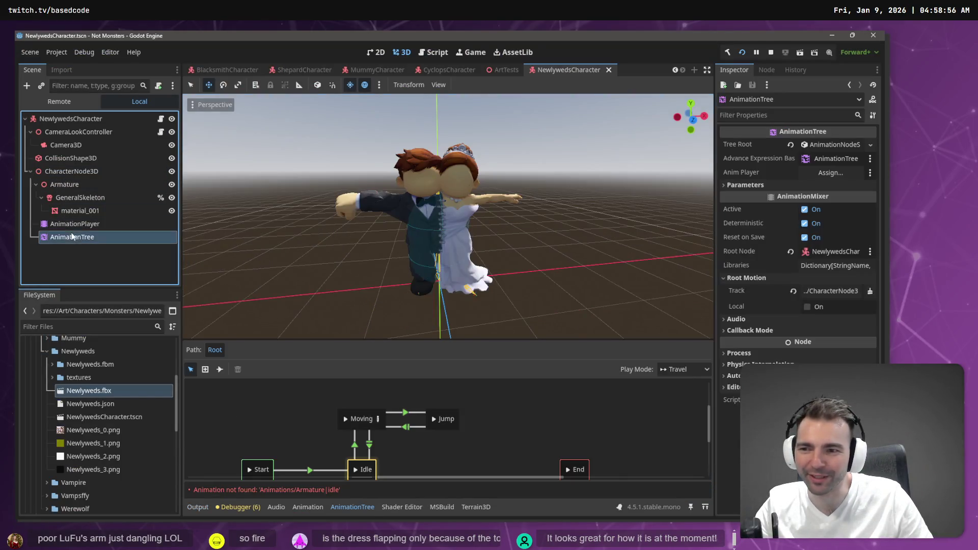
{"action": "left_click_drag", "start_coordinate": [85, 227], "coordinate": [837, 174]}
{"action": "left_click", "coordinate": [838, 288]}
{"action": "left_click", "coordinate": [371, 188]}
{"action": "left_click", "coordinate": [408, 377]}
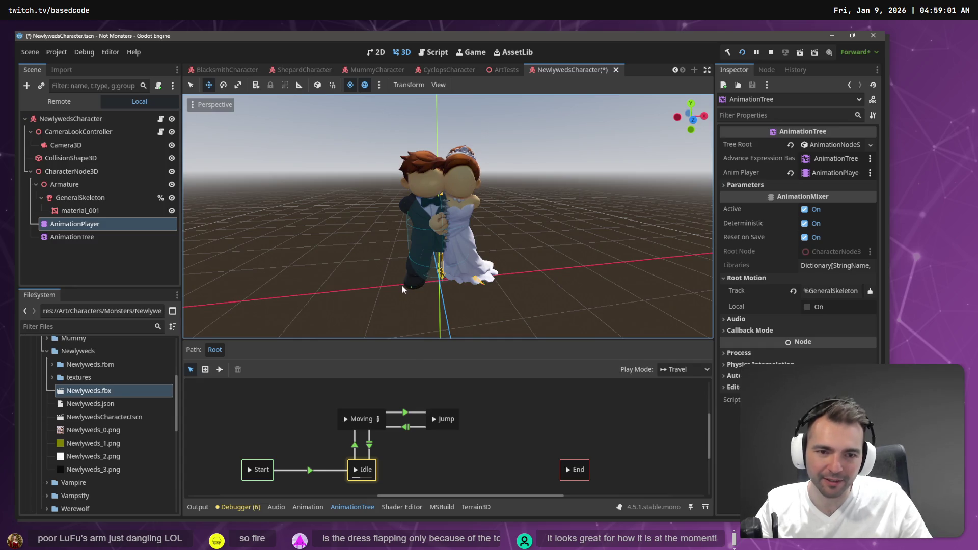
{"action": "key", "text": "F5"}
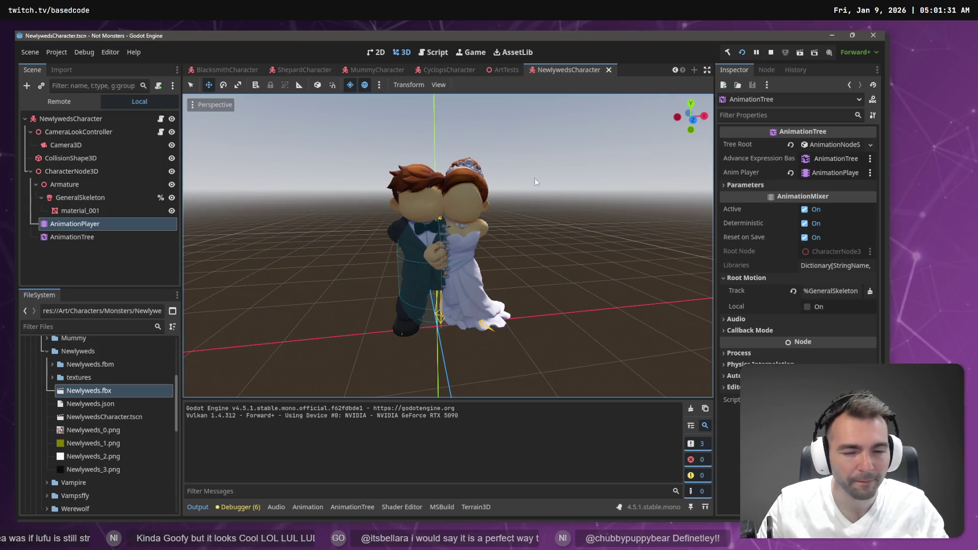
Review the Skeleton3D import options in Newlyweds.fbx's advanced import settings, then close them
{"action": "double_click", "coordinate": [92, 393]}
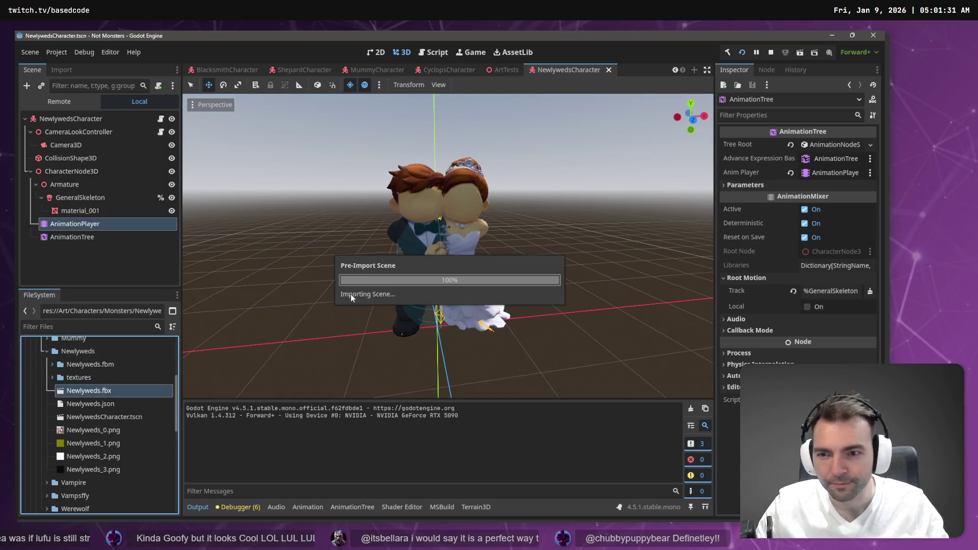
{"action": "left_click", "coordinate": [163, 149]}
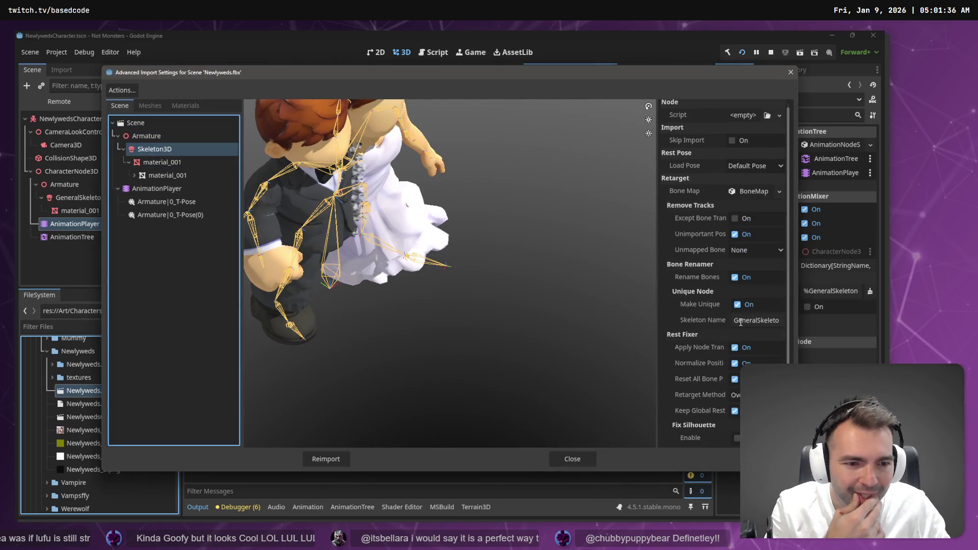
{"action": "scroll", "coordinate": [732, 224], "scroll_direction": "up", "scroll_amount": 1}
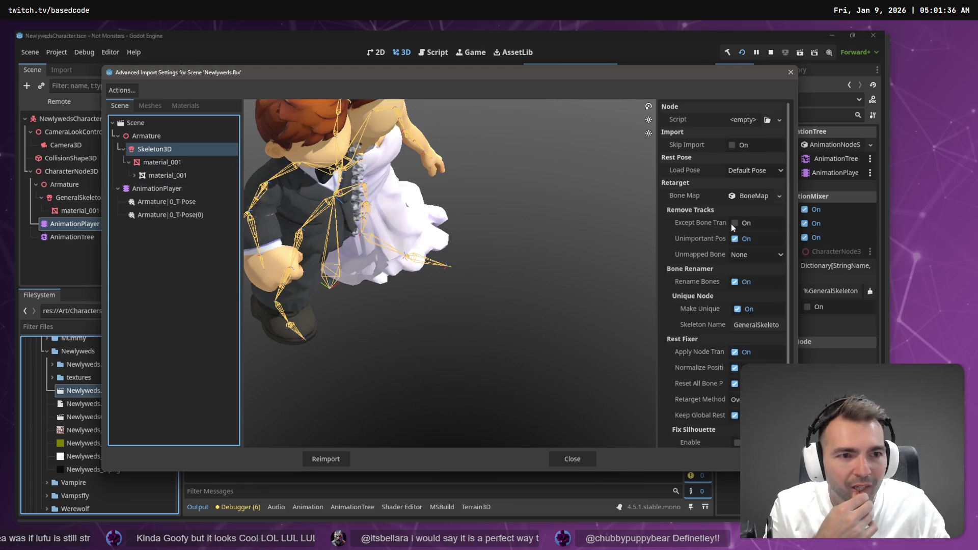
{"action": "left_click", "coordinate": [791, 72]}
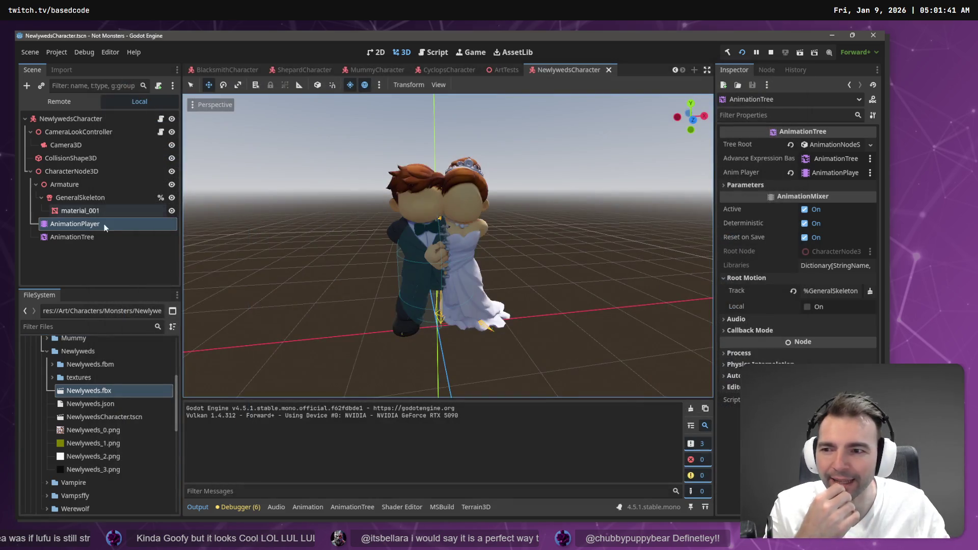
Inspect GeneralSkeleton from a frontal view, then switch to the Twitch stream in fullscreen Chrome
{"action": "left_click", "coordinate": [81, 198]}
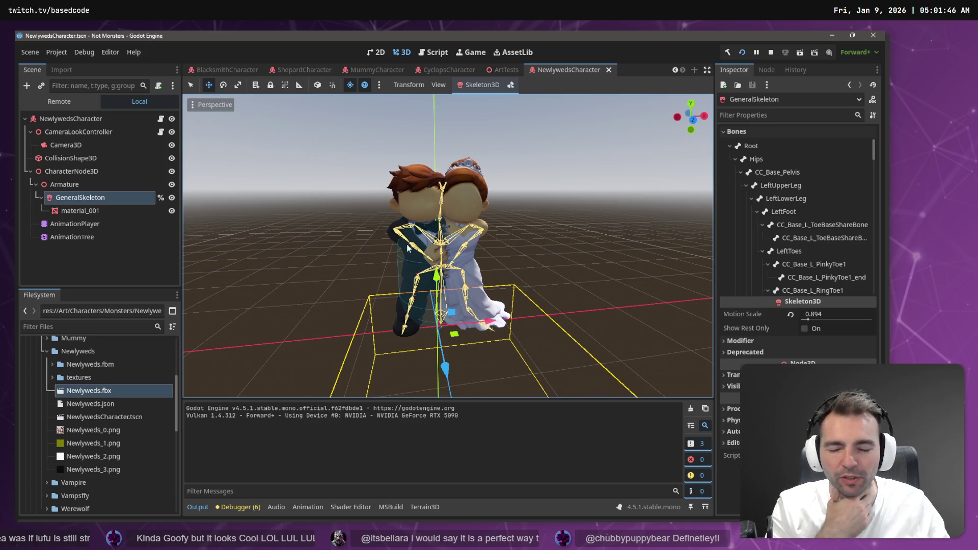
{"action": "scroll", "coordinate": [436, 245], "scroll_direction": "up", "scroll_amount": 3}
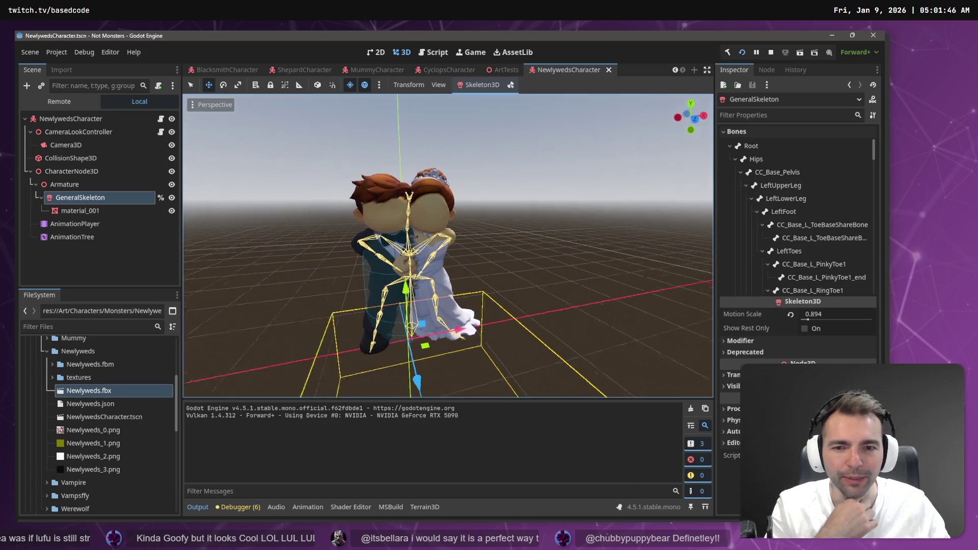
{"action": "scroll", "coordinate": [448, 246], "scroll_direction": "down", "scroll_amount": 5}
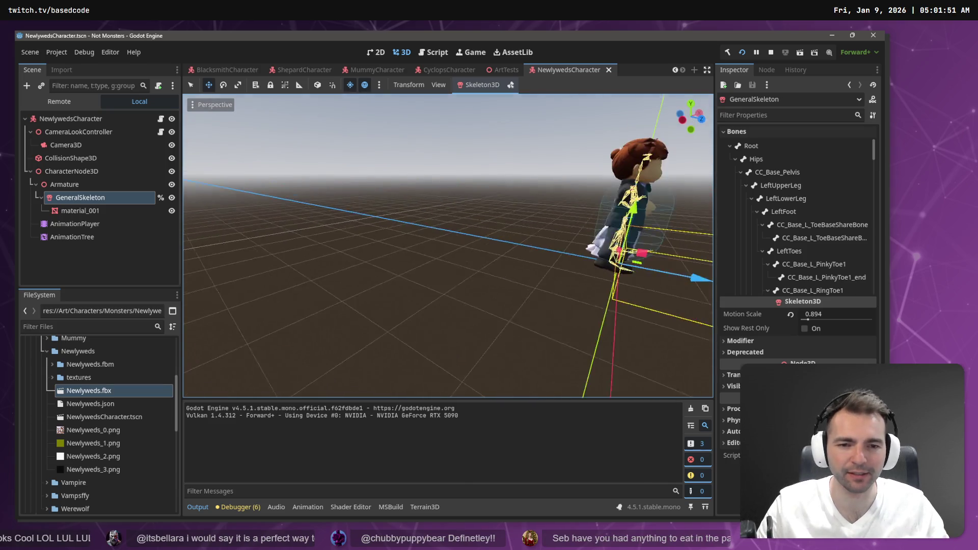
{"action": "scroll", "coordinate": [448, 246], "scroll_direction": "up", "scroll_amount": 5}
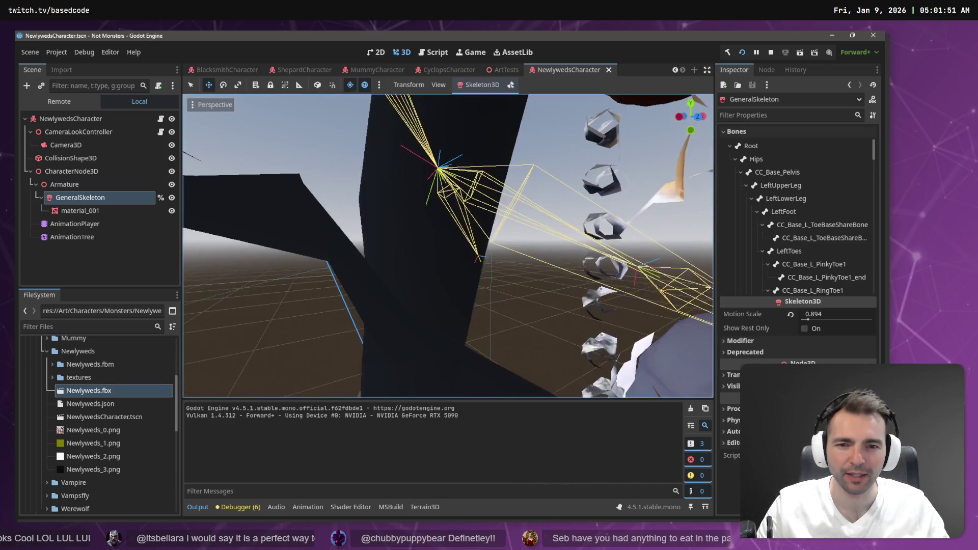
{"action": "left_click_drag", "start_coordinate": [448, 246], "coordinate": [403, 246]}
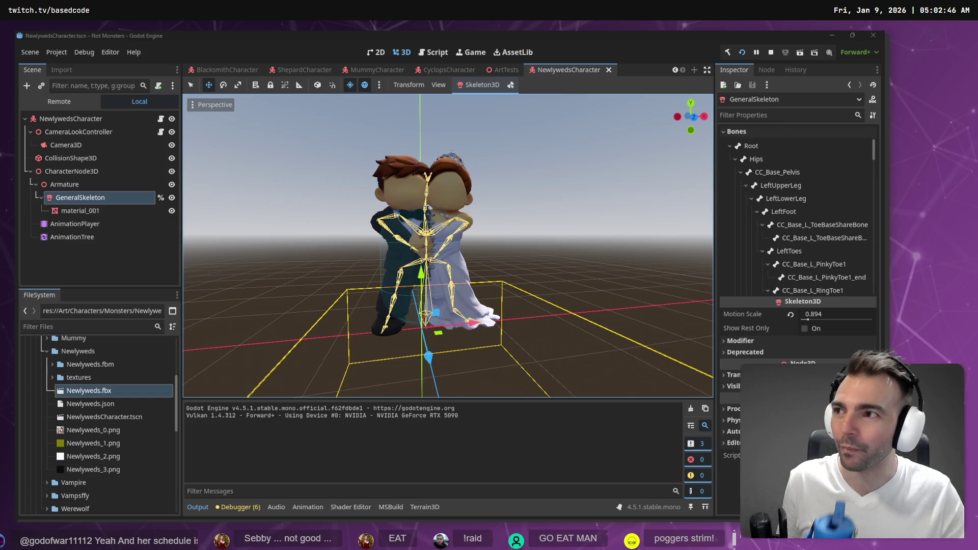
{"action": "key", "text": "alt+Tab"}
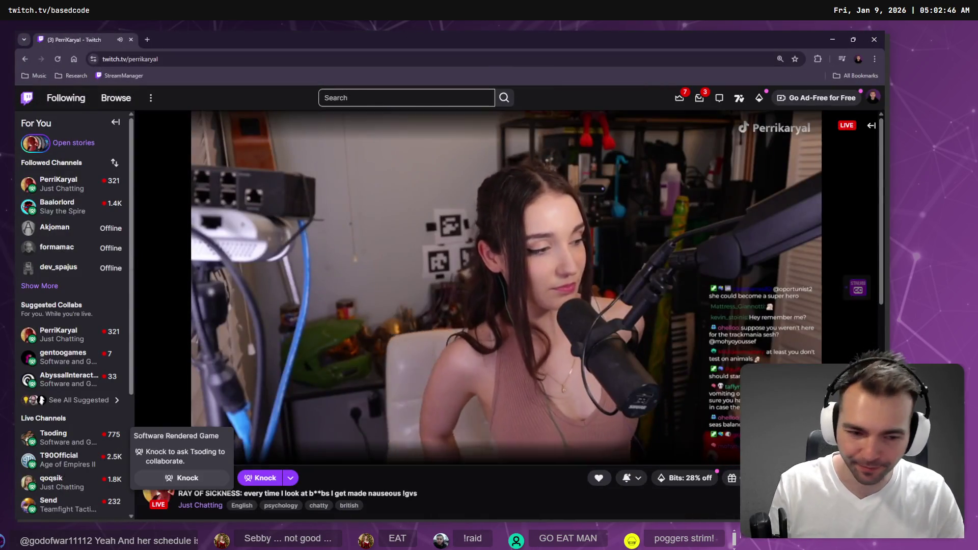
{"action": "key", "text": "f"}
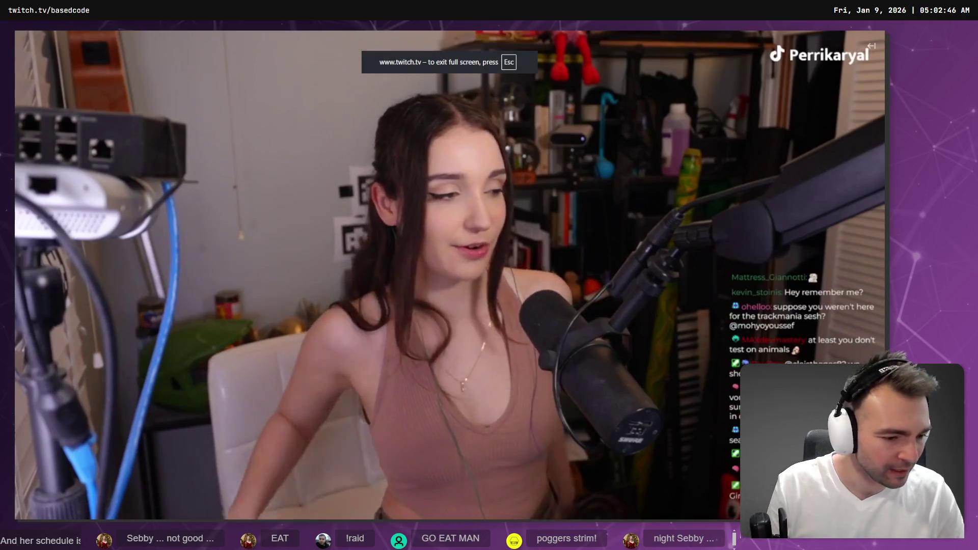